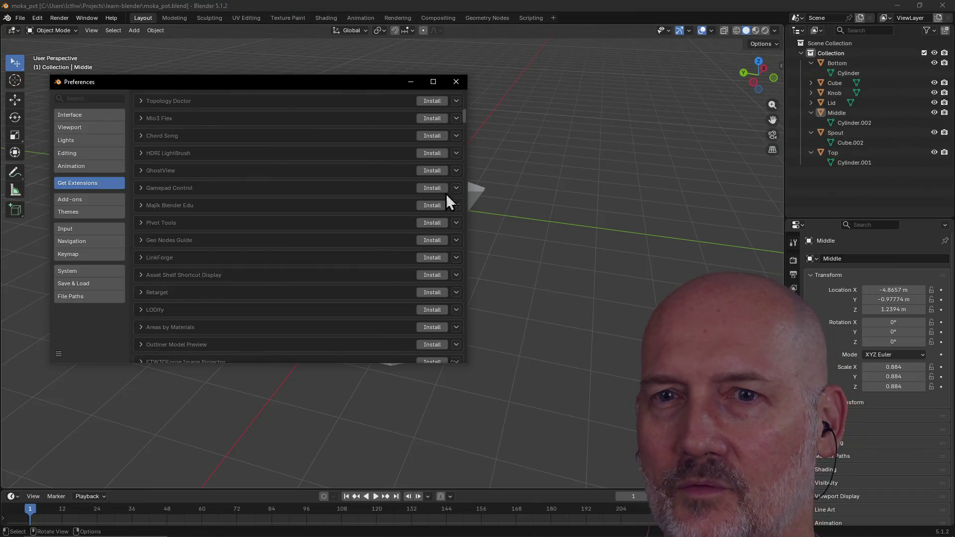
# - Tidy the Available extensions list and keep it limited to add-ons
pyautogui.scroll(2, 270, 219)
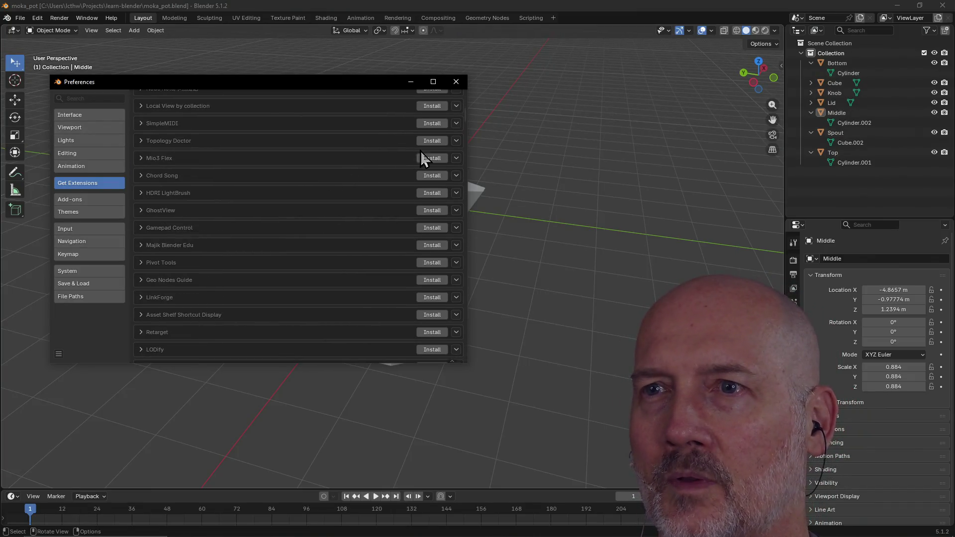
pyautogui.moveTo(464, 120); pyautogui.dragTo(464, 82)
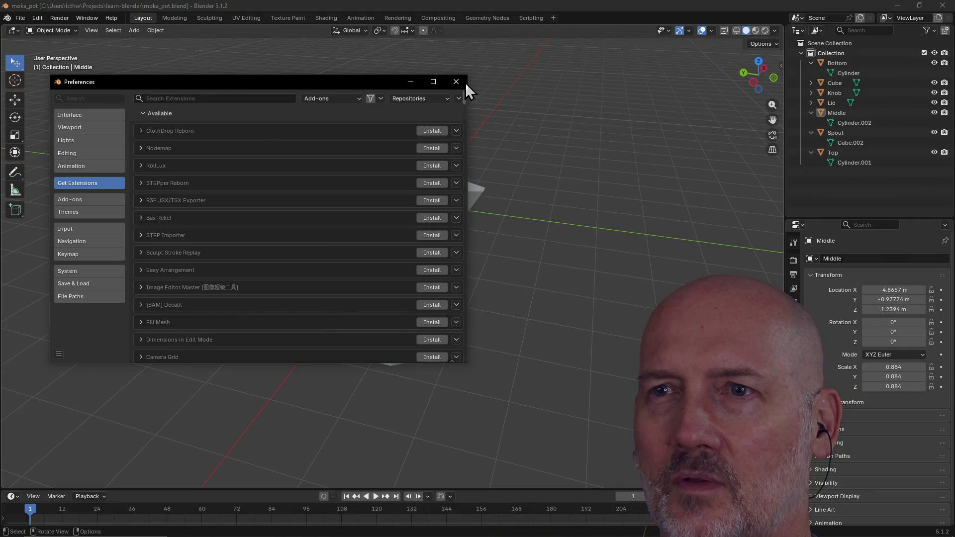
pyautogui.click(359, 115)
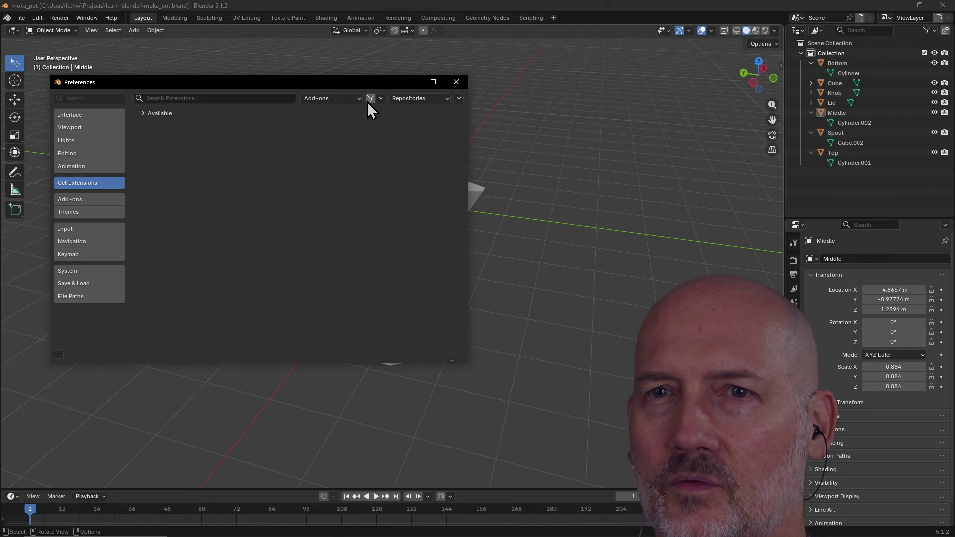
pyautogui.click(144, 115)
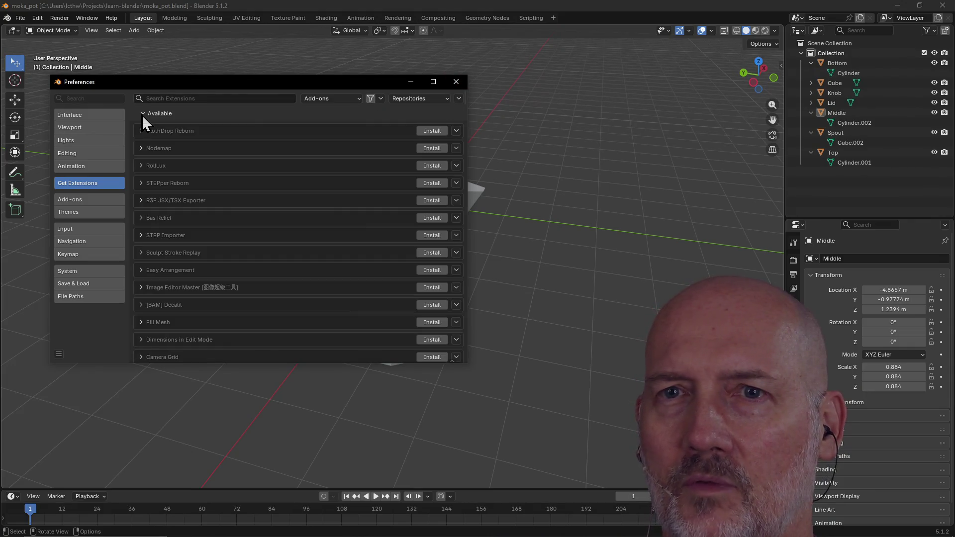
pyautogui.click(380, 98)
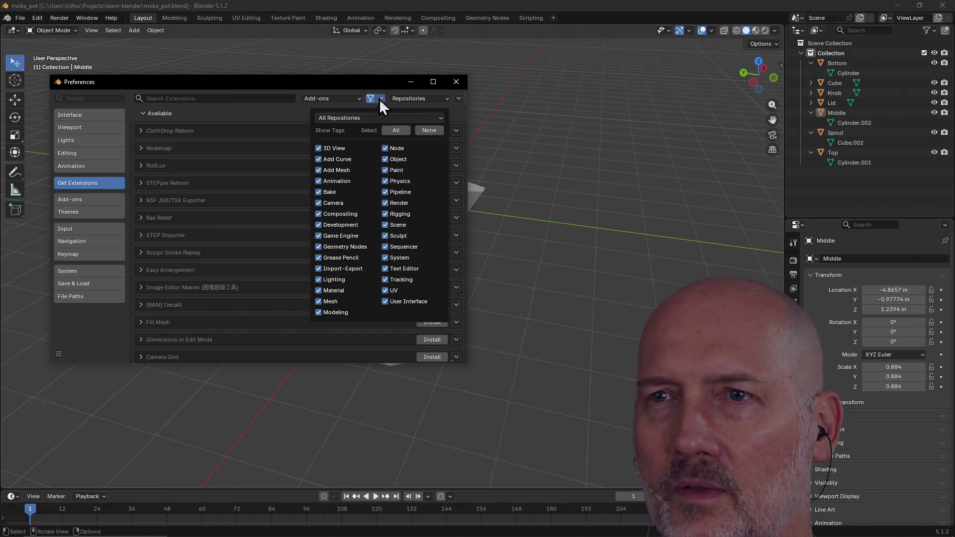
pyautogui.click(373, 98)
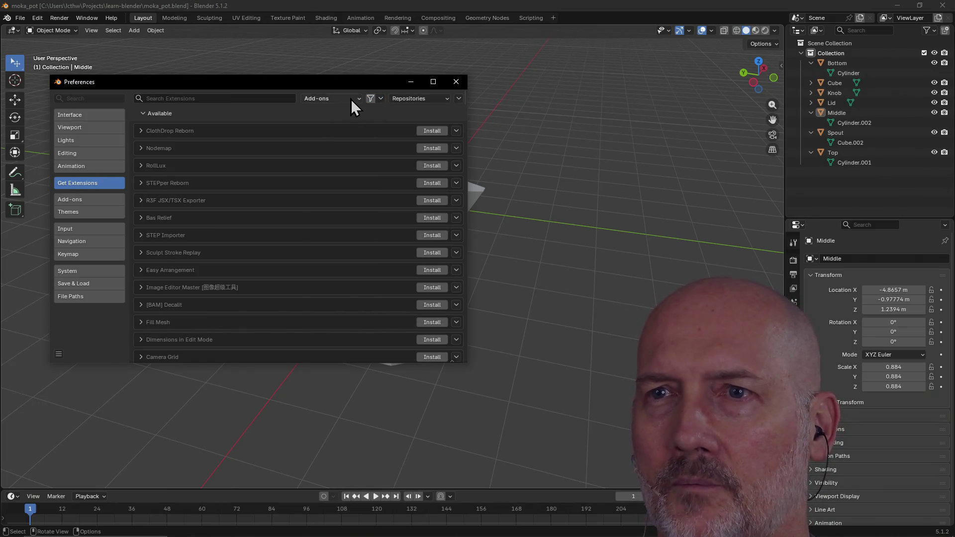
pyautogui.click(352, 98)
pyautogui.click(352, 98)
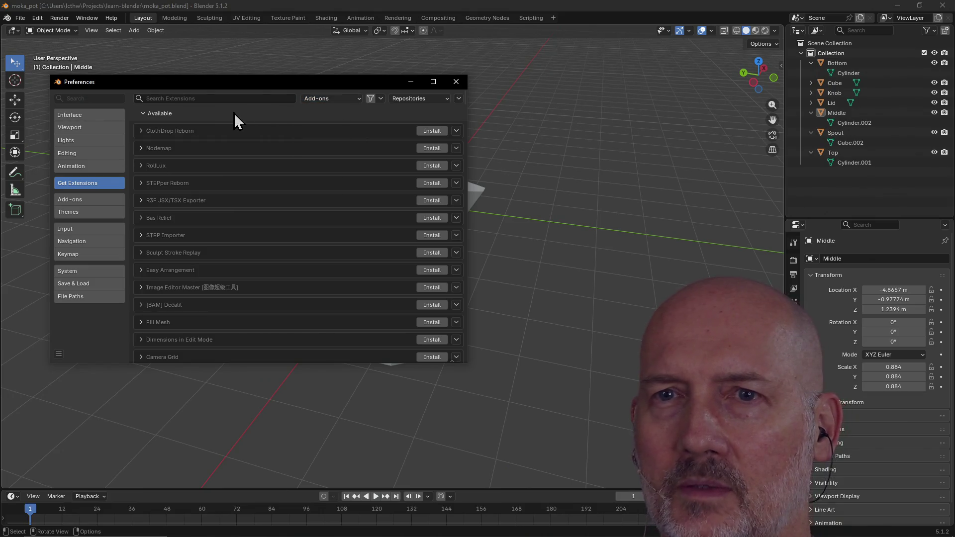
# - Search extensions for 'box', 'hard', then 'box' again, clear the search, and return to the browser
pyautogui.click(213, 99)
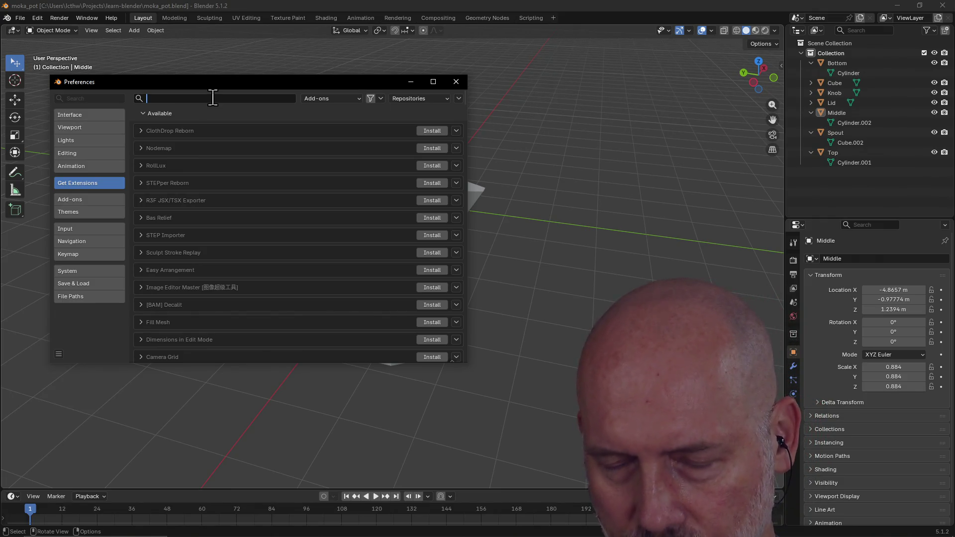
pyautogui.write('box')
pyautogui.press('BackSpace')
pyautogui.press('BackSpace')
pyautogui.press('BackSpace')
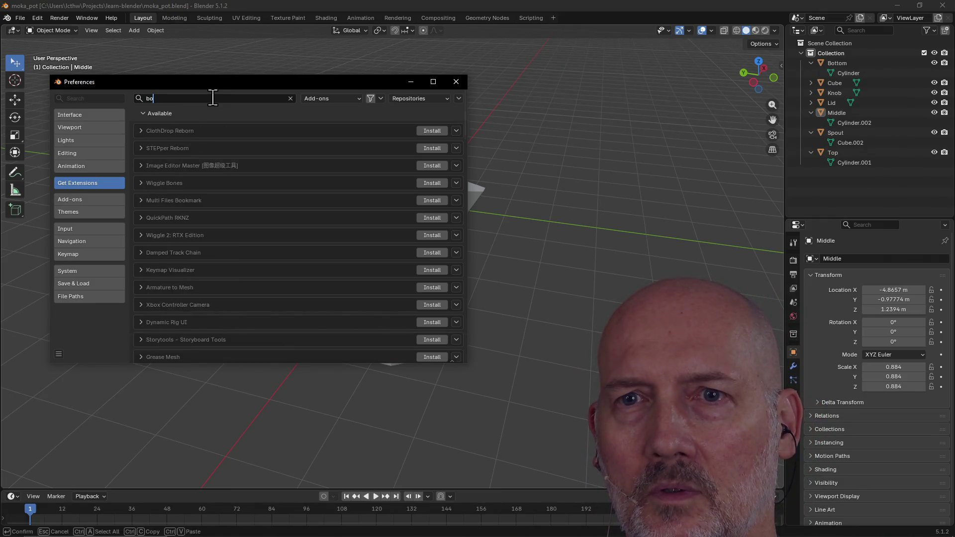
pyautogui.write('hard')
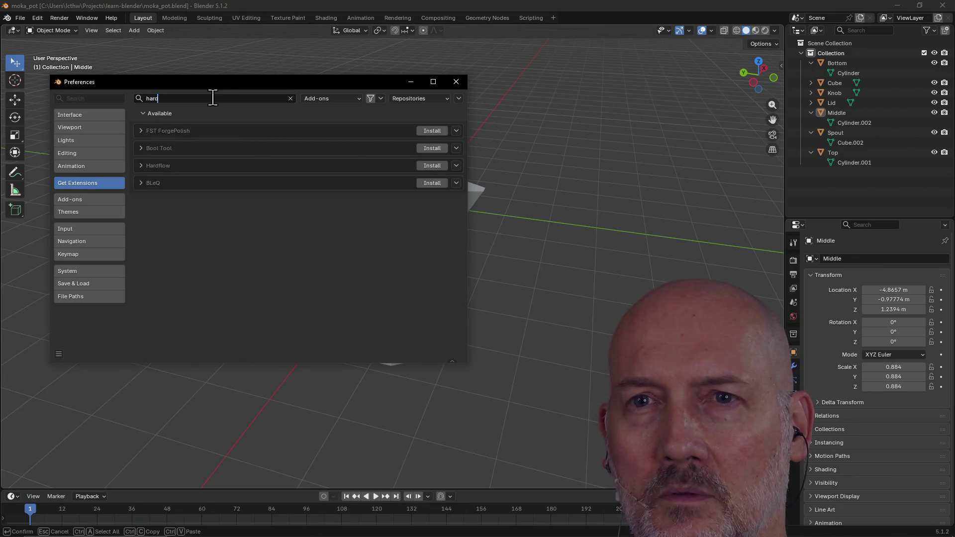
pyautogui.press('BackSpace')
pyautogui.press('BackSpace')
pyautogui.press('BackSpace')
pyautogui.write('box')
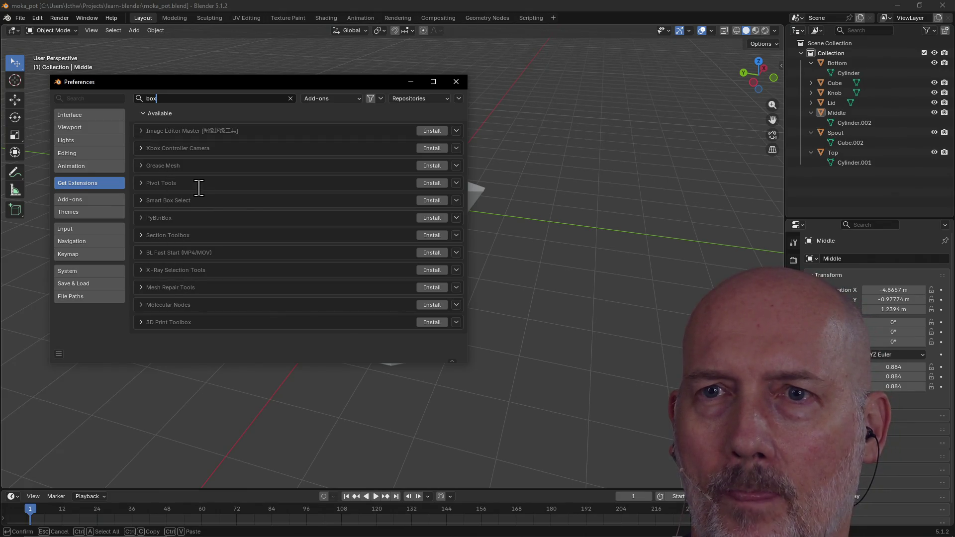
pyautogui.press('BackSpace')
pyautogui.press('BackSpace')
pyautogui.press('BackSpace')
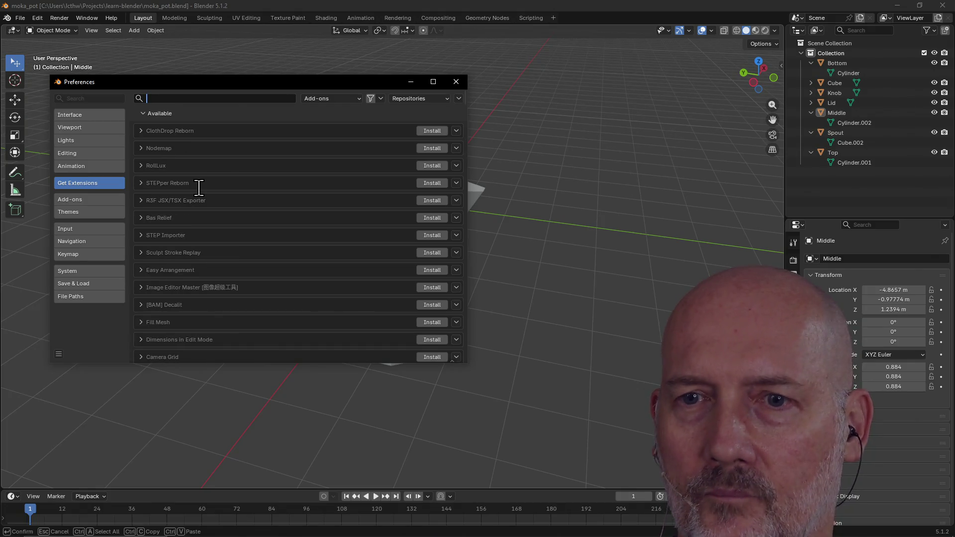
pyautogui.hotkey('alt', 'Tab')
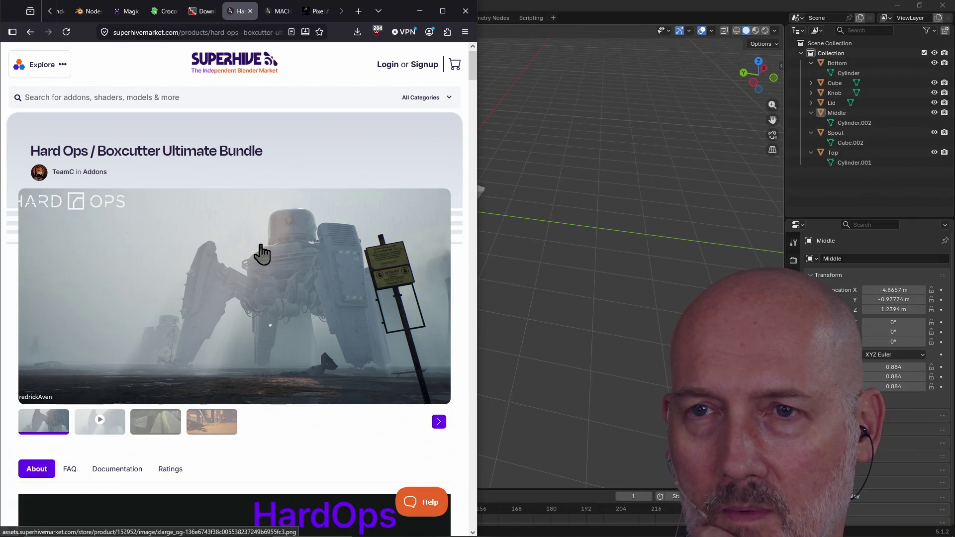
pyautogui.scroll(-15, 262, 254)
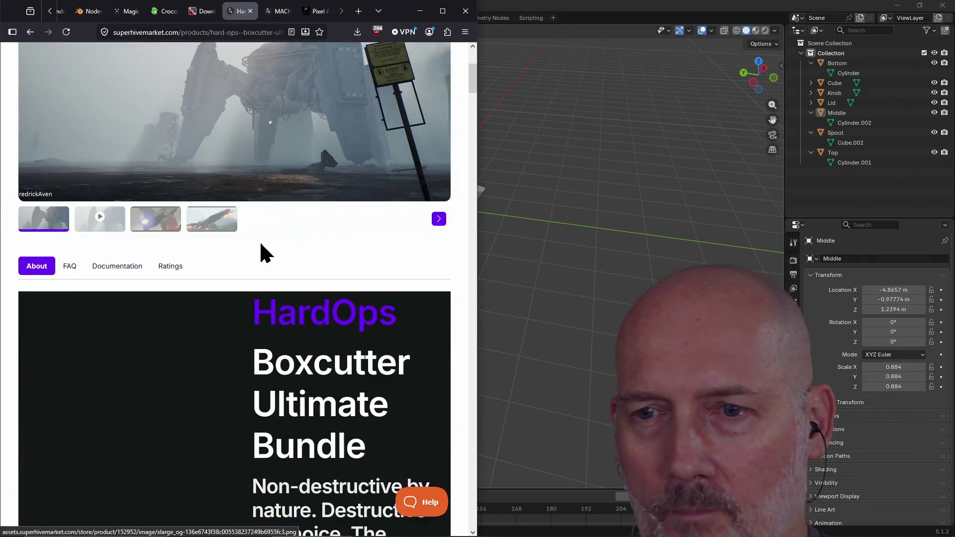
pyautogui.scroll(-13, 262, 254)
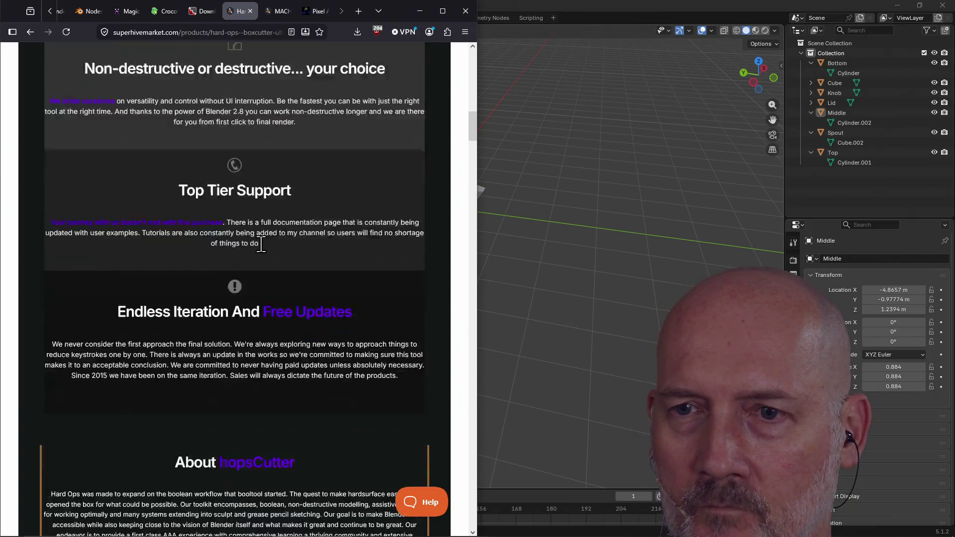
pyautogui.scroll(-3, 262, 254)
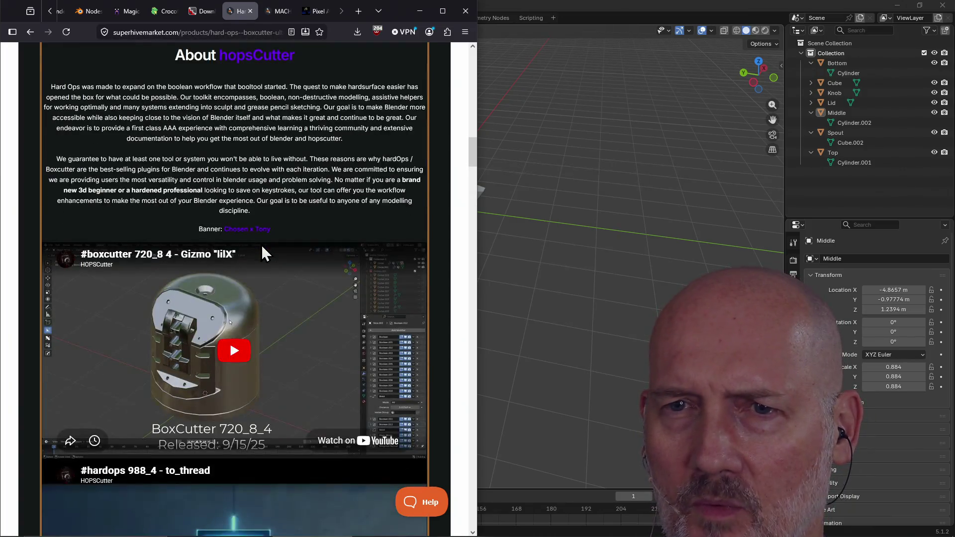
pyautogui.scroll(20, 262, 254)
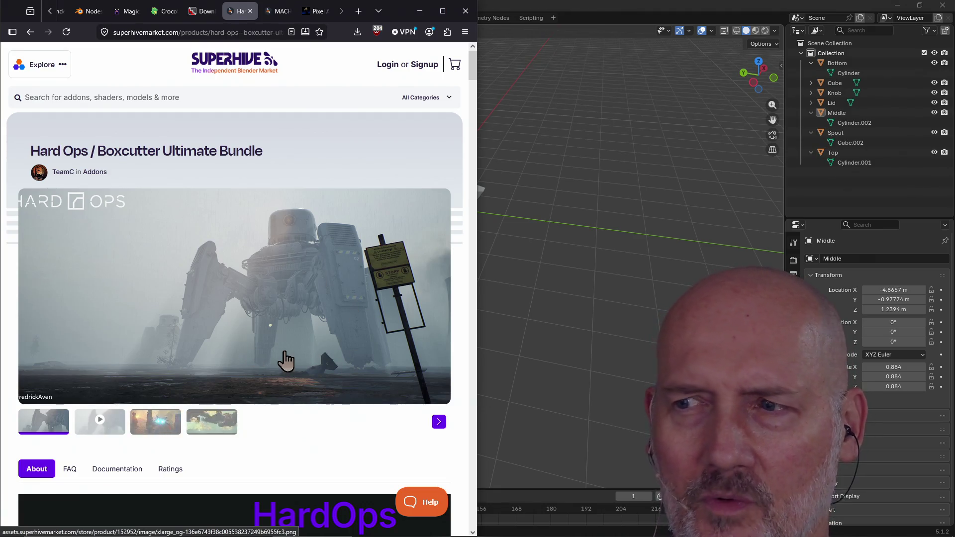
pyautogui.scroll(-1, 257, 312)
pyautogui.scroll(-5, 257, 312)
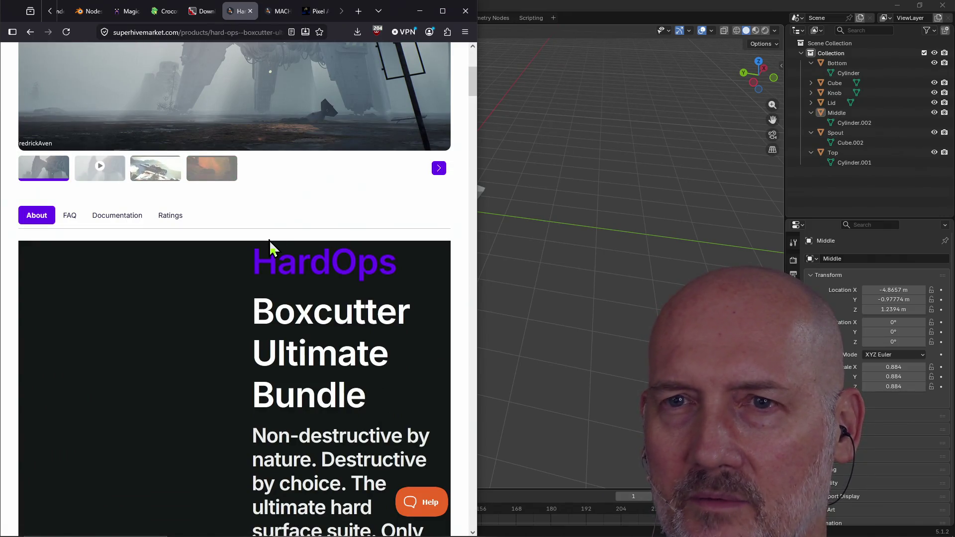
pyautogui.scroll(5, 282, 227)
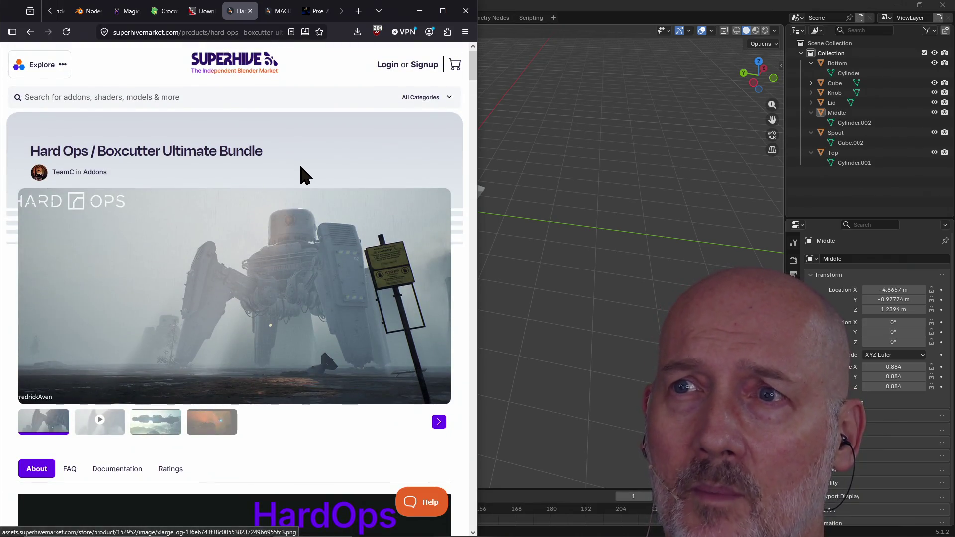
pyautogui.scroll(-5, 320, 386)
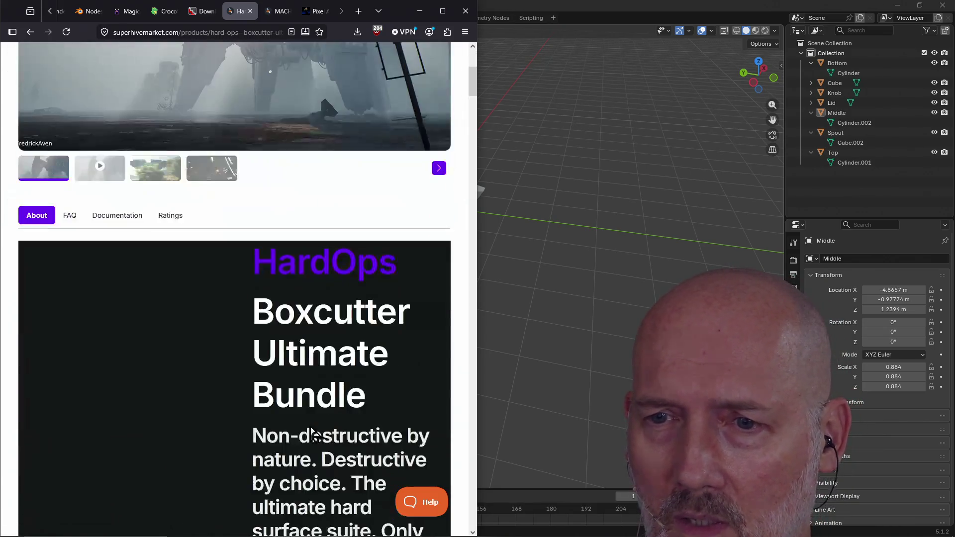
pyautogui.scroll(-9, 309, 426)
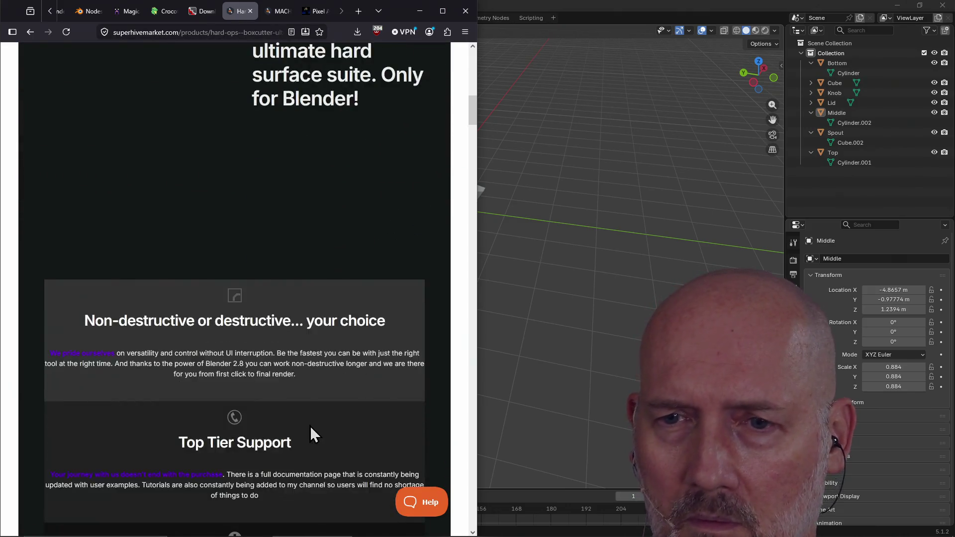
pyautogui.scroll(-2, 309, 425)
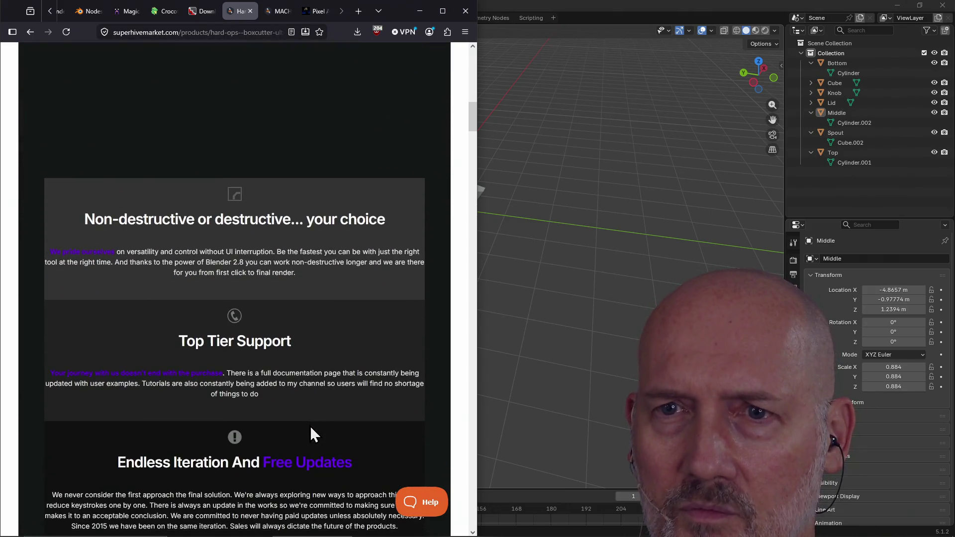
pyautogui.scroll(-3, 287, 283)
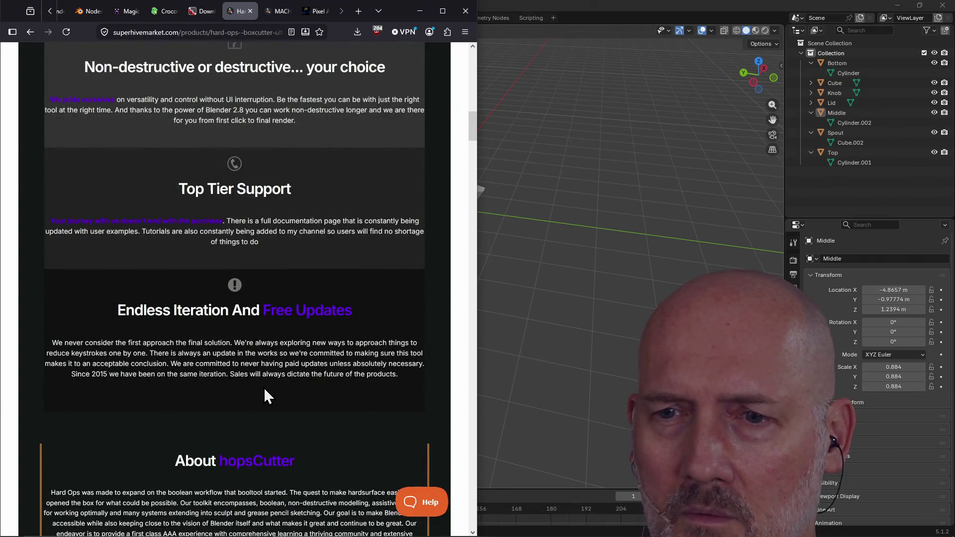
pyautogui.scroll(-2, 264, 387)
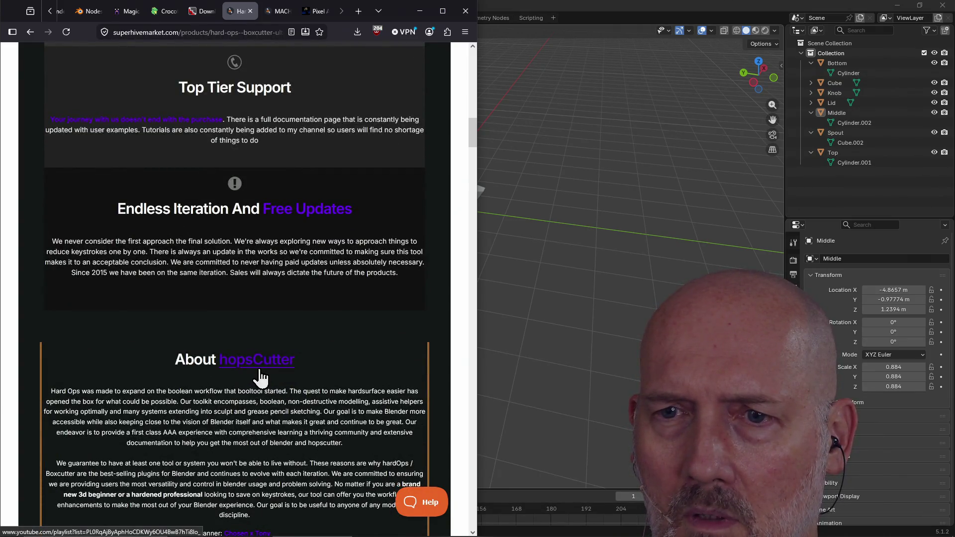
pyautogui.hotkey('alt', 'Tab')
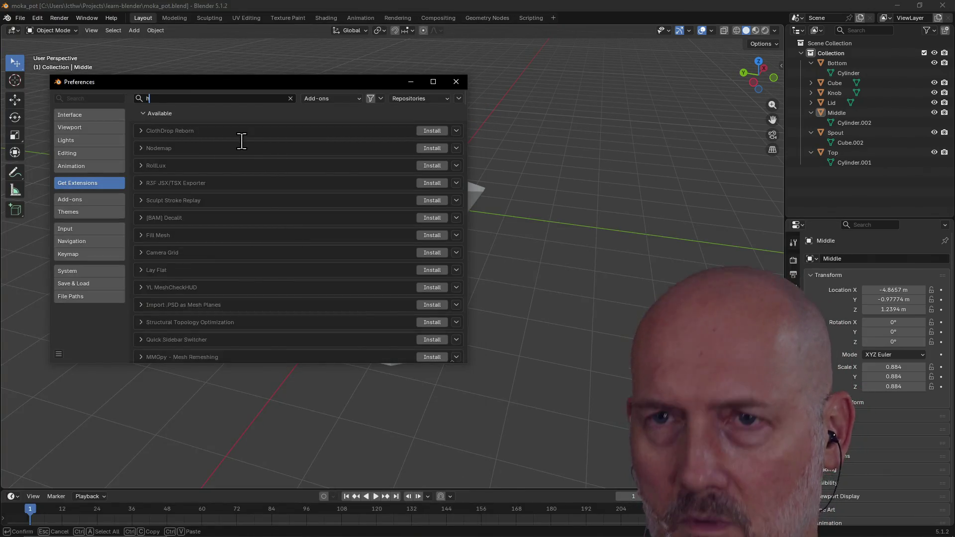
pyautogui.write('hoips')
pyautogui.press('BackSpace')
pyautogui.write('ps')
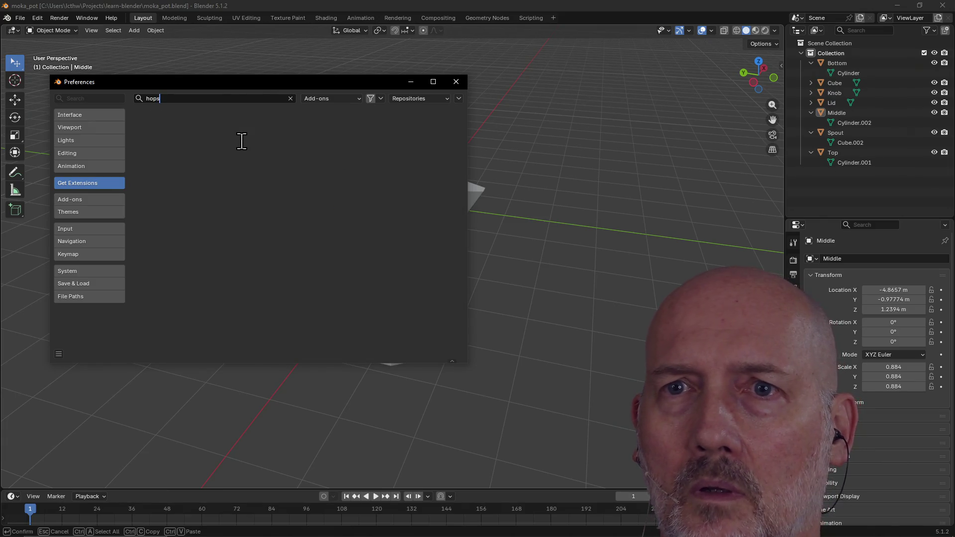
pyautogui.press('BackSpace')
pyautogui.press('BackSpace')
pyautogui.press('BackSpace')
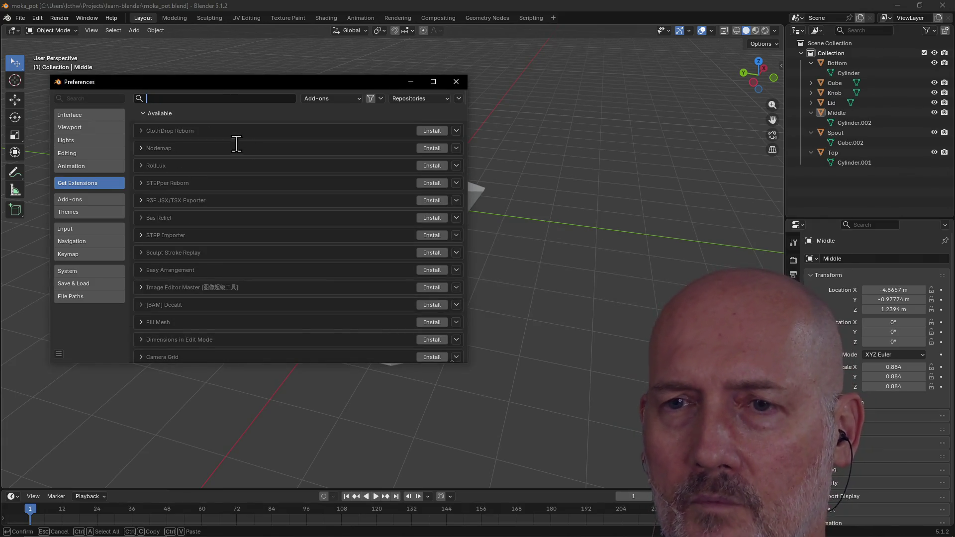
pyautogui.hotkey('alt', 'Tab')
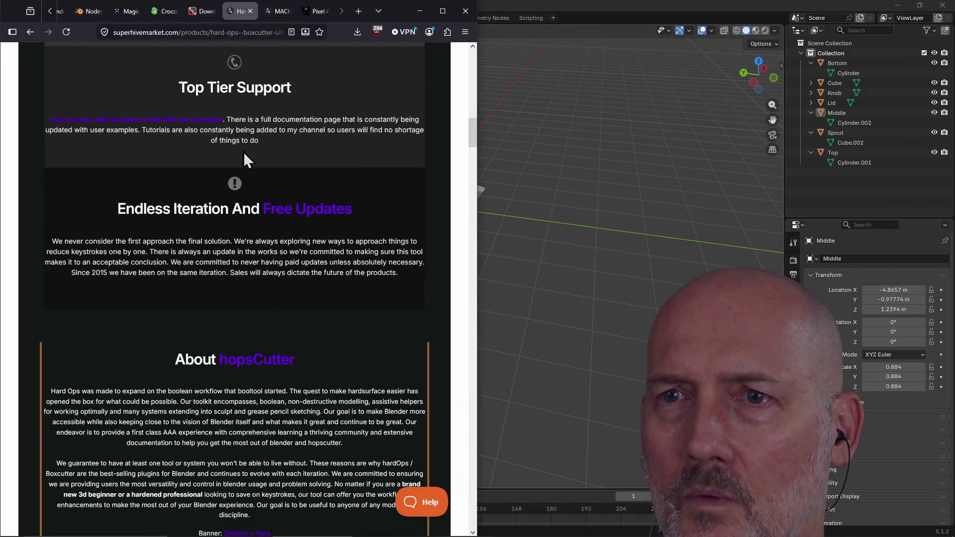
# - Read down through the Hard Ops / Boxcutter Ultimate Bundle product page
pyautogui.scroll(-10, 320, 319)
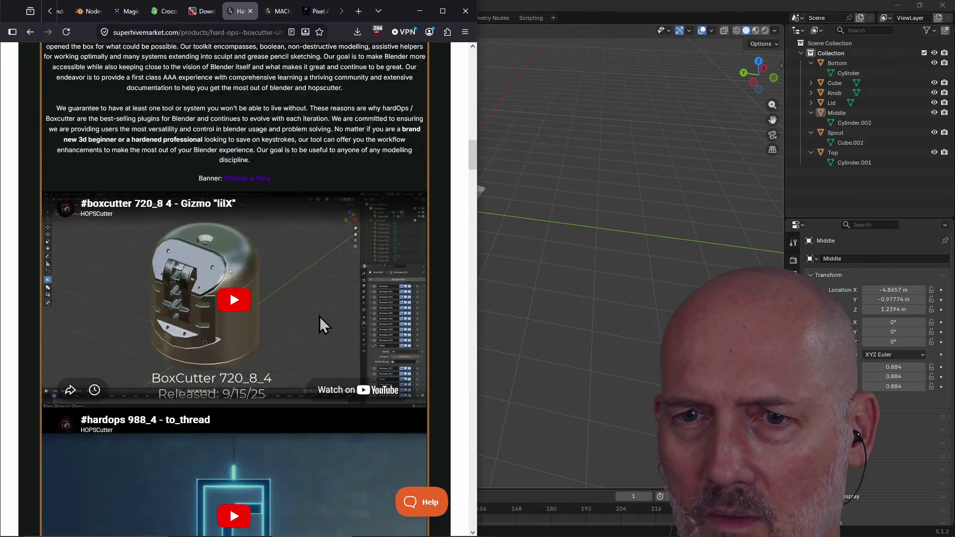
pyautogui.scroll(-8, 319, 319)
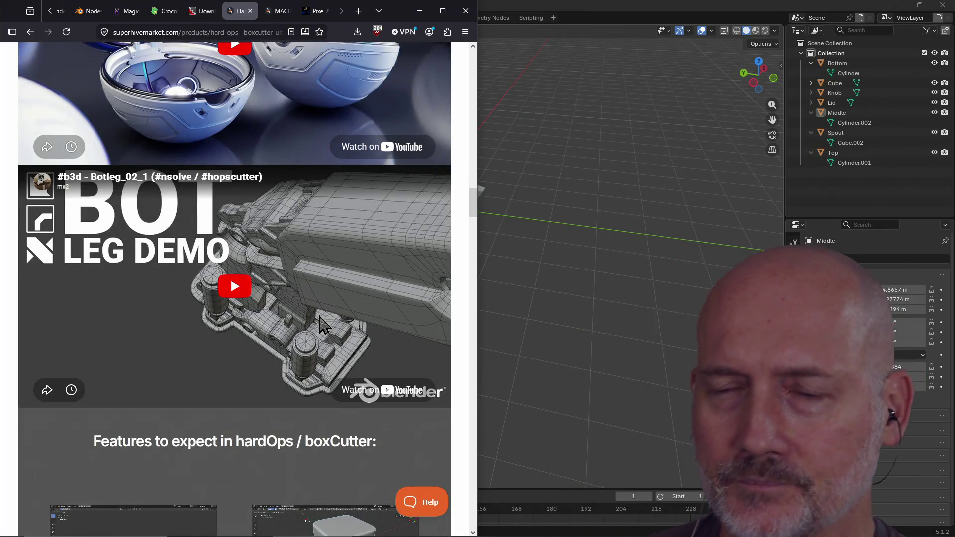
pyautogui.scroll(-15, 321, 338)
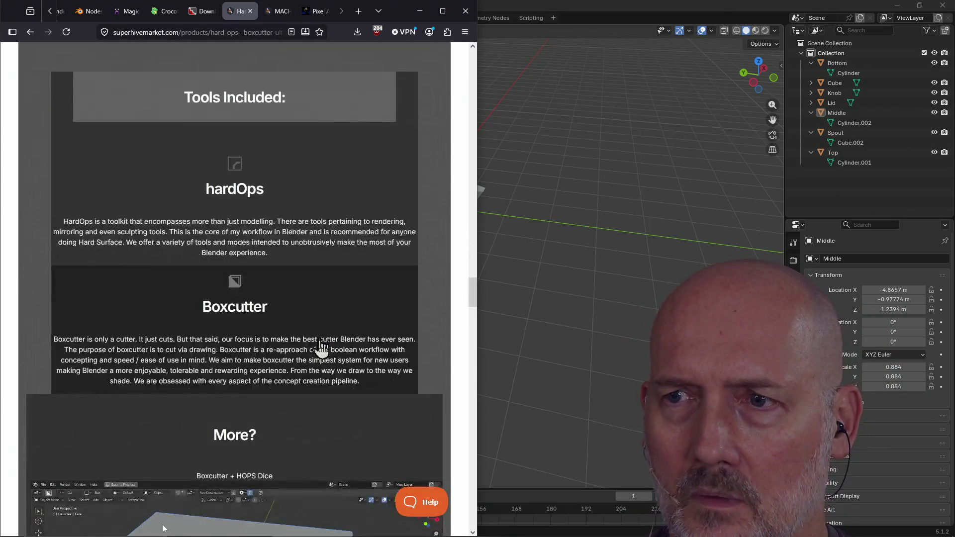
pyautogui.scroll(-15, 321, 347)
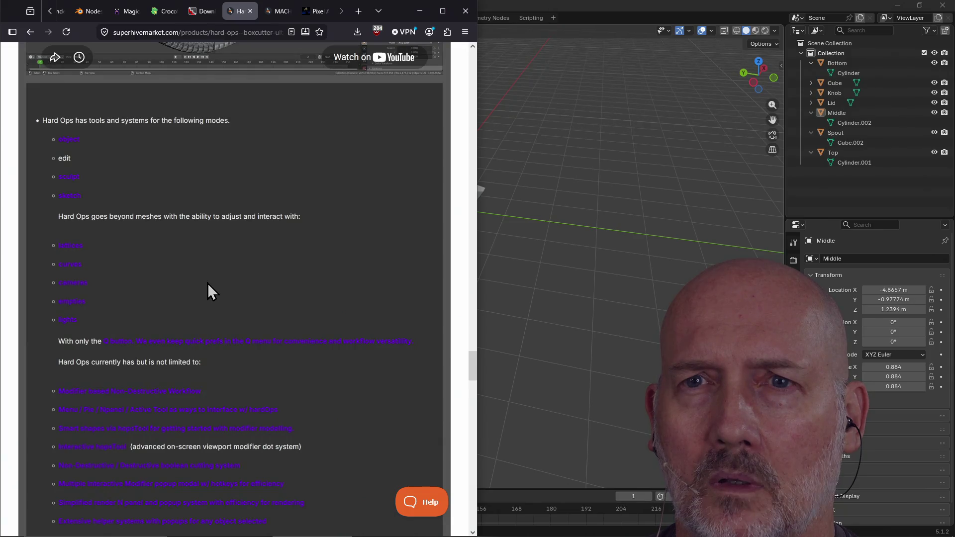
pyautogui.scroll(-7, 208, 284)
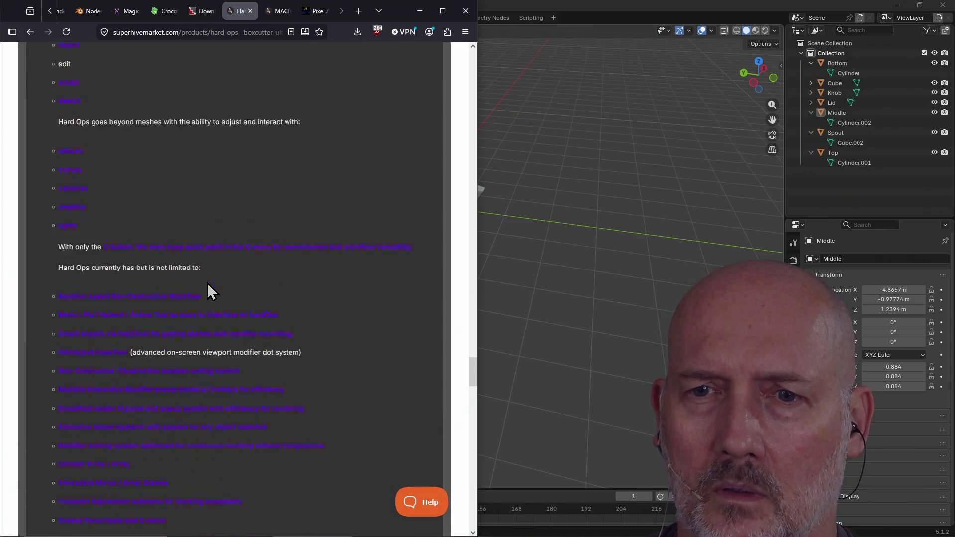
pyautogui.scroll(-5, 208, 288)
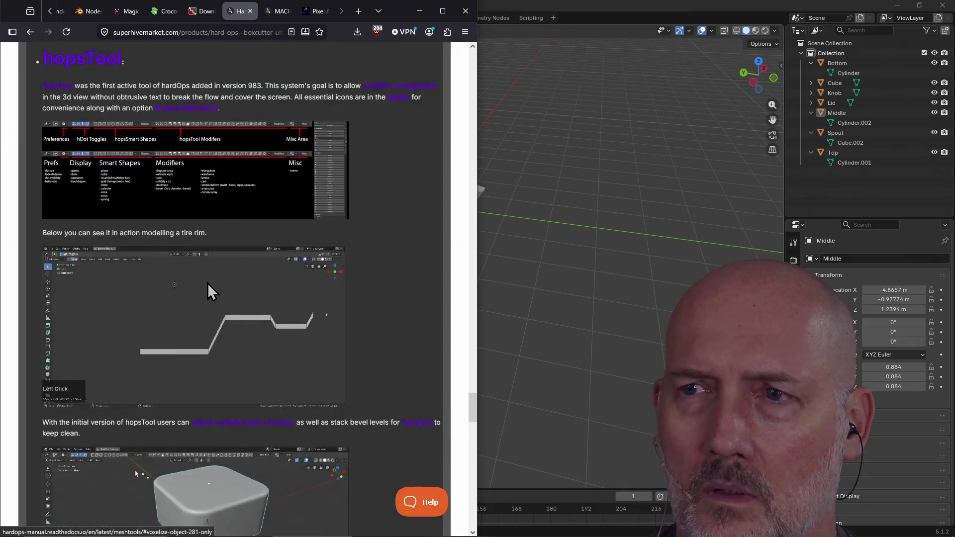
pyautogui.scroll(-15, 207, 289)
pyautogui.scroll(-5, 208, 286)
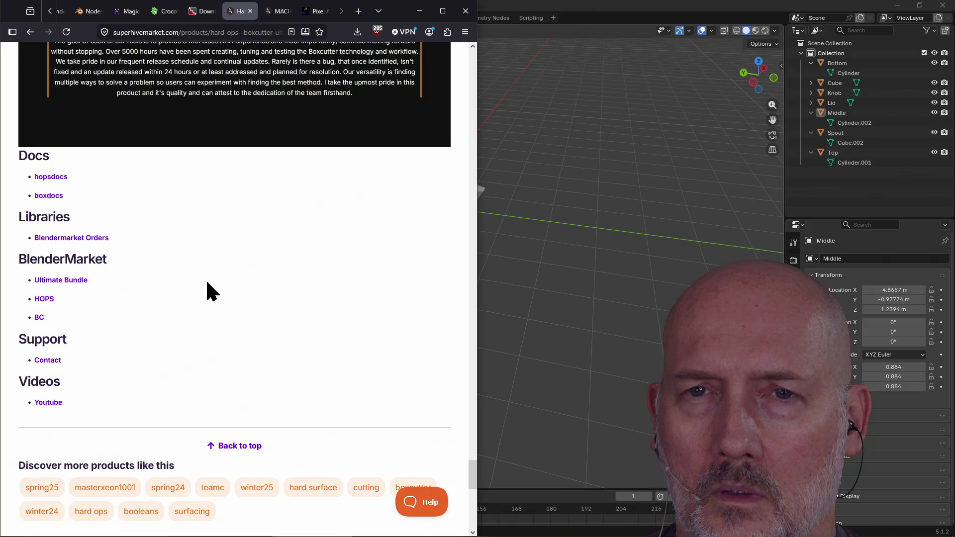
pyautogui.scroll(6, 207, 287)
pyautogui.scroll(5, 380, 315)
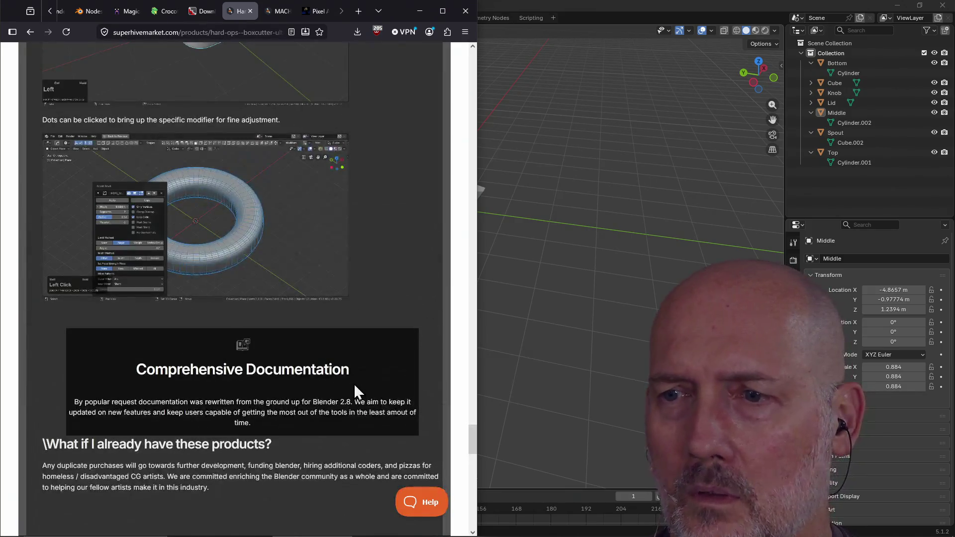
pyautogui.scroll(5, 463, 391)
pyautogui.moveTo(473, 422)
pyautogui.mouseDown()
pyautogui.moveTo(488, 163)
pyautogui.moveTo(469, 68)
pyautogui.moveTo(473, 148)
pyautogui.moveTo(476, 87)
pyautogui.mouseUp()
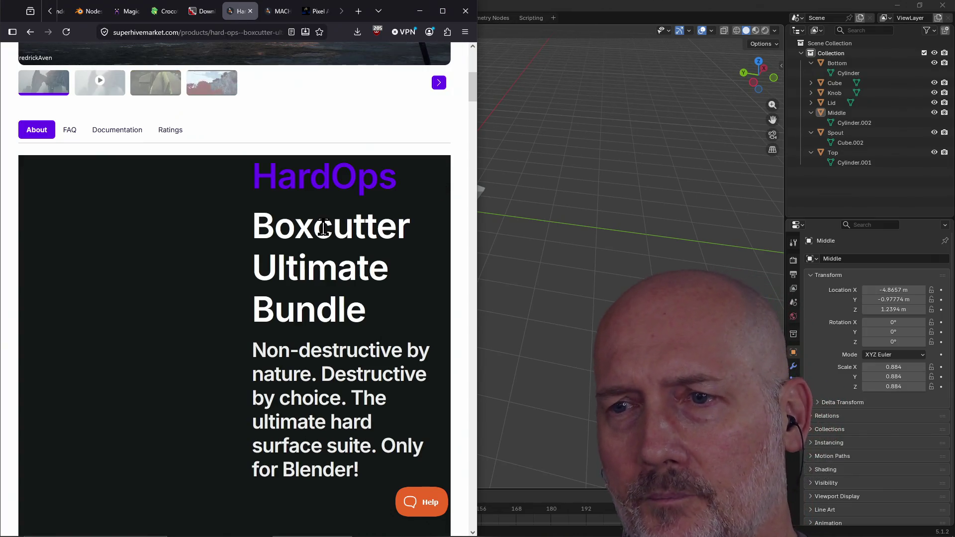
# - Return to the top of the page and go to the Superhive homepage via its logo
pyautogui.scroll(-5, 324, 384)
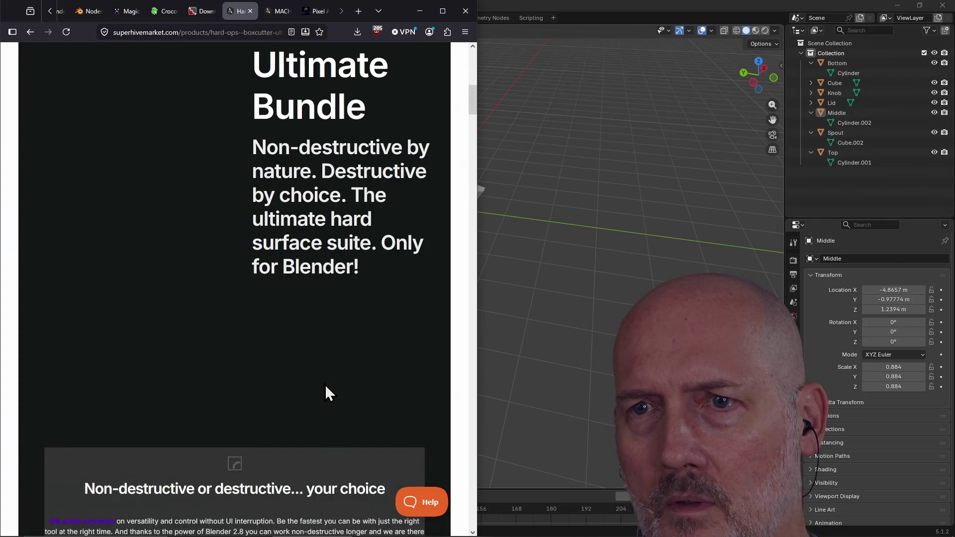
pyautogui.scroll(-3, 325, 384)
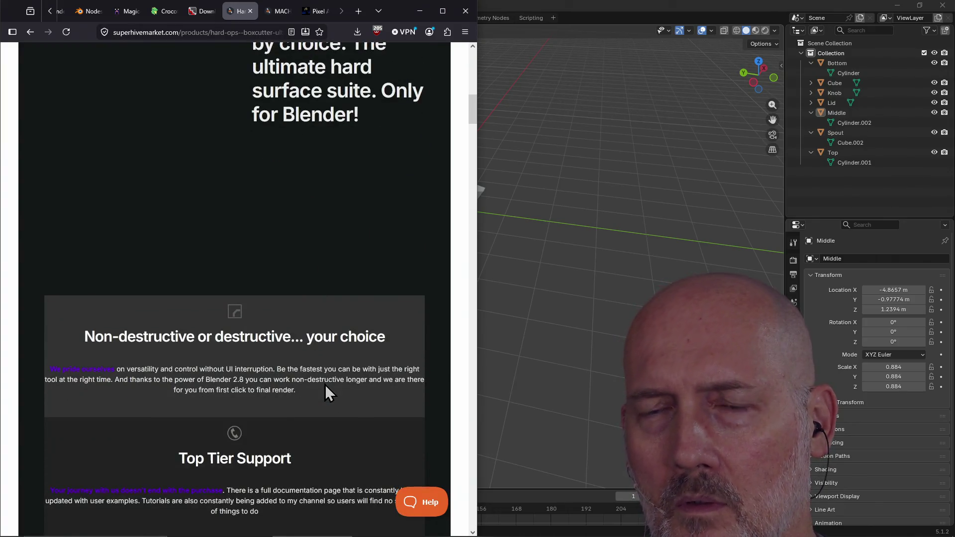
pyautogui.scroll(10, 324, 384)
pyautogui.scroll(2, 200, 367)
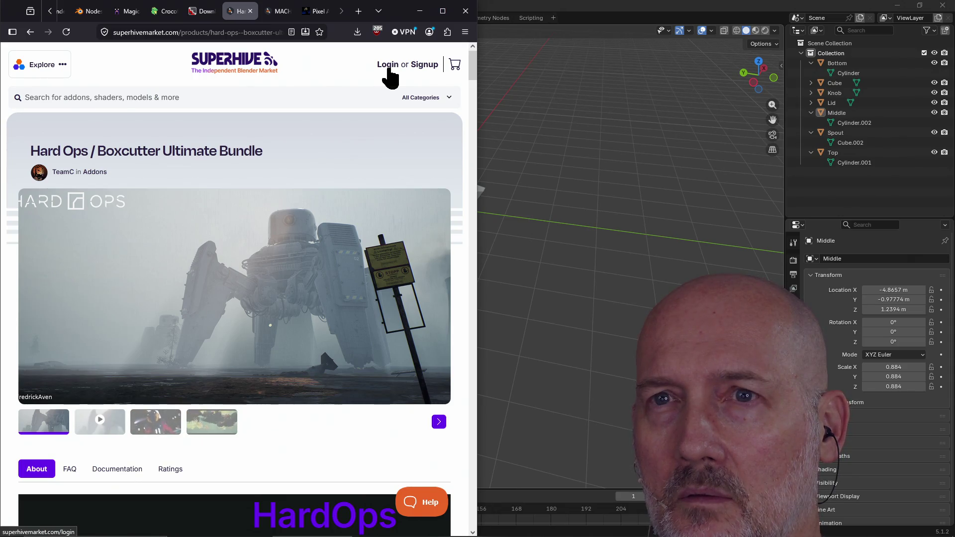
pyautogui.click(239, 100)
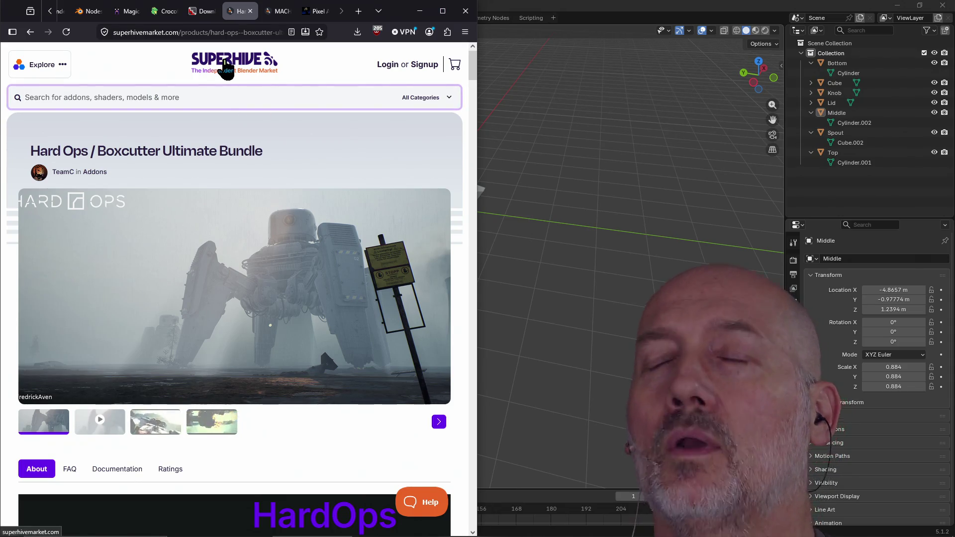
pyautogui.click(274, 61)
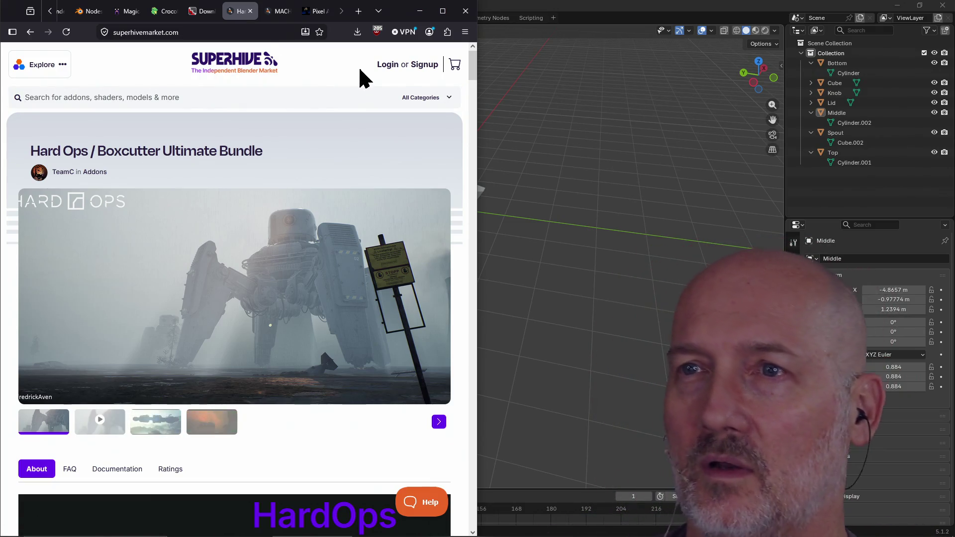
# - Bring up the Machin3Tools product page on Superhive
pyautogui.click(273, 19)
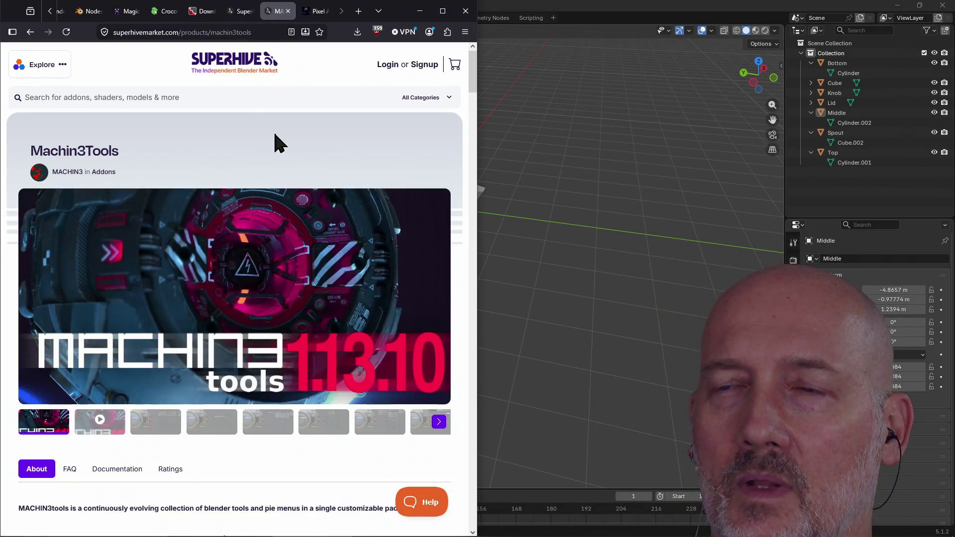
pyautogui.click(300, 98)
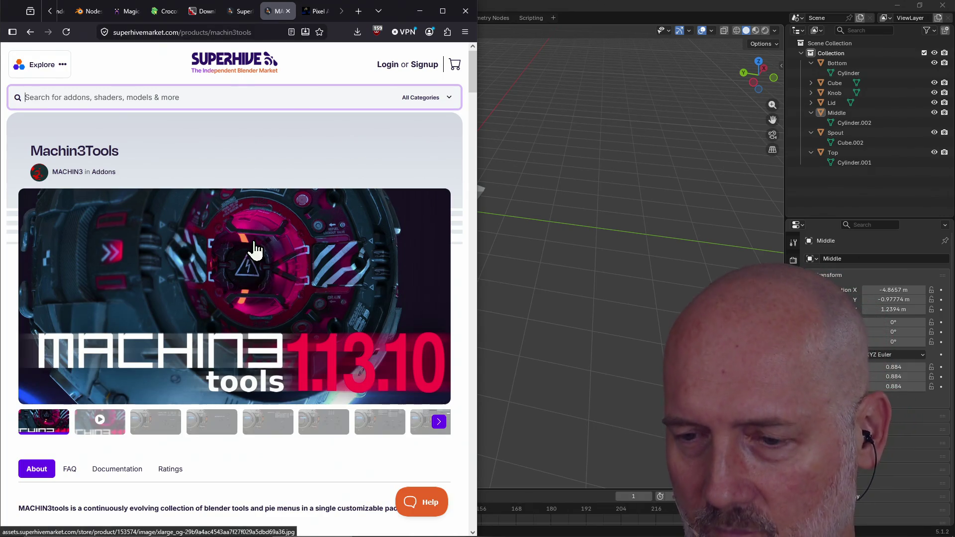
pyautogui.press('alt')
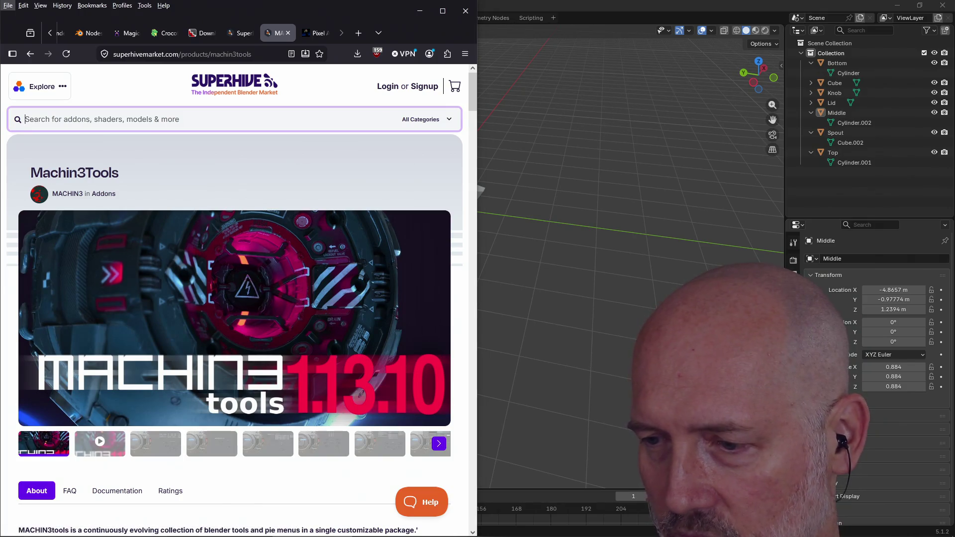
pyautogui.press('alt')
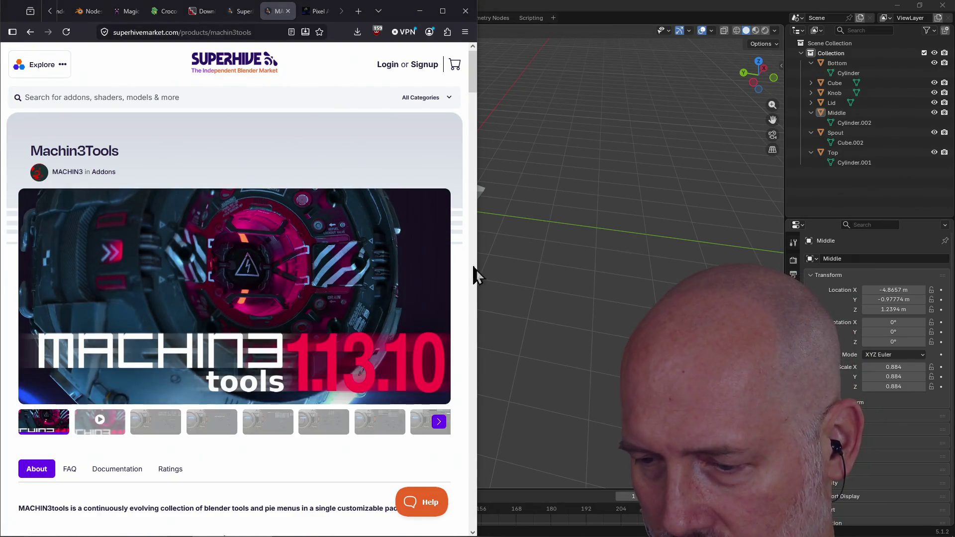
pyautogui.click(178, 302)
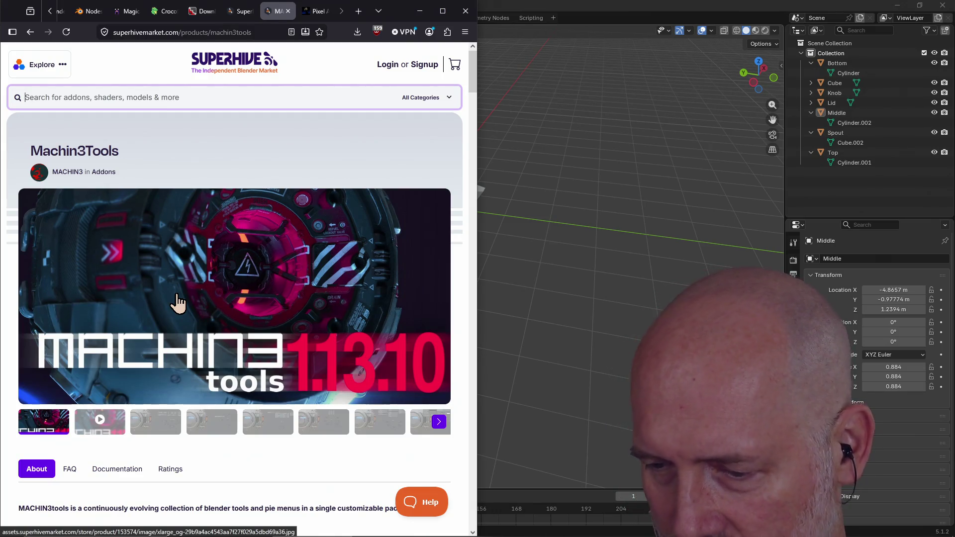
# - Return to Blender and drag the Preferences window aside to reveal the moka pot
pyautogui.click(687, 7)
pyautogui.moveTo(321, 85)
pyautogui.mouseDown()
pyautogui.moveTo(566, 97)
pyautogui.moveTo(788, 91)
pyautogui.mouseUp()
pyautogui.moveTo(418, 220); pyautogui.dragTo(403, 234)
# - Undo the accidental move so the moka pot's top part sits in place again
pyautogui.hotkey('ctrl', 'z')
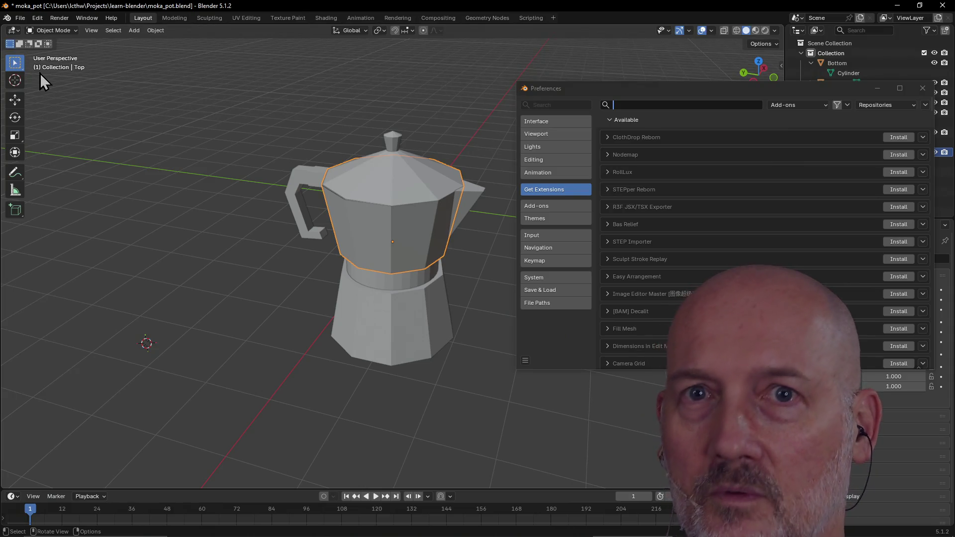
pyautogui.press('w')
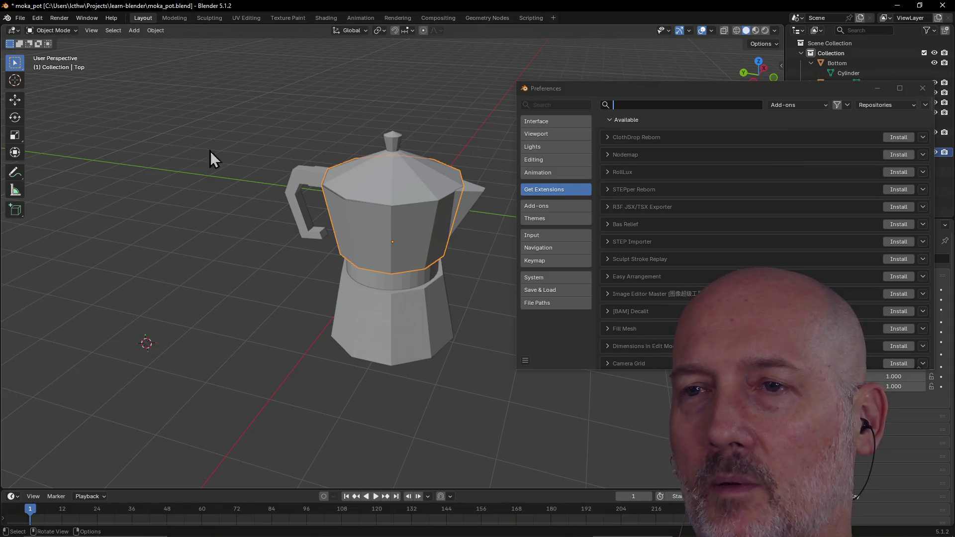
pyautogui.moveTo(434, 208)
pyautogui.mouseDown(button='middle')
pyautogui.moveTo(297, 171)
pyautogui.moveTo(390, 252)
pyautogui.moveTo(462, 214)
pyautogui.moveTo(411, 202)
pyautogui.moveTo(339, 205)
pyautogui.moveTo(378, 199)
pyautogui.mouseUp(button='middle')
# - Shift the Preferences window left and switch back to the Machin3Tools browser page
pyautogui.moveTo(726, 92); pyautogui.dragTo(488, 86)
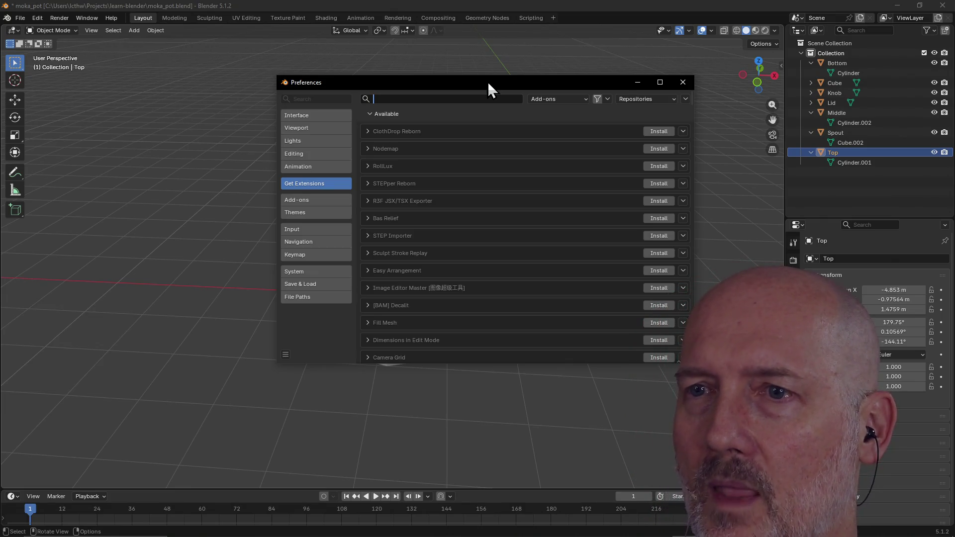
pyautogui.moveTo(488, 83); pyautogui.dragTo(389, 97)
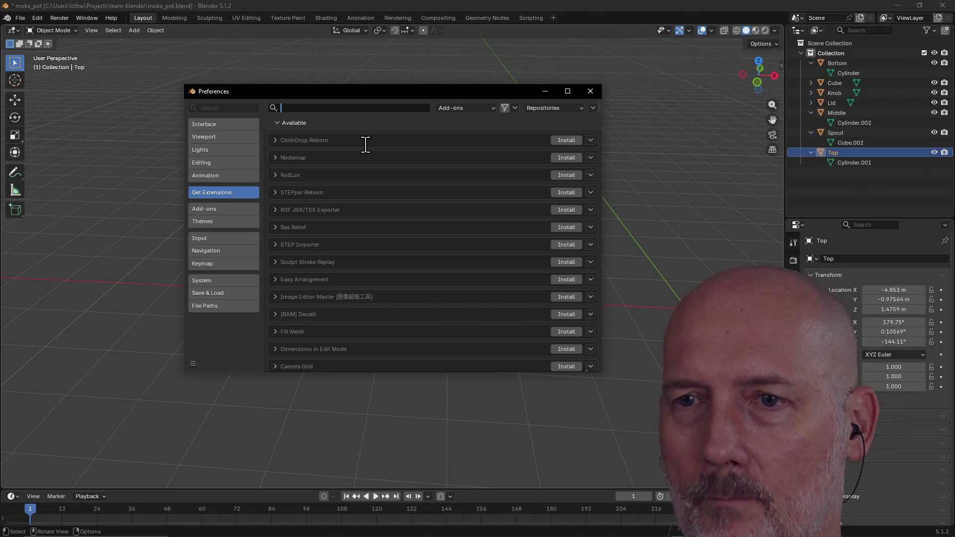
pyautogui.hotkey('alt', 'Tab')
pyautogui.press('Tab')
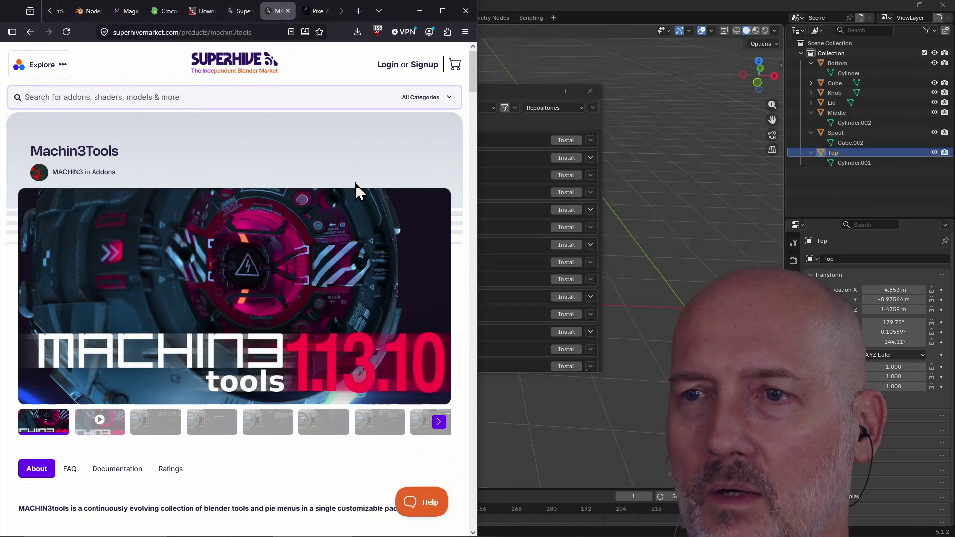
# - Browse the Superhive homepage's categories and top sellers, then show the Pixel Art add-on tab
pyautogui.click(356, 76)
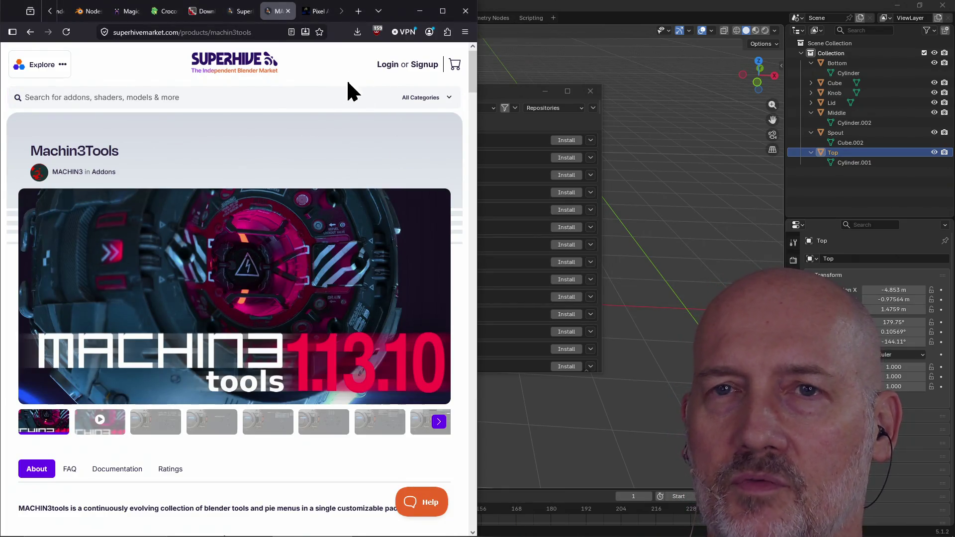
pyautogui.click(240, 13)
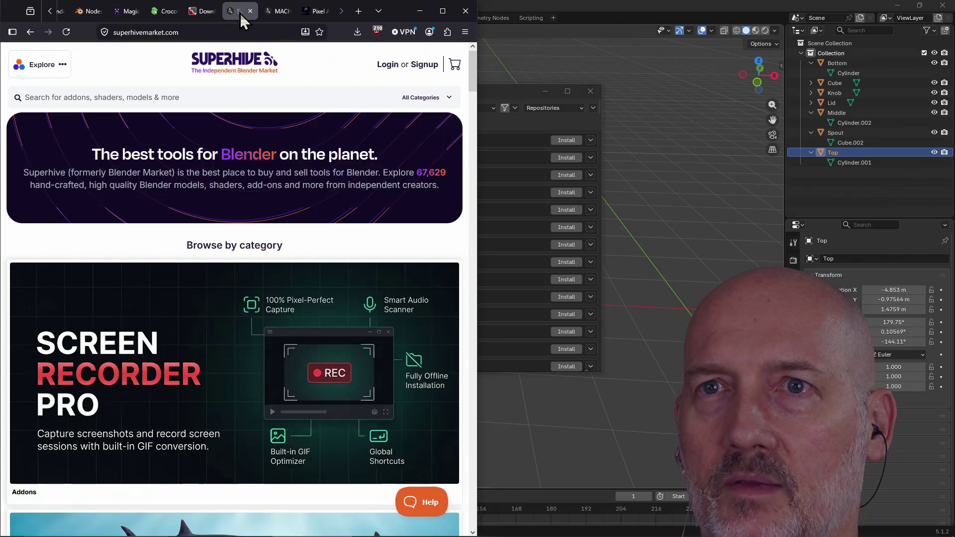
pyautogui.scroll(-7, 288, 320)
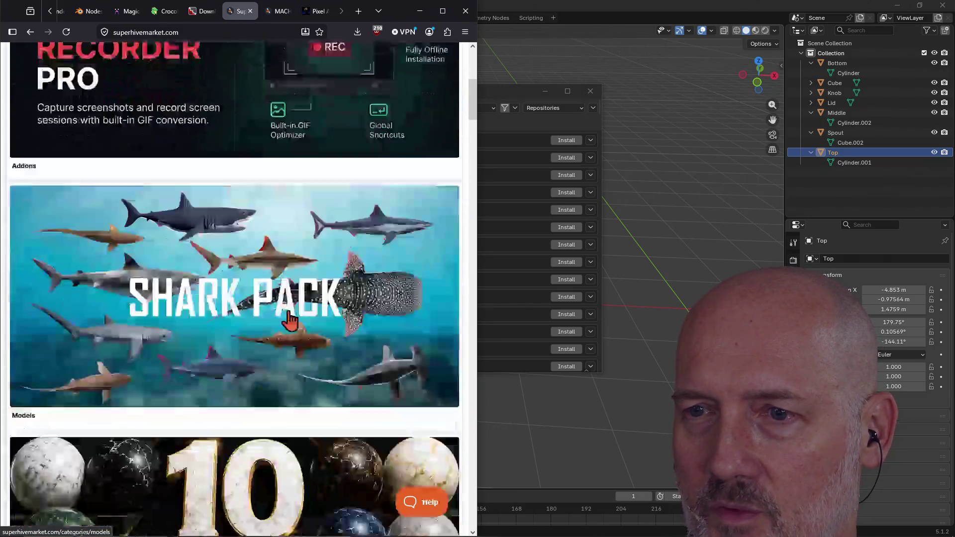
pyautogui.scroll(-13, 258, 342)
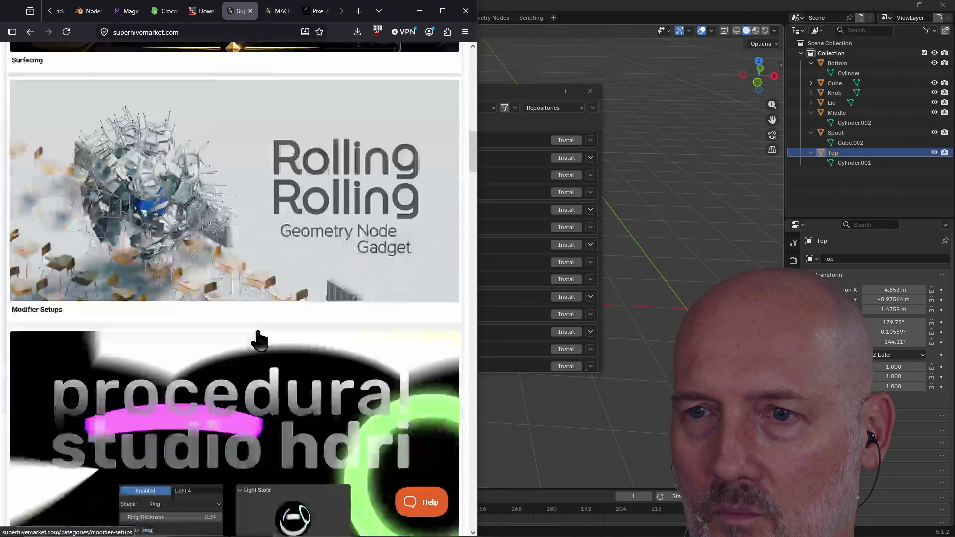
pyautogui.scroll(20, 258, 342)
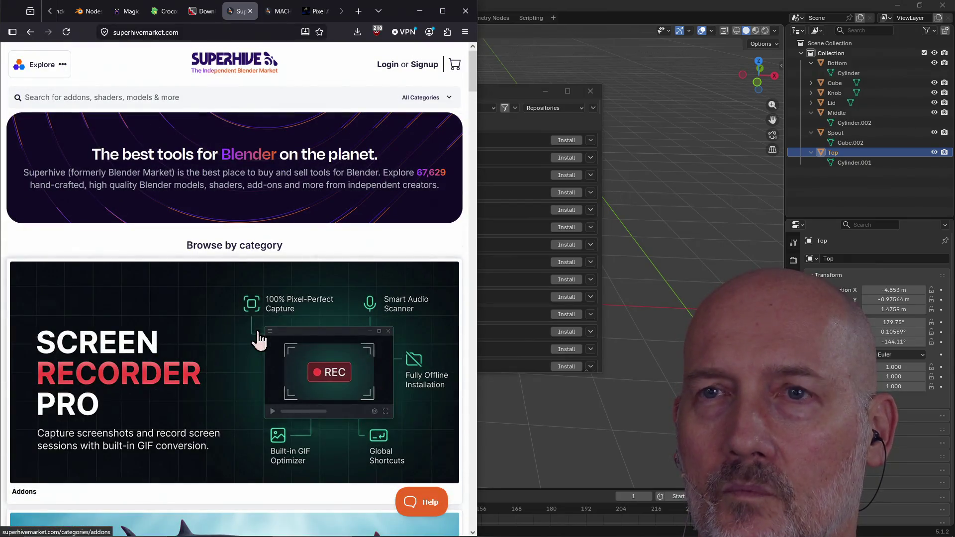
pyautogui.scroll(-19, 258, 253)
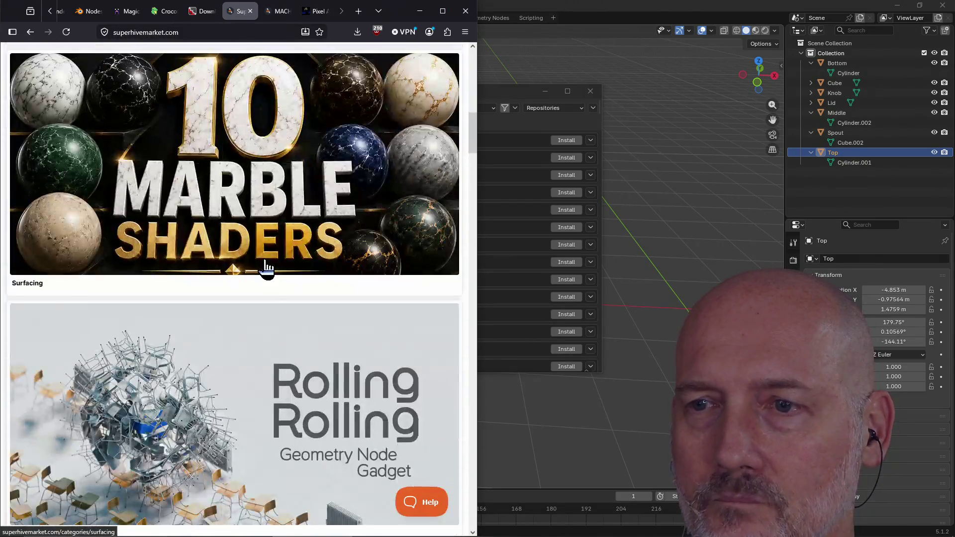
pyautogui.scroll(-20, 268, 268)
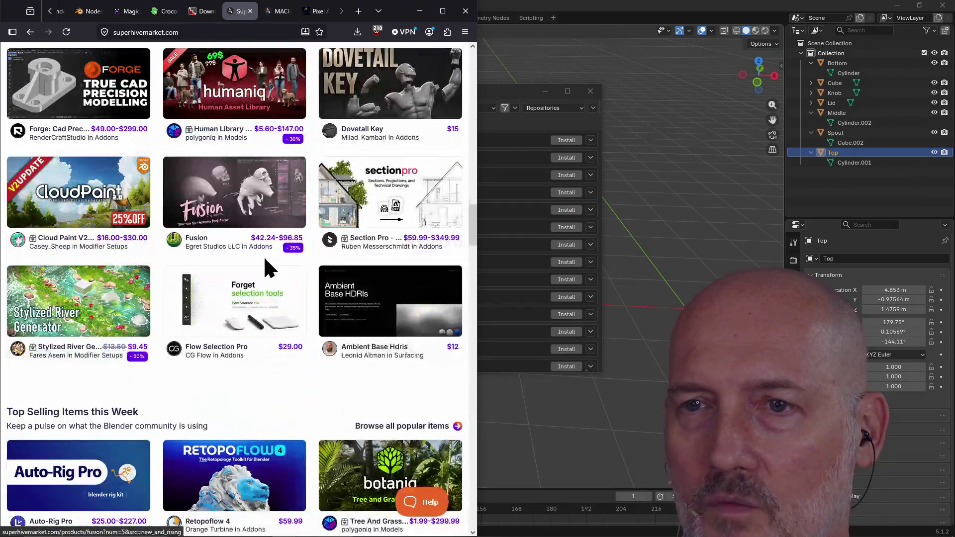
pyautogui.scroll(-8, 267, 268)
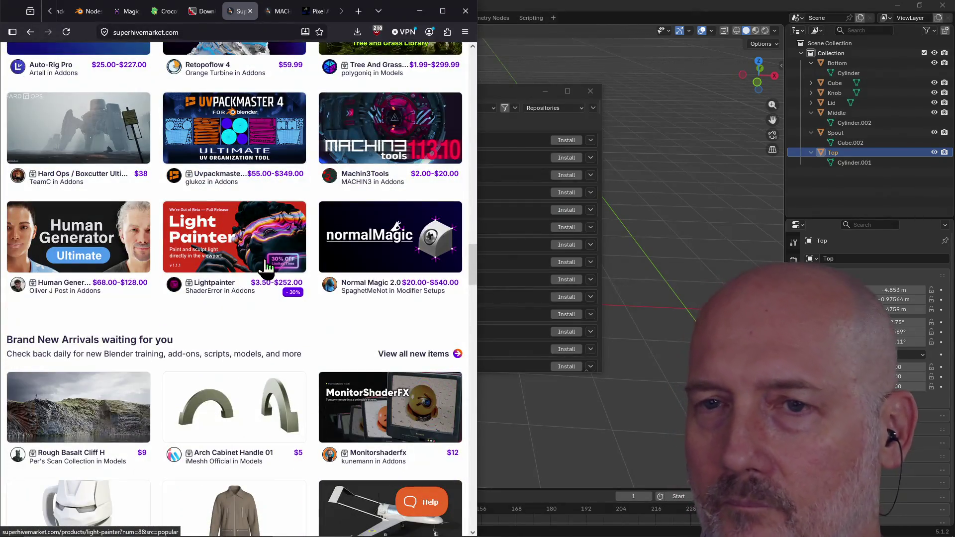
pyautogui.scroll(15, 266, 268)
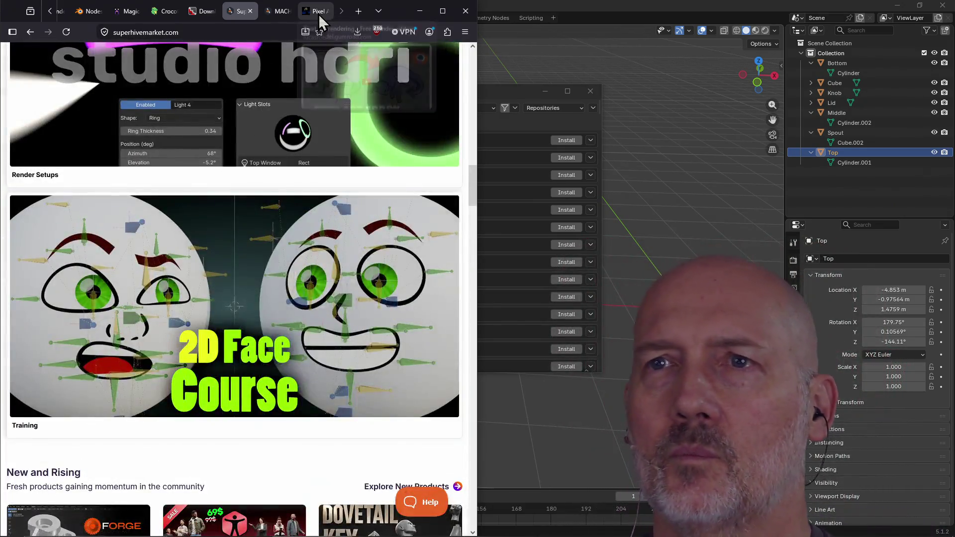
pyautogui.click(319, 14)
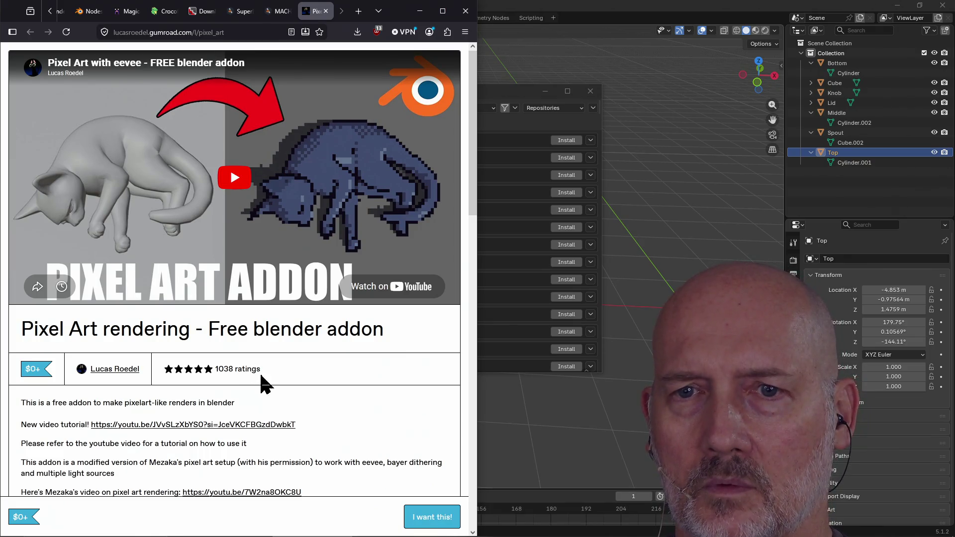
pyautogui.click(521, 95)
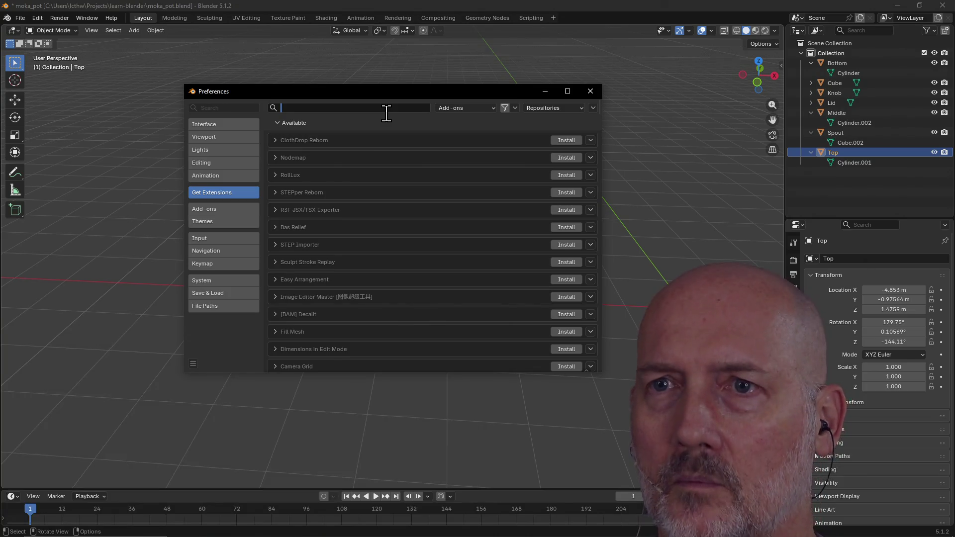
pyautogui.write('pixel')
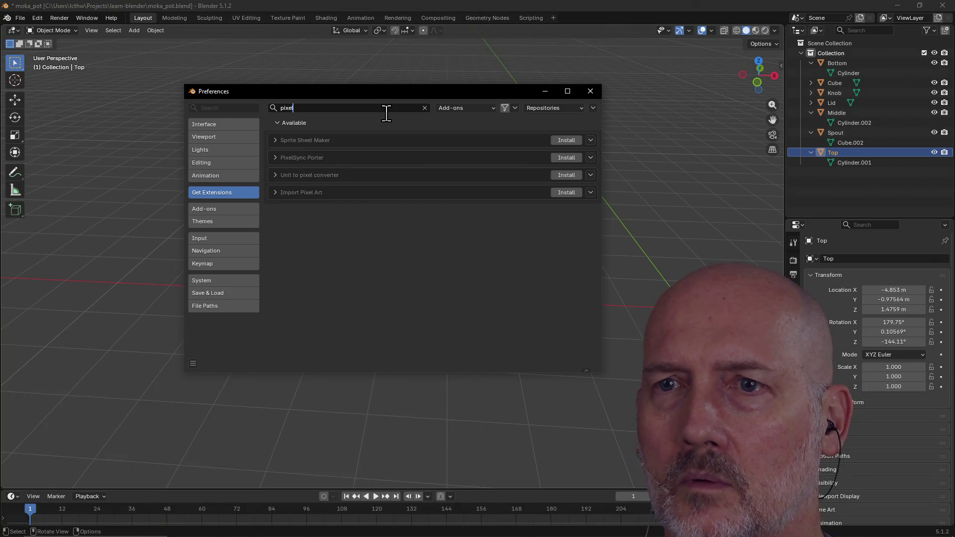
pyautogui.write(' ar')
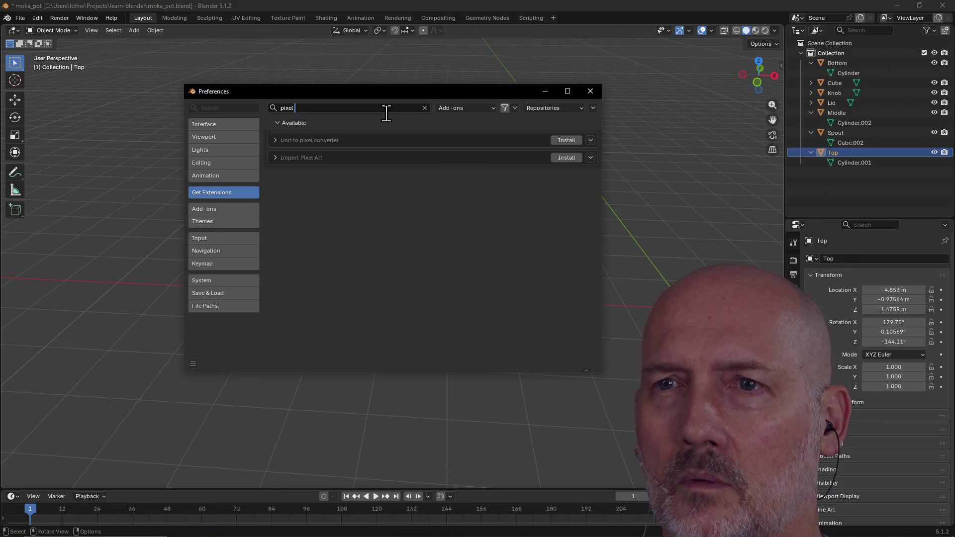
pyautogui.hotkey('ctrl', 'a')
pyautogui.press('BackSpace')
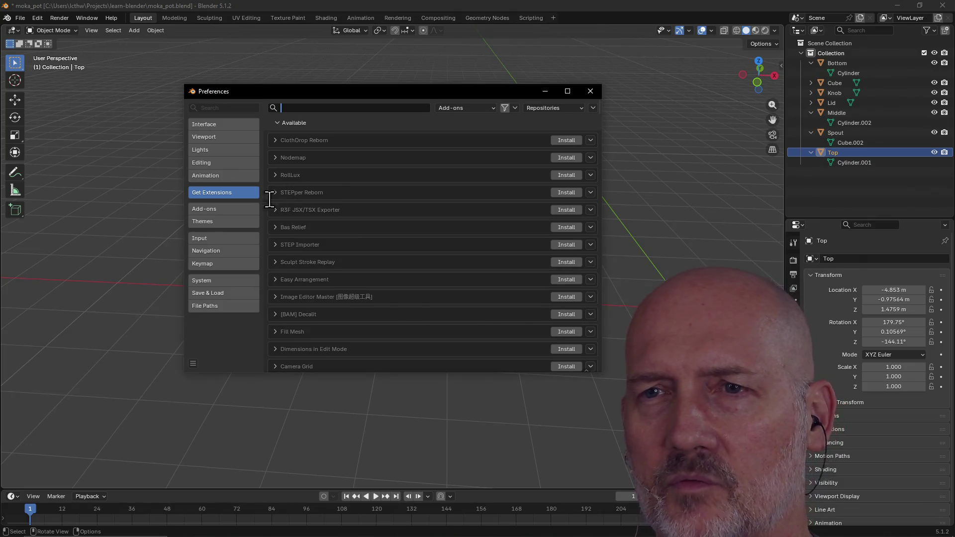
pyautogui.hotkey('alt', 'Tab')
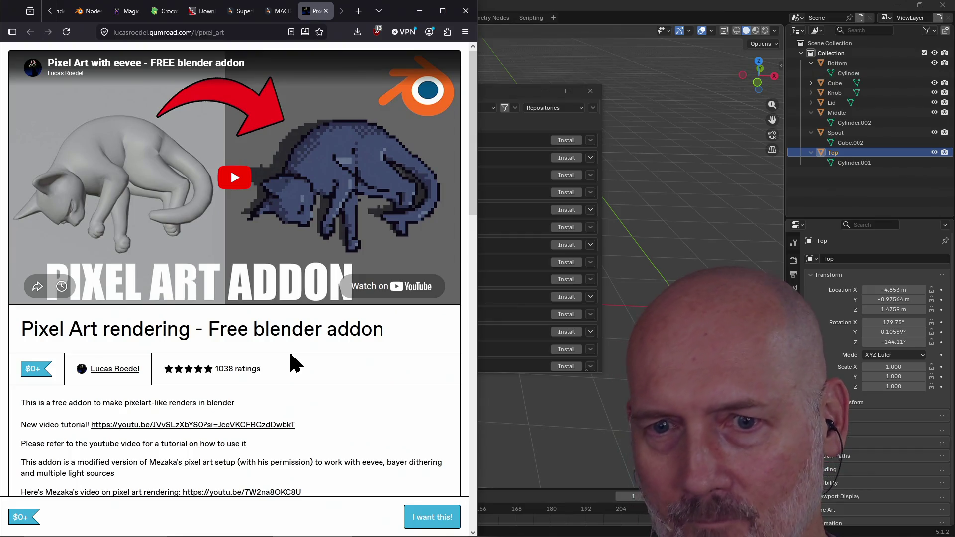
# - Name a fair price of 0 for the Pixel Art add-on, reach checkout, then return to Blender
pyautogui.scroll(-4, 207, 398)
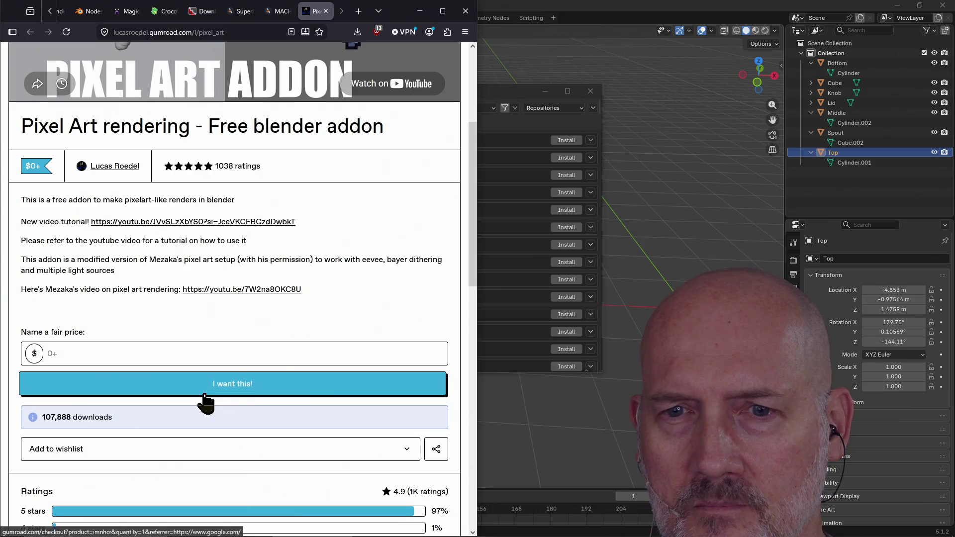
pyautogui.scroll(-5, 205, 398)
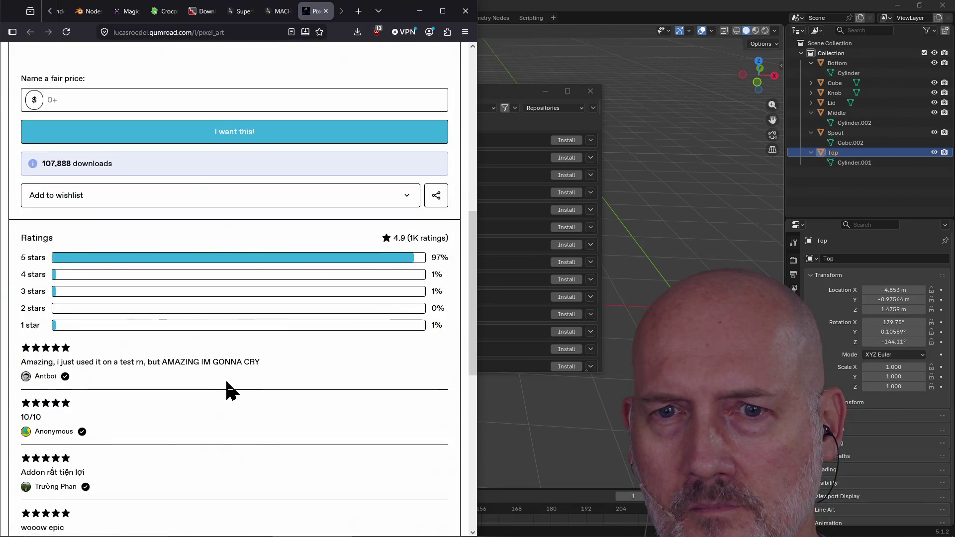
pyautogui.scroll(6, 228, 377)
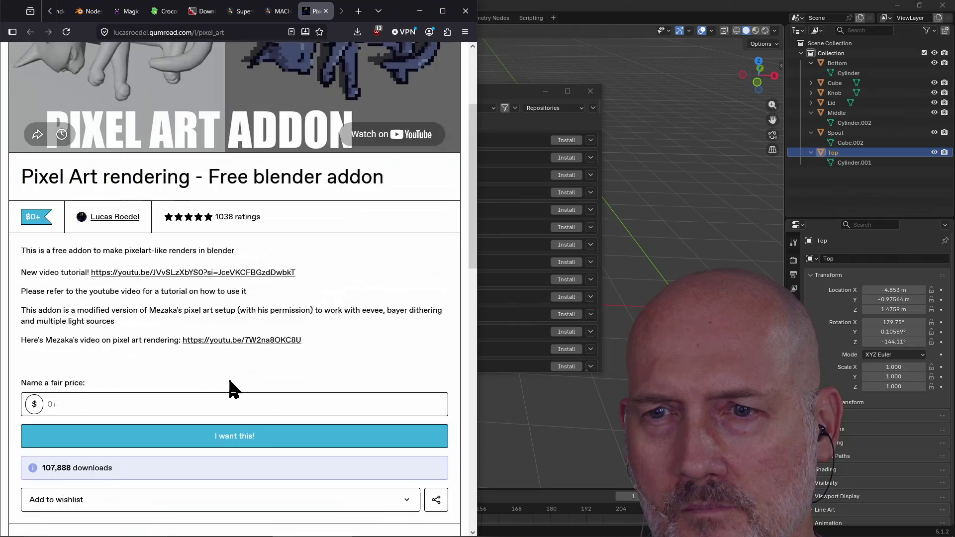
pyautogui.click(237, 436)
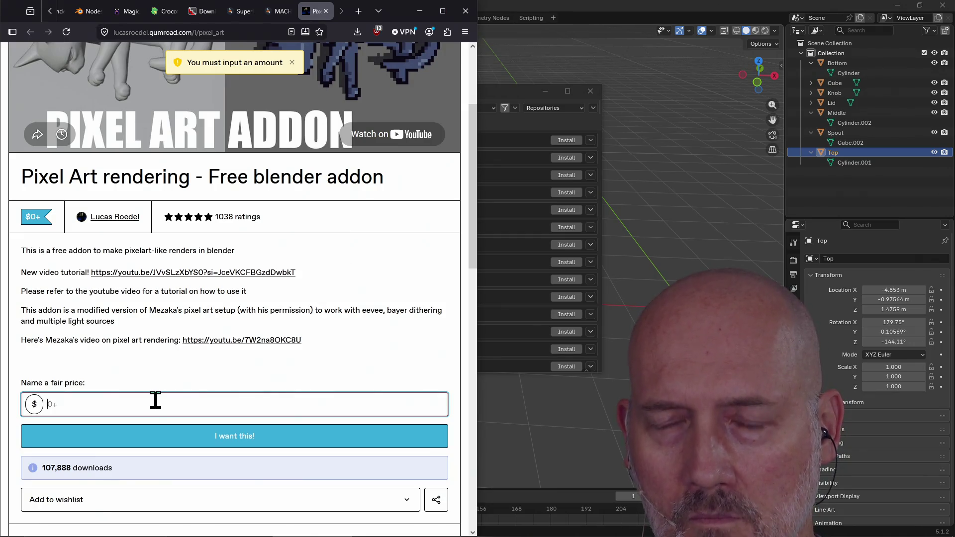
pyautogui.write('0')
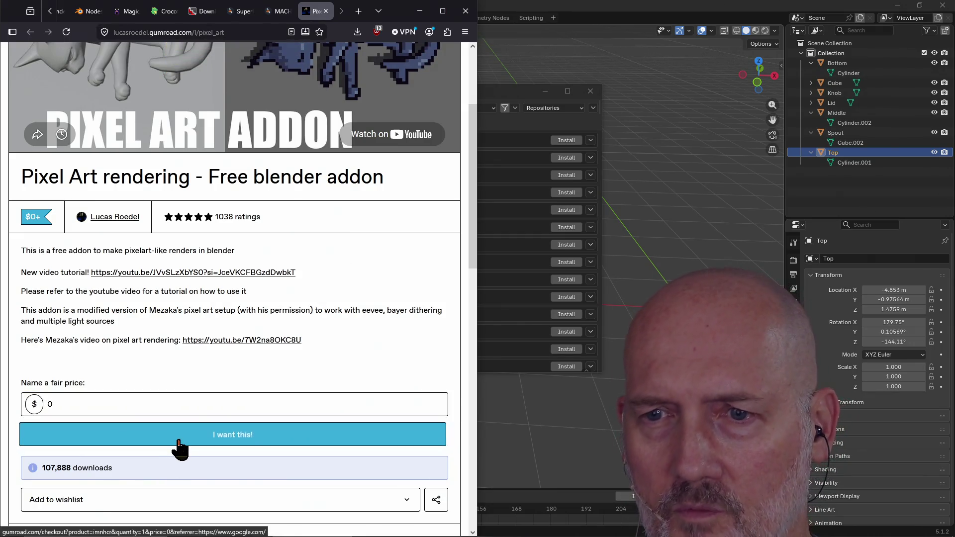
pyautogui.click(180, 442)
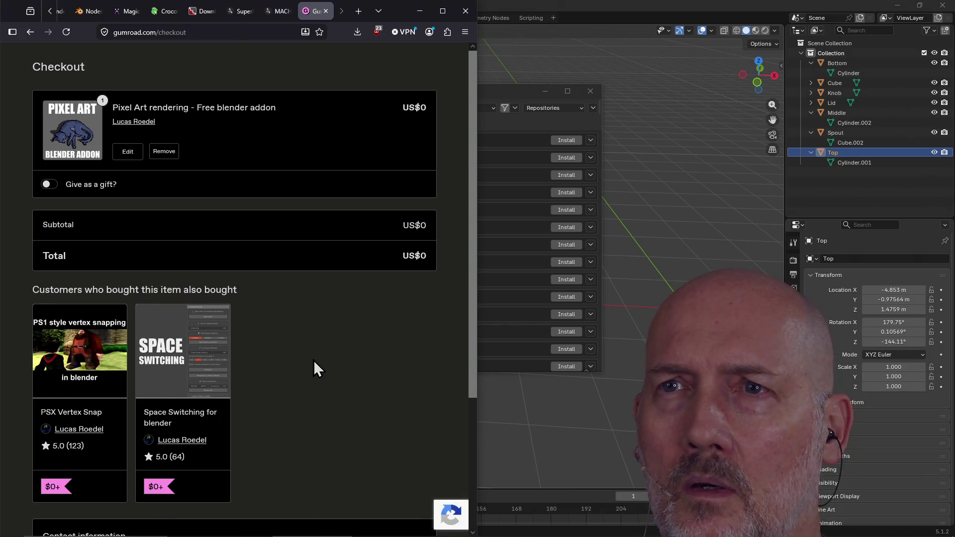
pyautogui.click(644, 8)
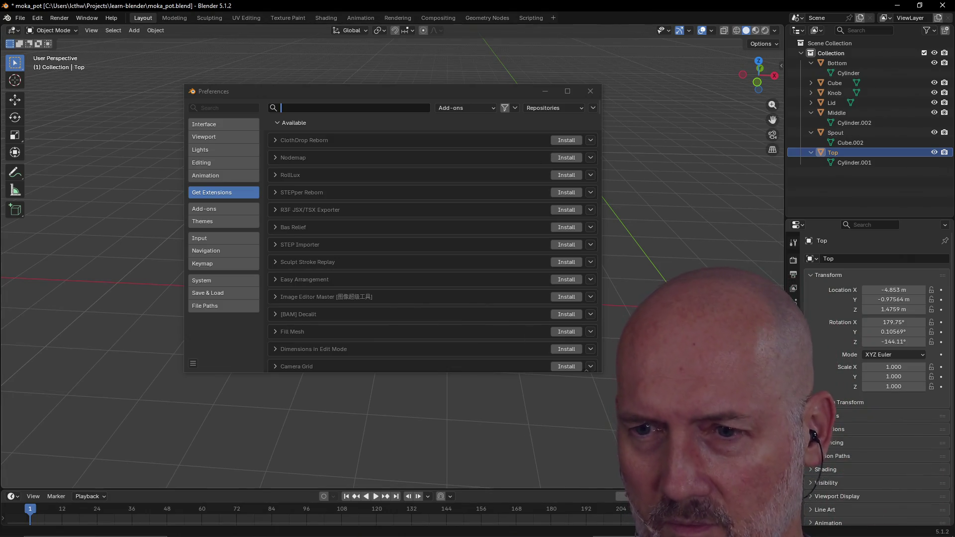
pyautogui.moveTo(337, 534)
pyautogui.press('super')
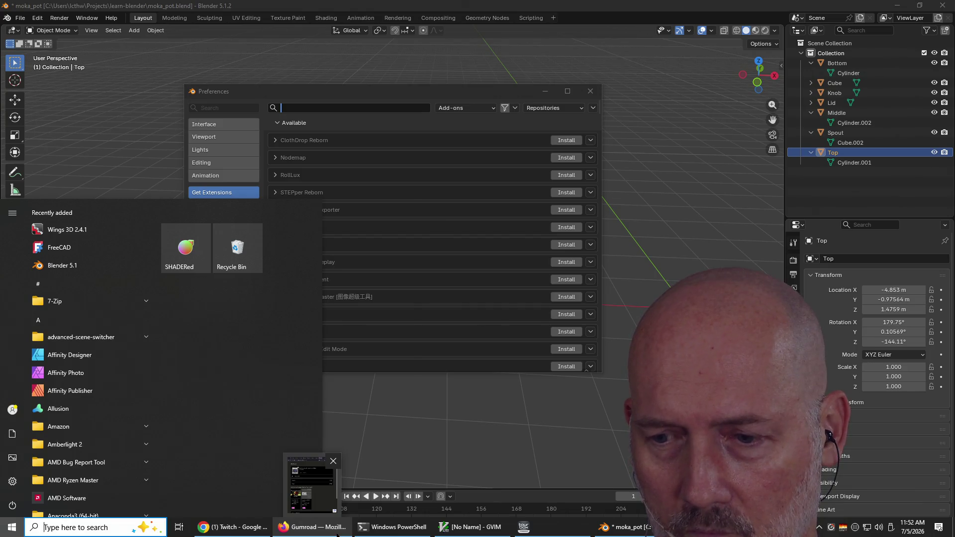
pyautogui.write('downloads')
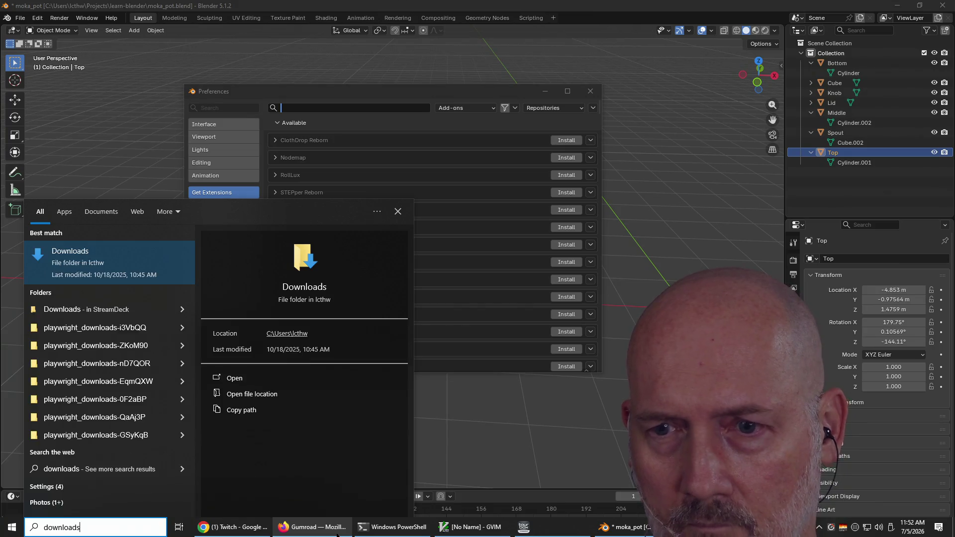
pyautogui.click(943, 412)
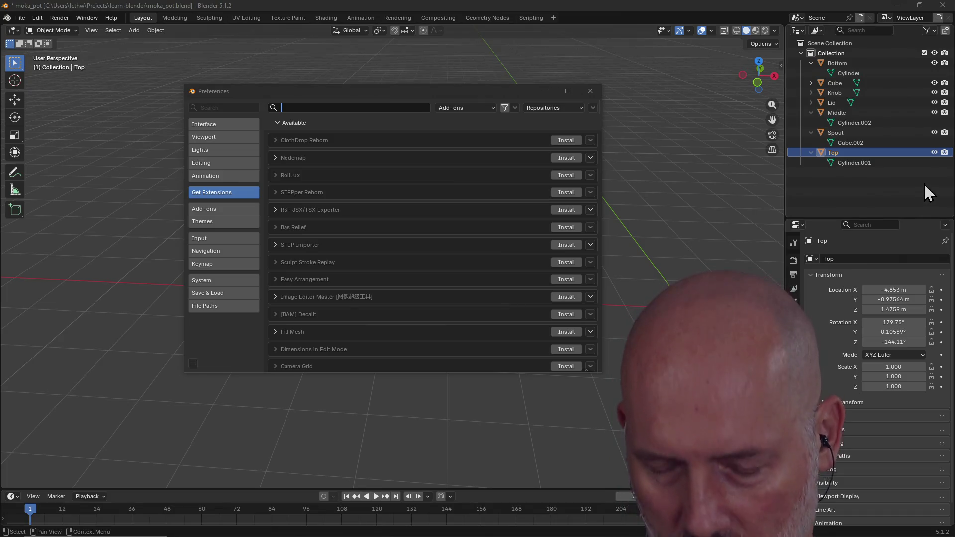
pyautogui.hotkey('alt', 'Tab')
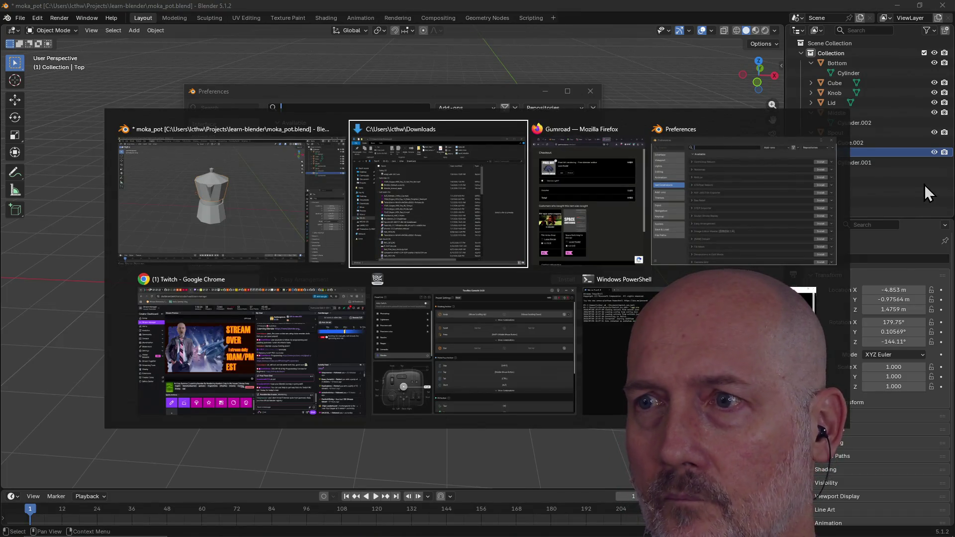
pyautogui.hotkey('alt', 'Tab')
pyautogui.hotkey('alt', 'Tab')
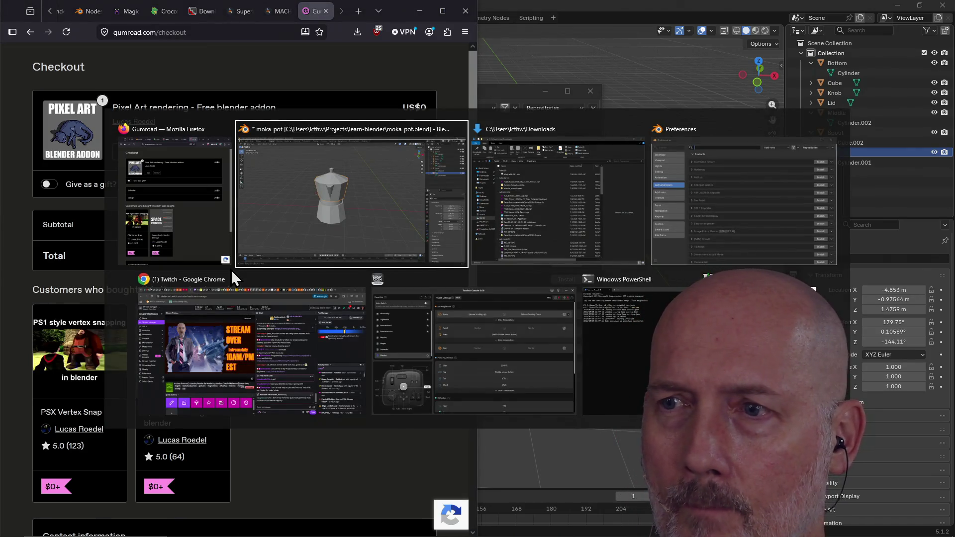
pyautogui.press('Tab')
pyautogui.press('Tab')
pyautogui.press('Tab')
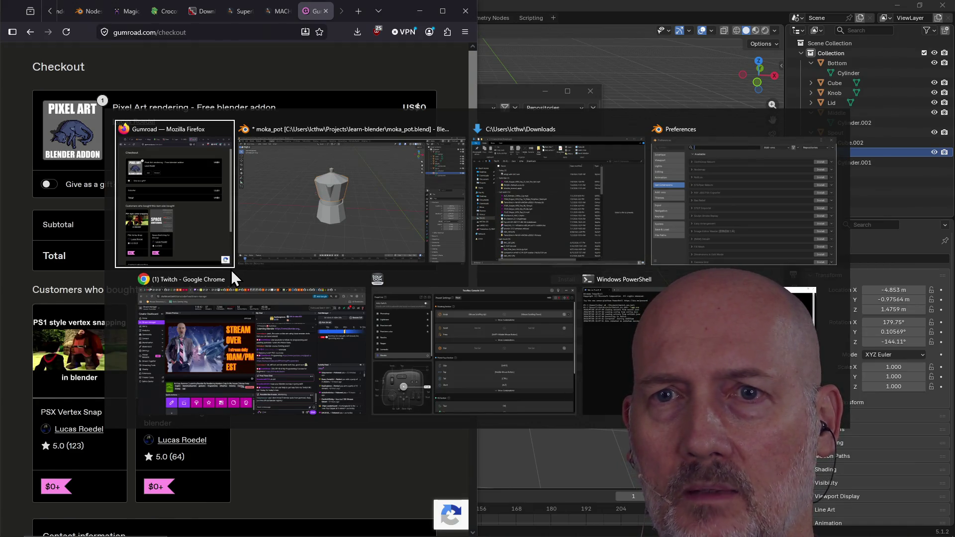
pyautogui.click(231, 268)
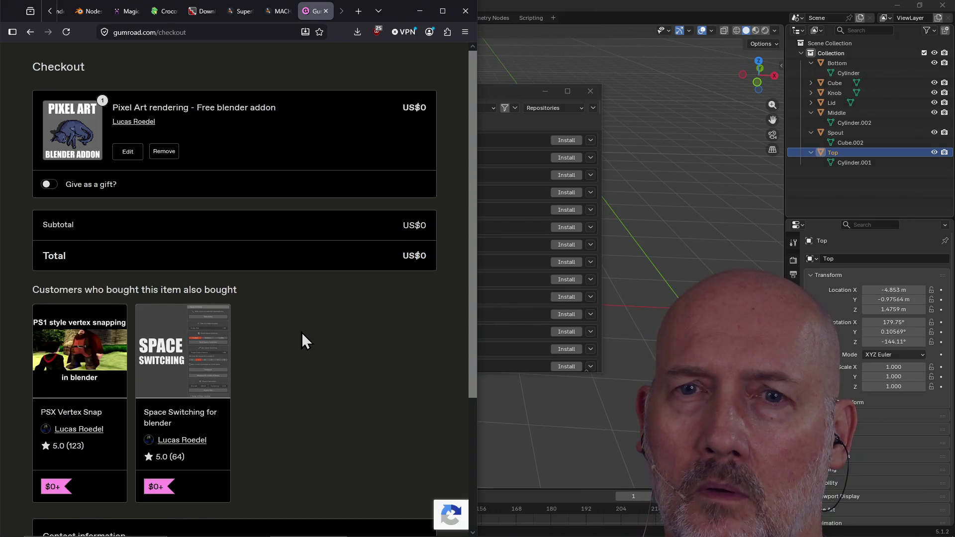
# - Submit the free checkout with Get, then go back to the Pixel Art product page
pyautogui.scroll(-3, 302, 333)
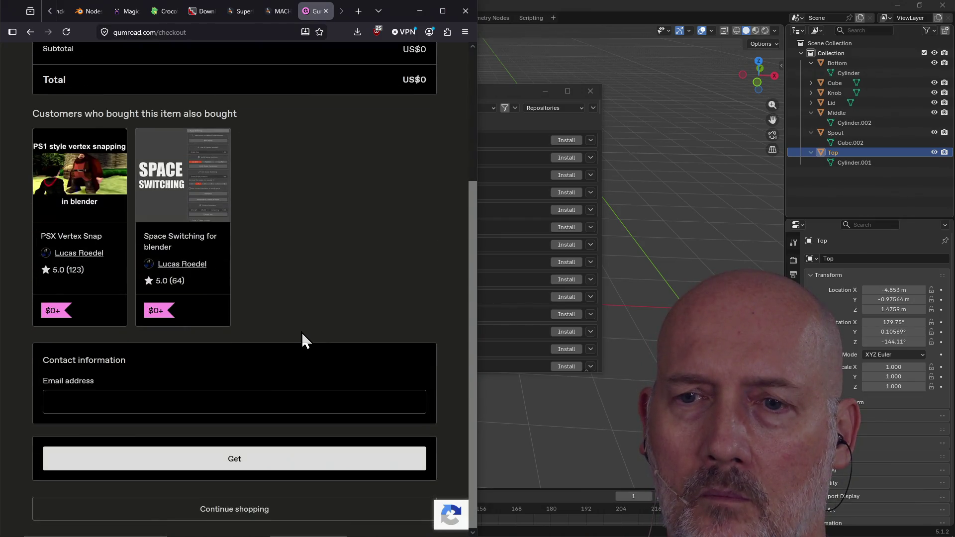
pyautogui.click(229, 456)
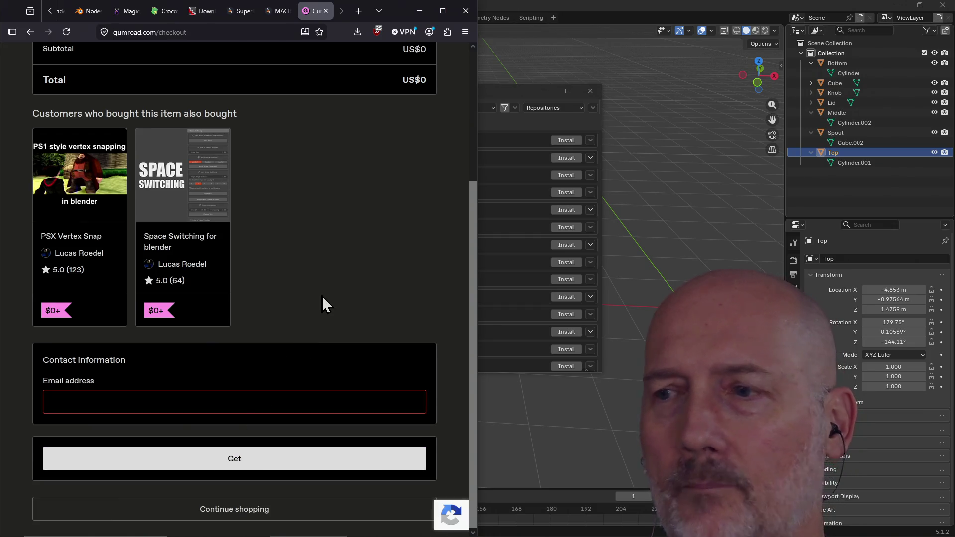
pyautogui.scroll(3, 342, 283)
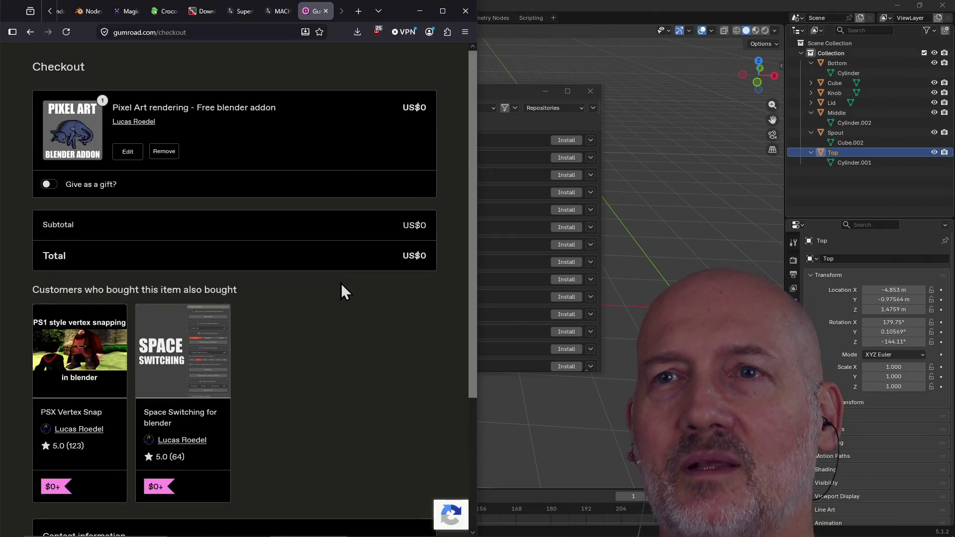
pyautogui.click(31, 33)
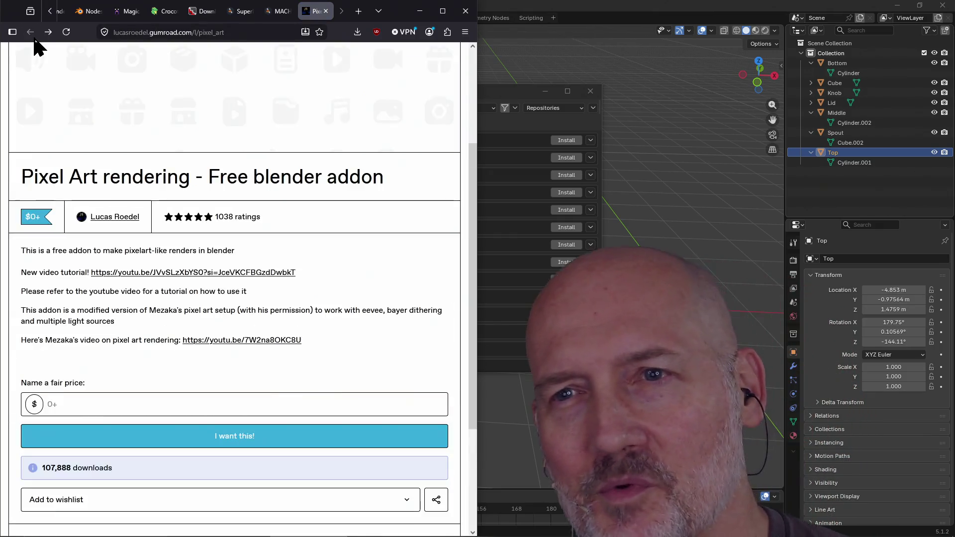
# - Look over the Pixel Art add-on page and its 1038 ratings
pyautogui.scroll(3, 395, 240)
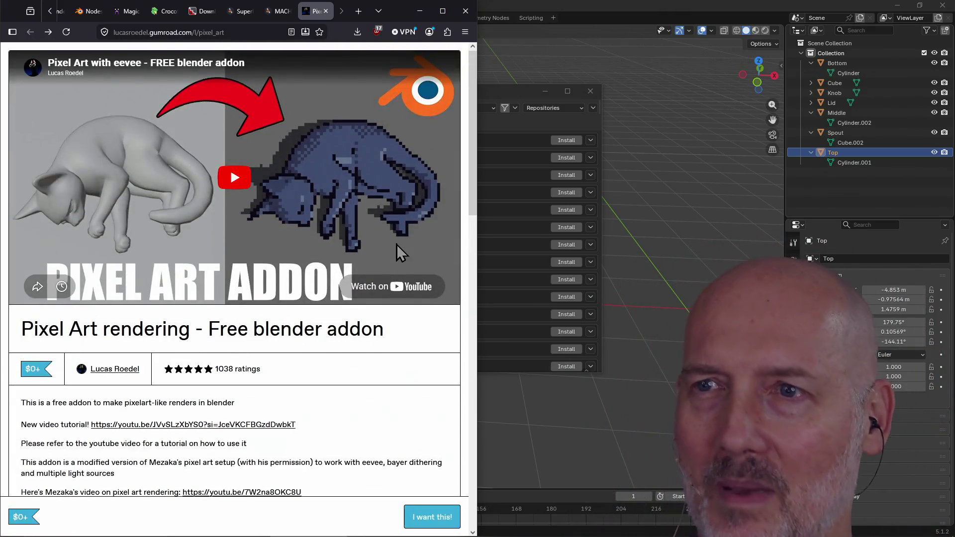
pyautogui.scroll(-12, 396, 244)
pyautogui.scroll(5, 396, 244)
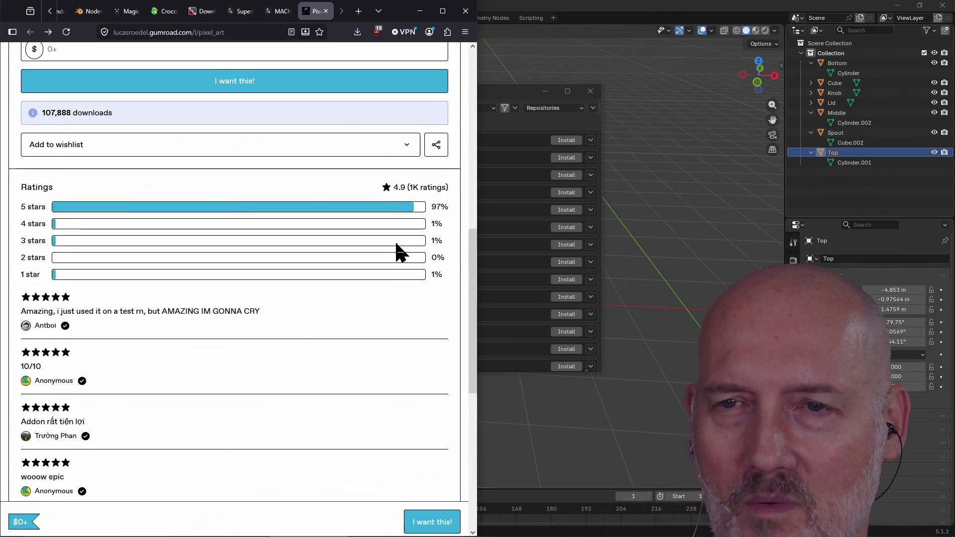
pyautogui.scroll(7, 396, 243)
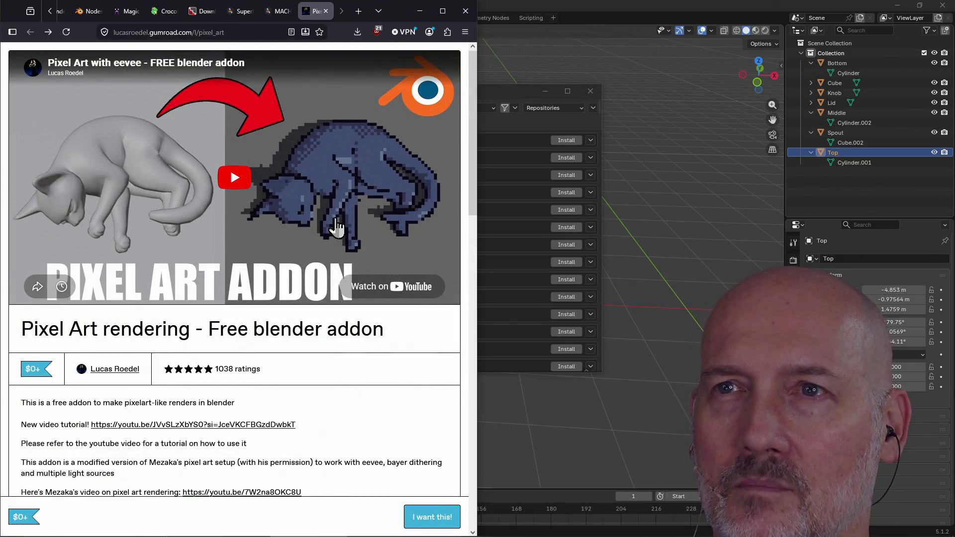
pyautogui.scroll(-8, 334, 212)
pyautogui.scroll(-9, 357, 213)
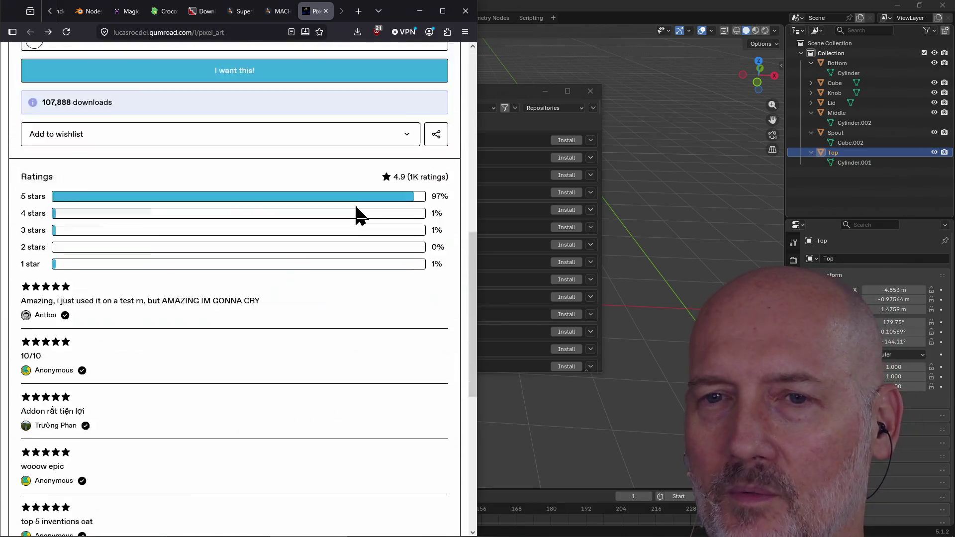
pyautogui.scroll(15, 356, 208)
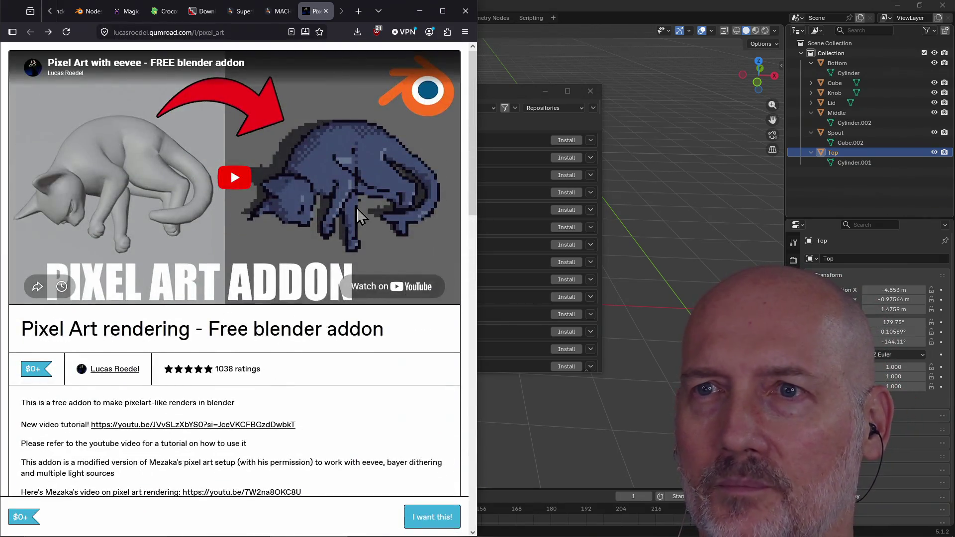
# - Scan Superhive's New and Rising and Top Selling sections, then bring Blender back in front
pyautogui.click(240, 11)
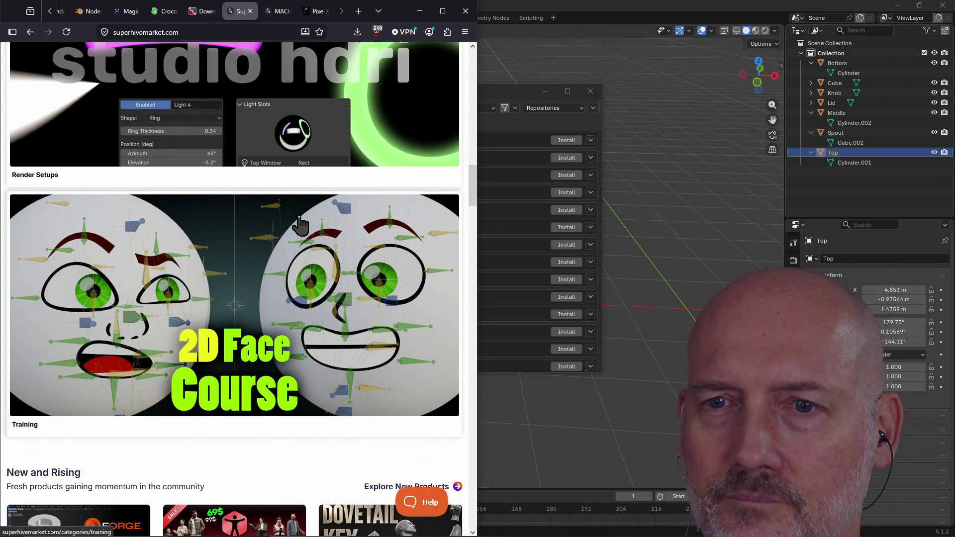
pyautogui.scroll(-6, 272, 333)
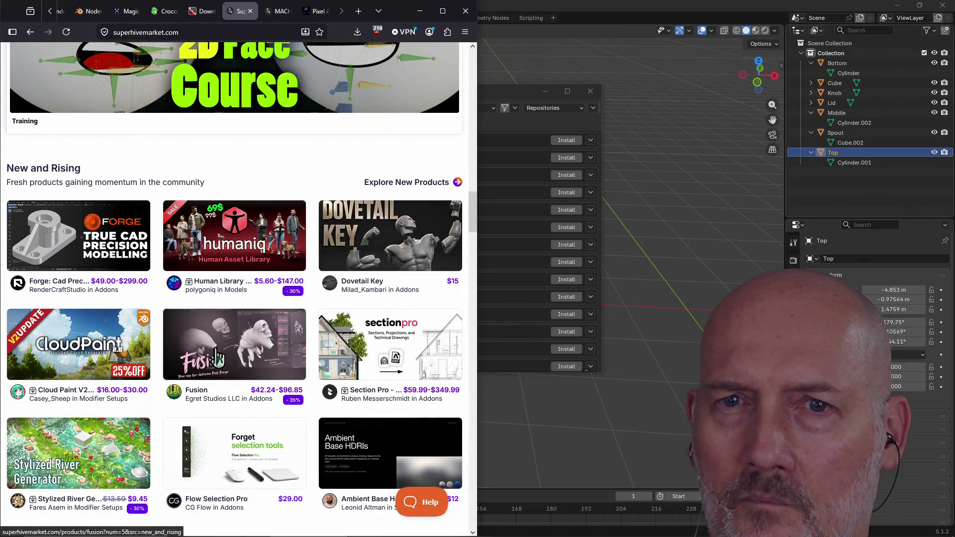
pyautogui.scroll(-10, 191, 357)
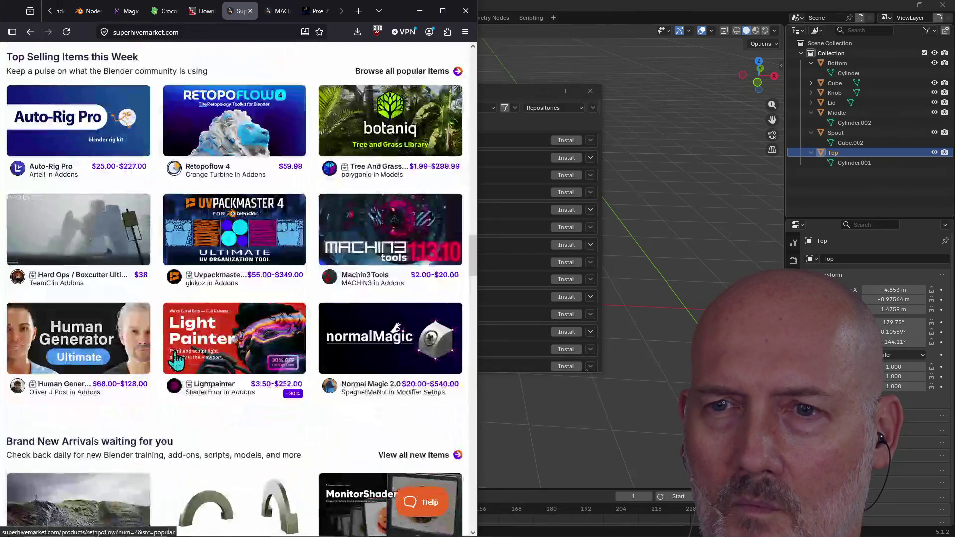
pyautogui.scroll(20, 313, 252)
pyautogui.scroll(10, 313, 251)
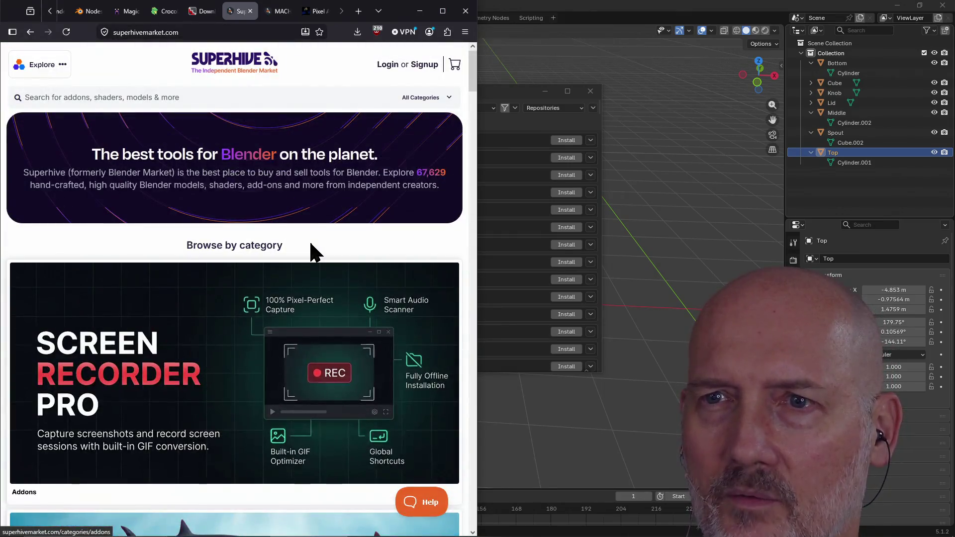
pyautogui.click(503, 93)
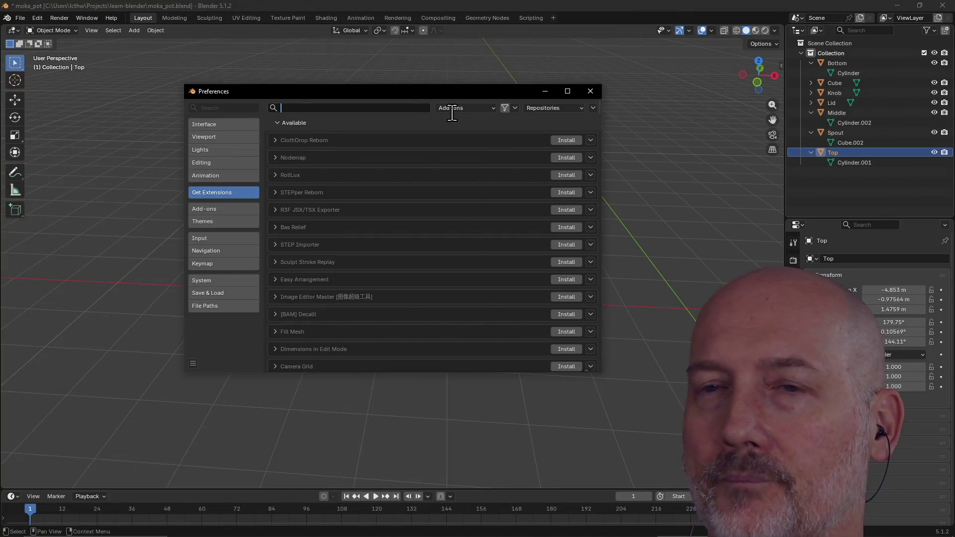
pyautogui.hotkey('alt', 'Tab')
pyautogui.hotkey('alt', 'Tab')
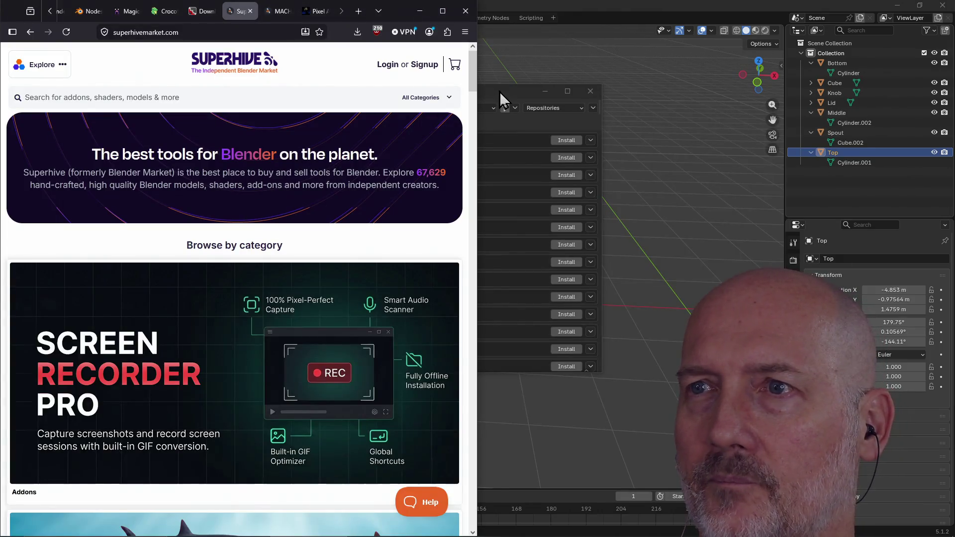
pyautogui.click(499, 91)
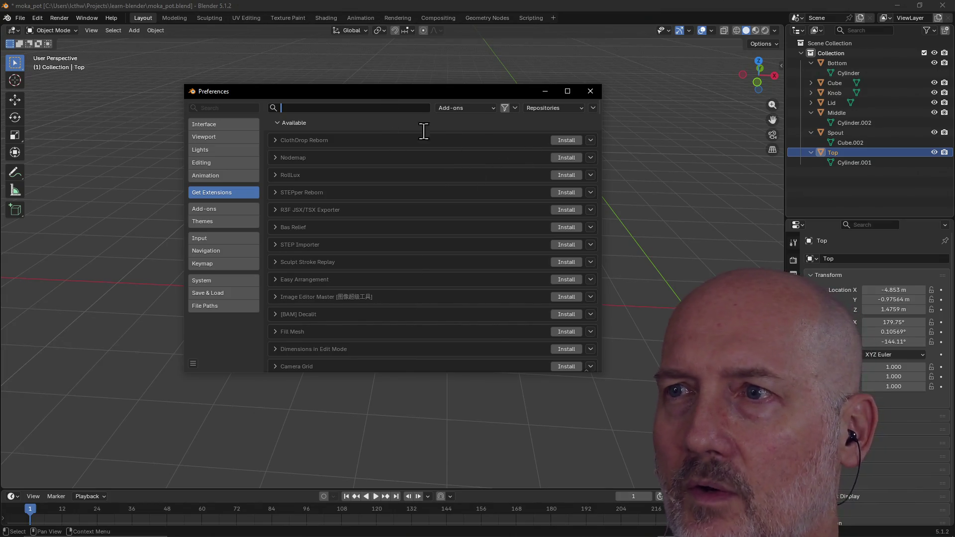
pyautogui.click(458, 123)
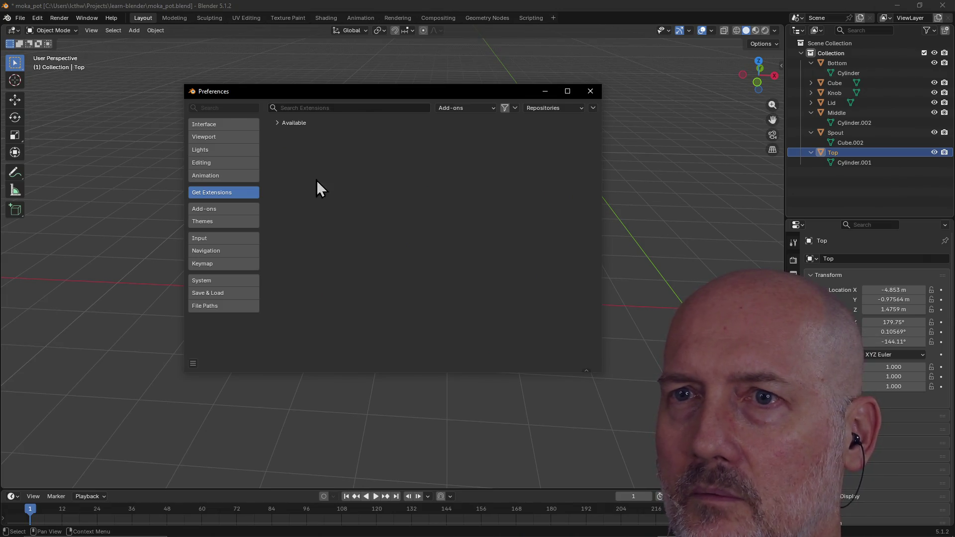
pyautogui.click(297, 128)
pyautogui.scroll(-10, 384, 251)
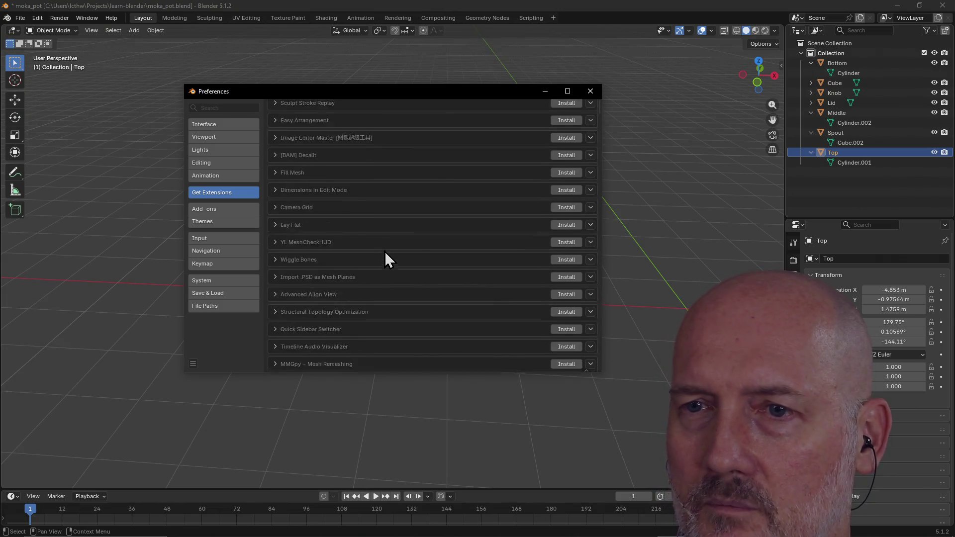
pyautogui.scroll(-10, 384, 252)
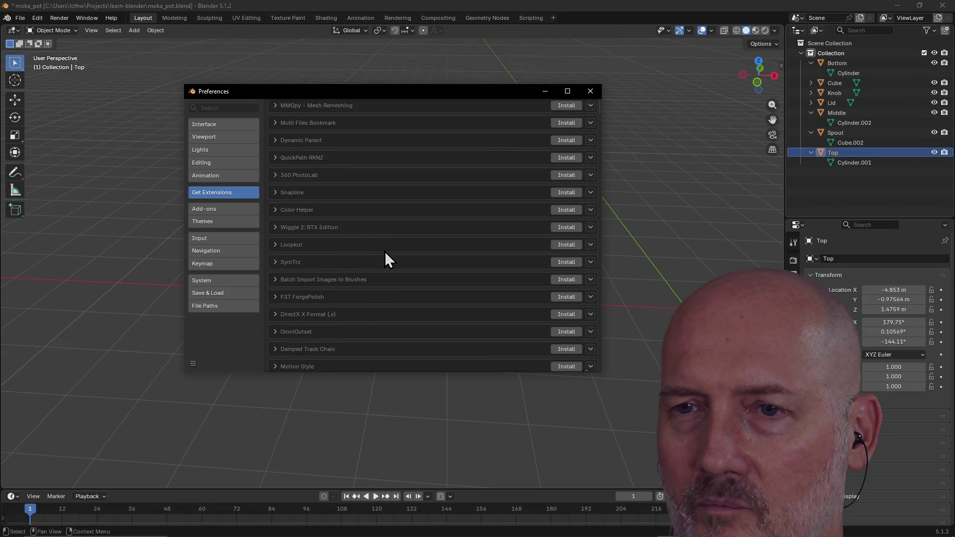
pyautogui.scroll(-10, 367, 325)
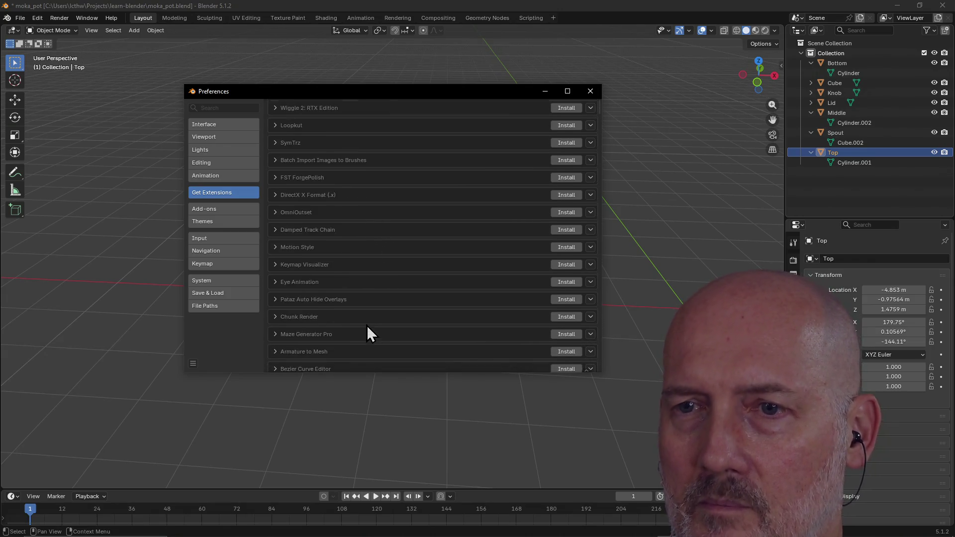
pyautogui.scroll(-7, 366, 325)
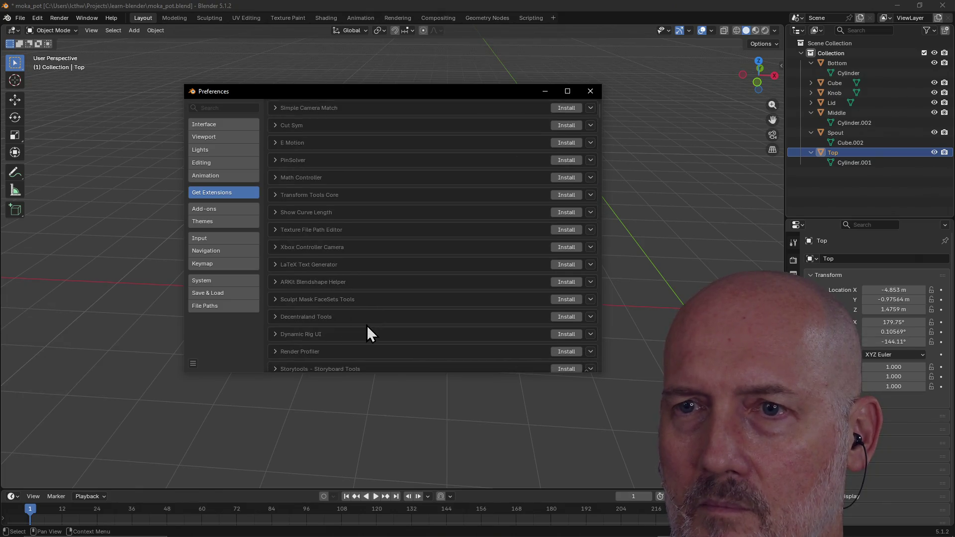
pyautogui.scroll(-15, 366, 325)
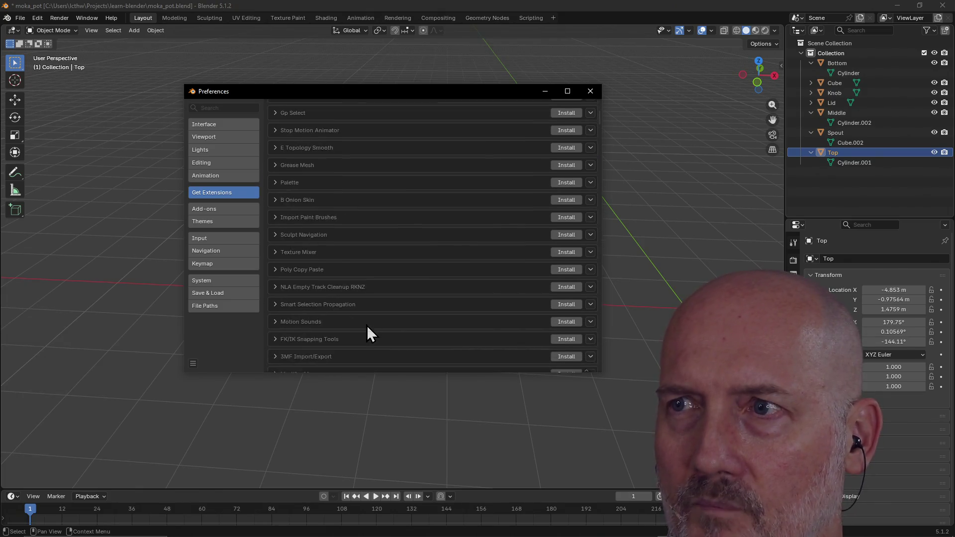
pyautogui.scroll(9, 366, 326)
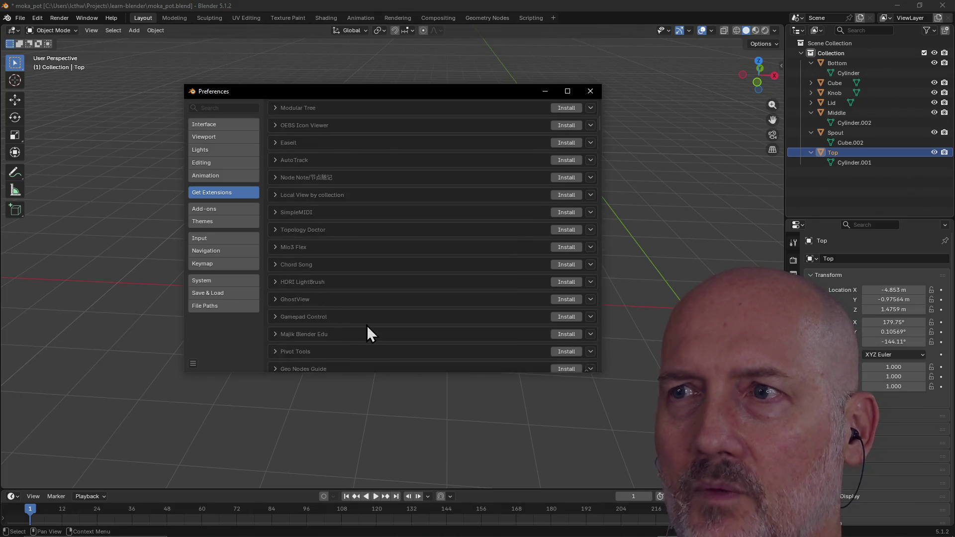
pyautogui.scroll(15, 366, 325)
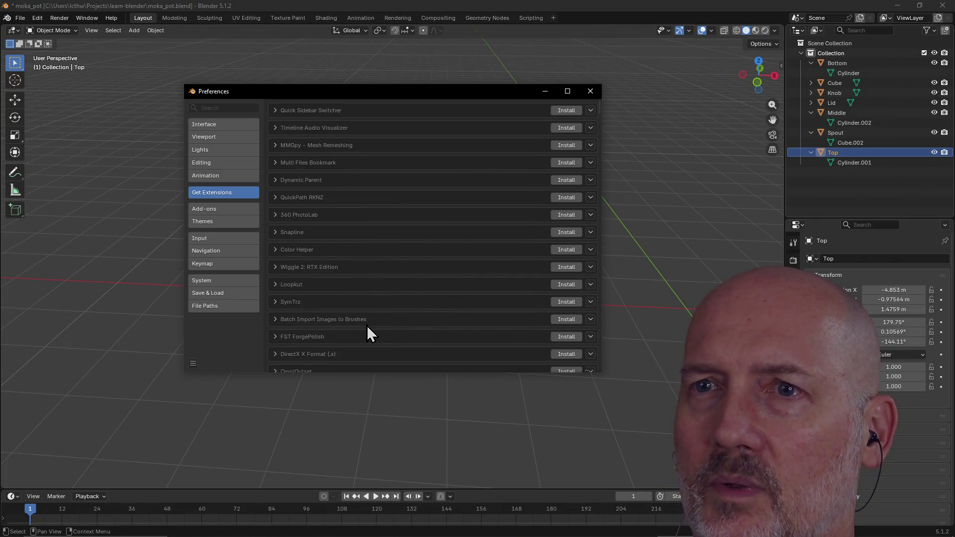
pyautogui.scroll(10, 342, 269)
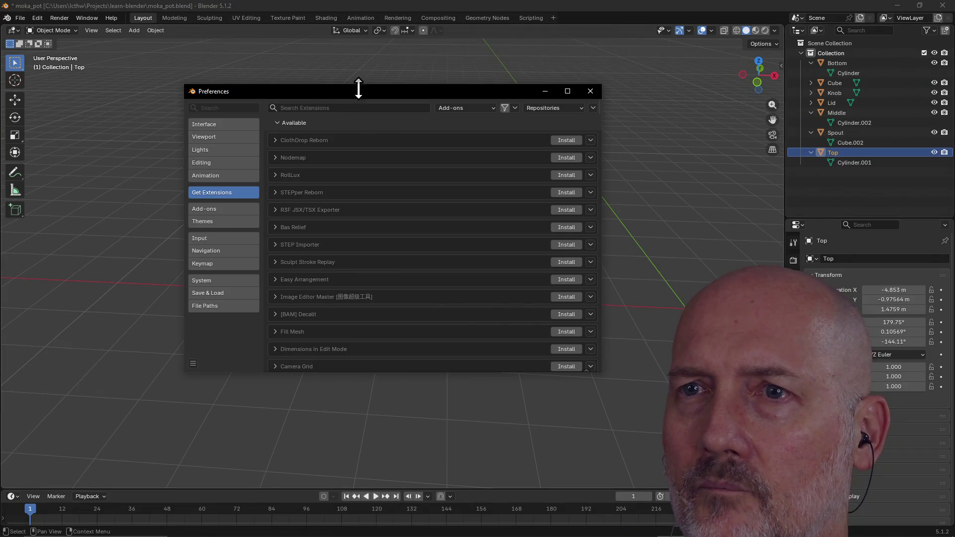
pyautogui.click(353, 108)
pyautogui.write('pi')
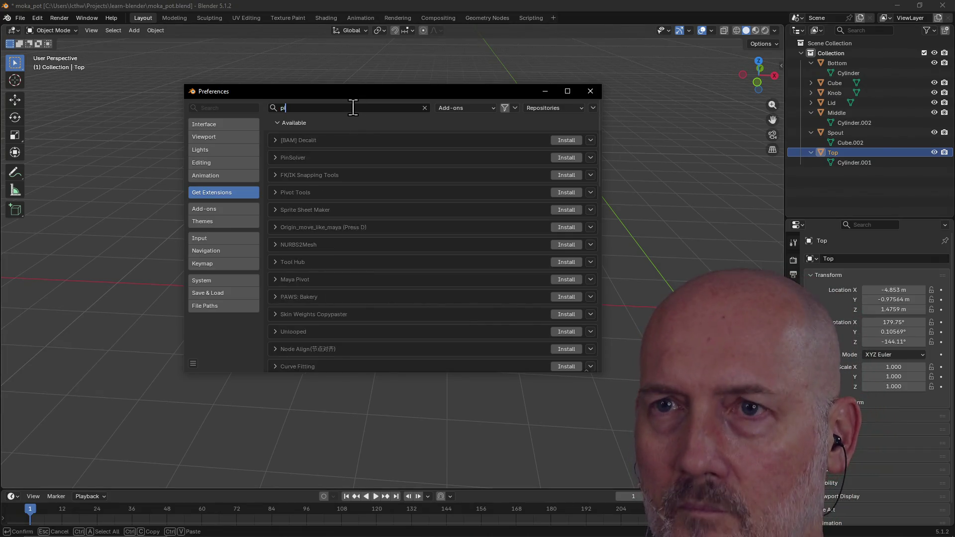
pyautogui.write('xel')
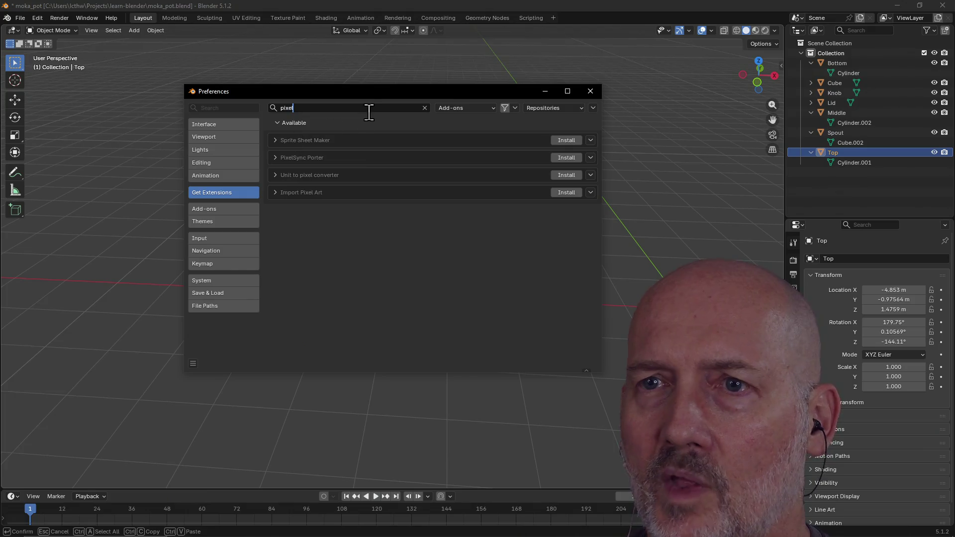
pyautogui.press('BackSpace')
pyautogui.press('BackSpace')
pyautogui.press('BackSpace')
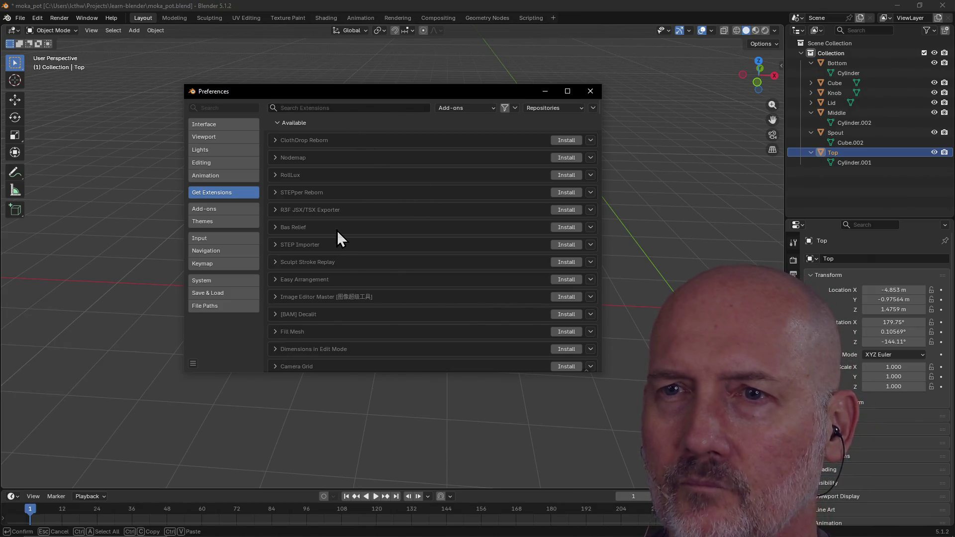
pyautogui.scroll(-3, 440, 241)
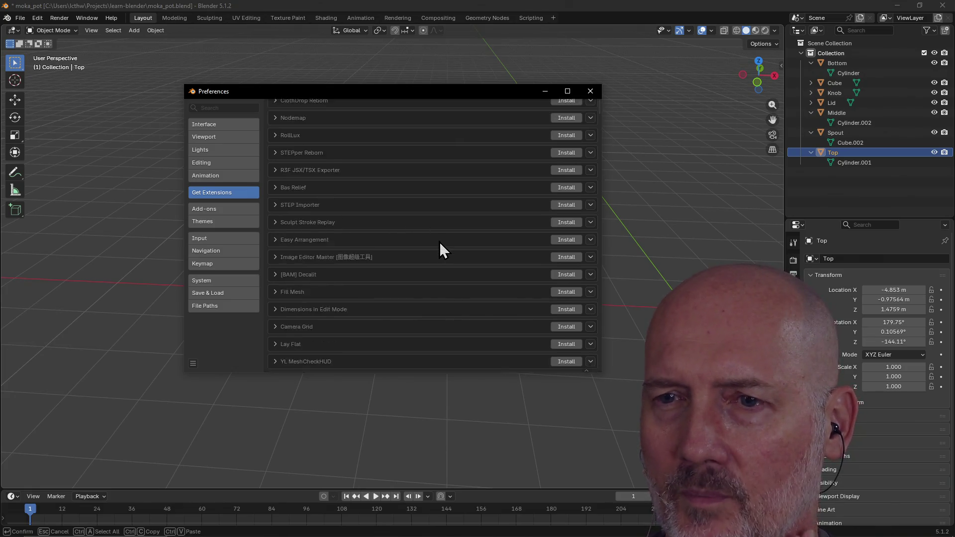
pyautogui.scroll(-3, 440, 241)
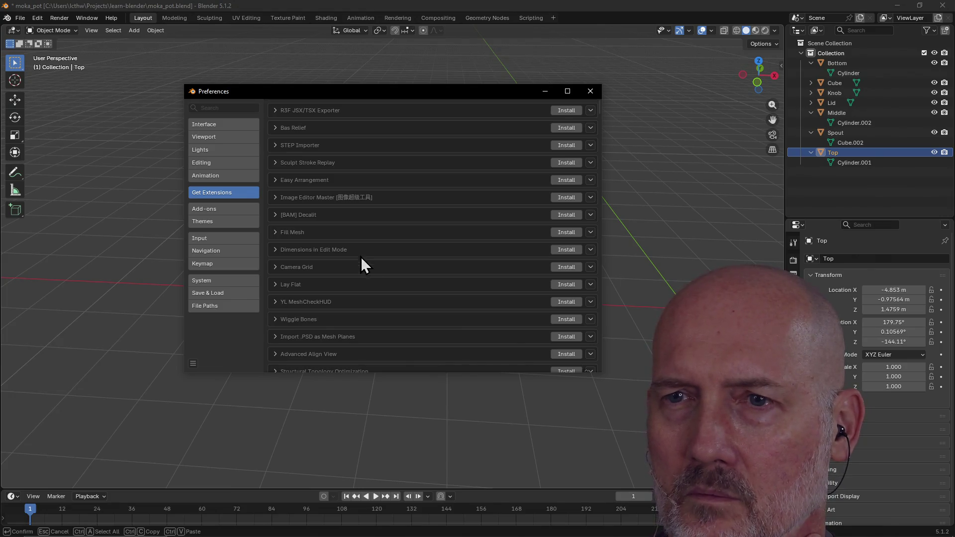
pyautogui.scroll(-15, 445, 298)
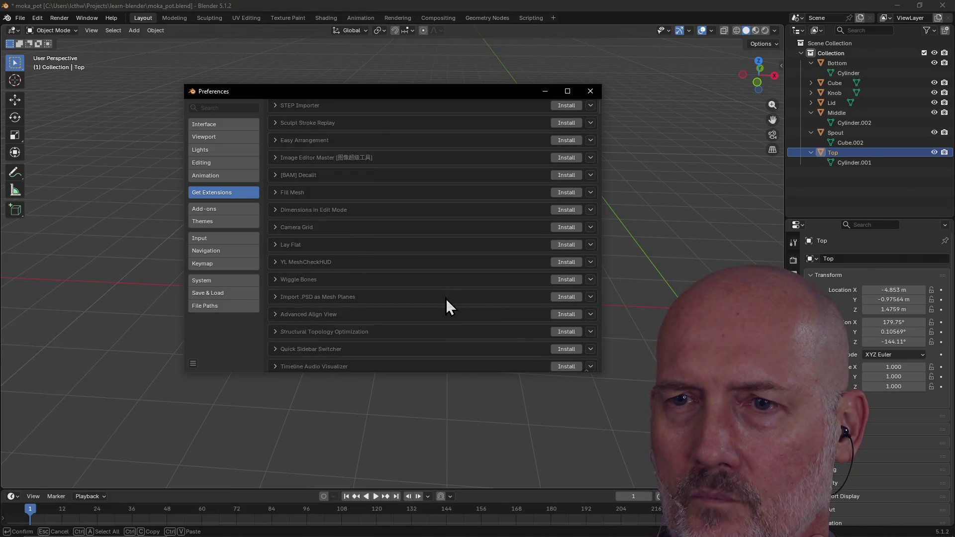
pyautogui.scroll(-5, 446, 298)
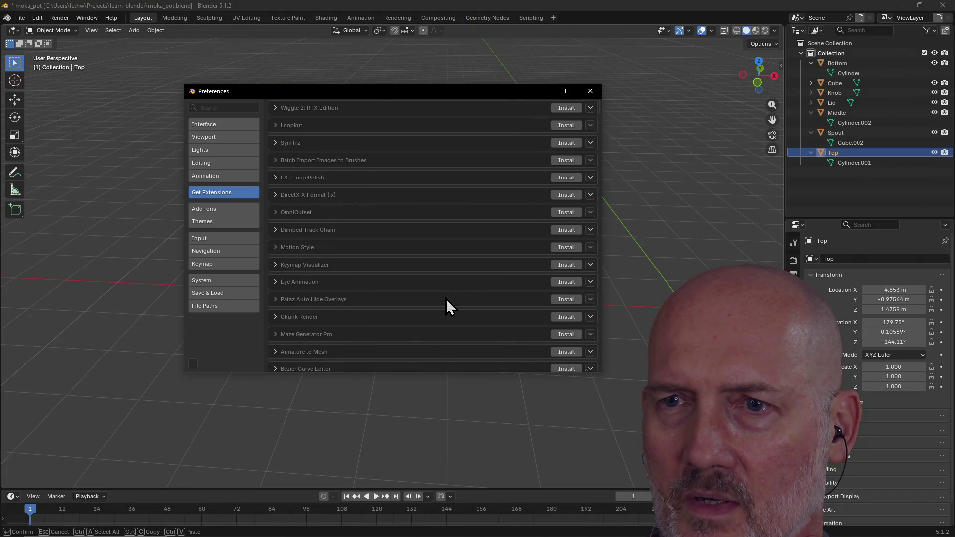
pyautogui.scroll(-10, 398, 291)
pyautogui.scroll(-5, 398, 290)
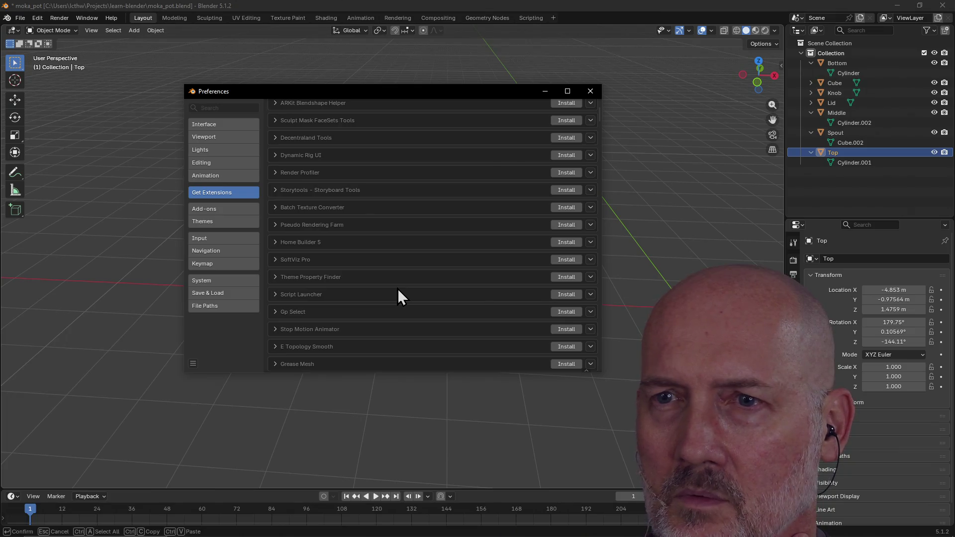
pyautogui.click(276, 242)
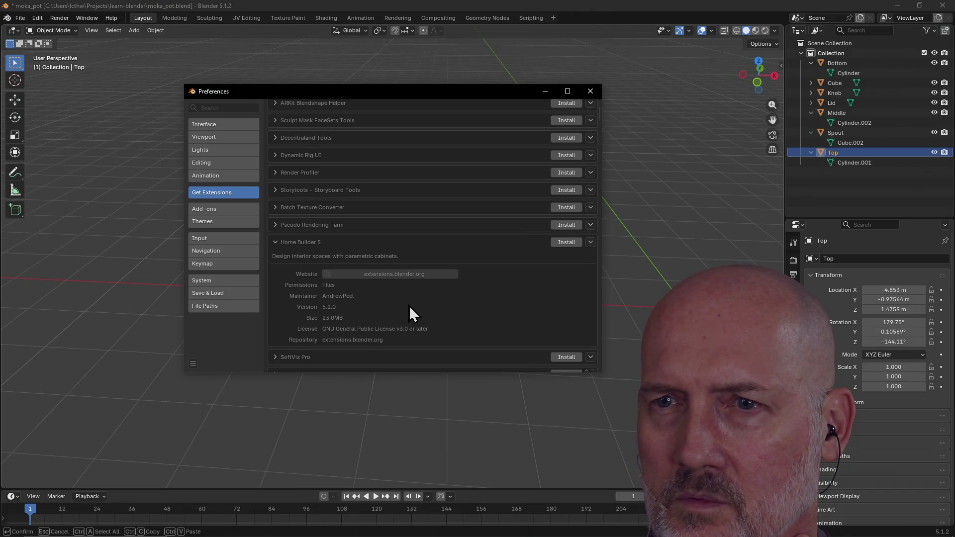
pyautogui.click(275, 243)
pyautogui.scroll(-3, 405, 290)
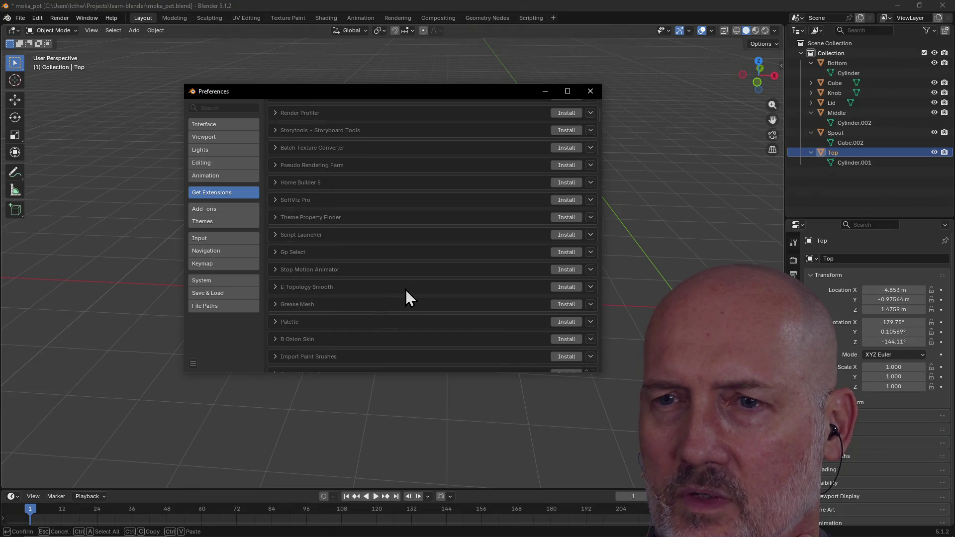
pyautogui.scroll(-1, 398, 292)
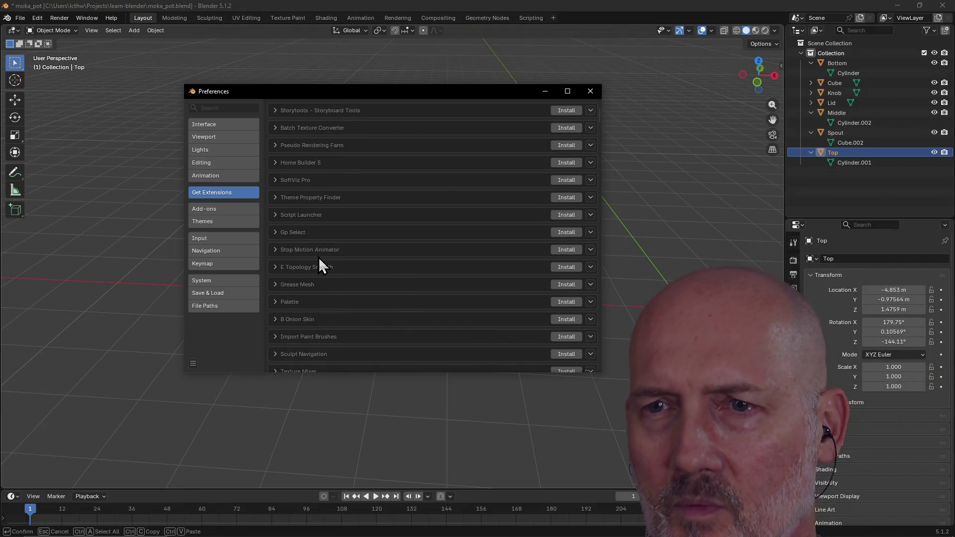
pyautogui.scroll(-2, 431, 321)
pyautogui.scroll(-2, 432, 321)
pyautogui.scroll(-1, 431, 320)
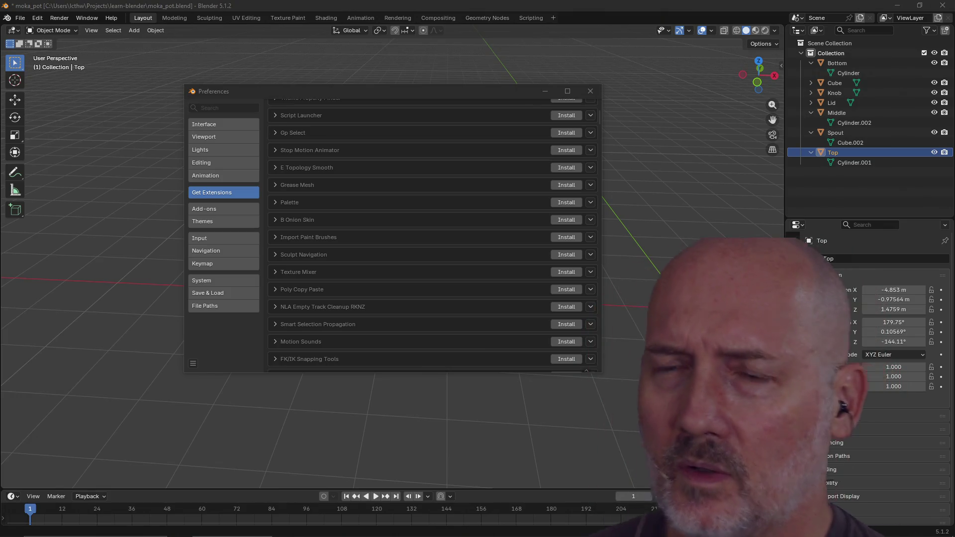
pyautogui.hotkey('alt', 'Tab')
pyautogui.press('Tab')
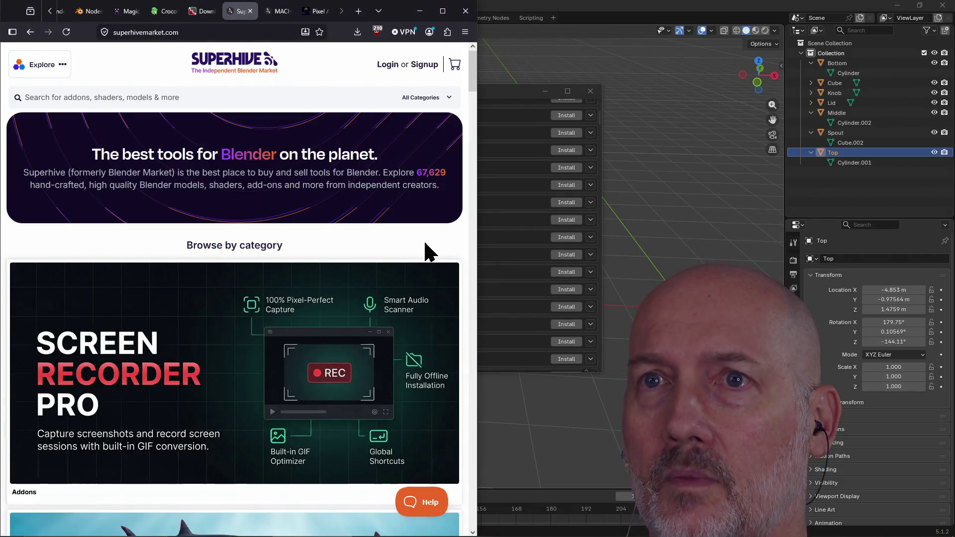
# - Google 'blender marketplace' in a new tab and open the Blender Extensions result
pyautogui.hotkey('ctrl', 't')
pyautogui.write('blender marketp')
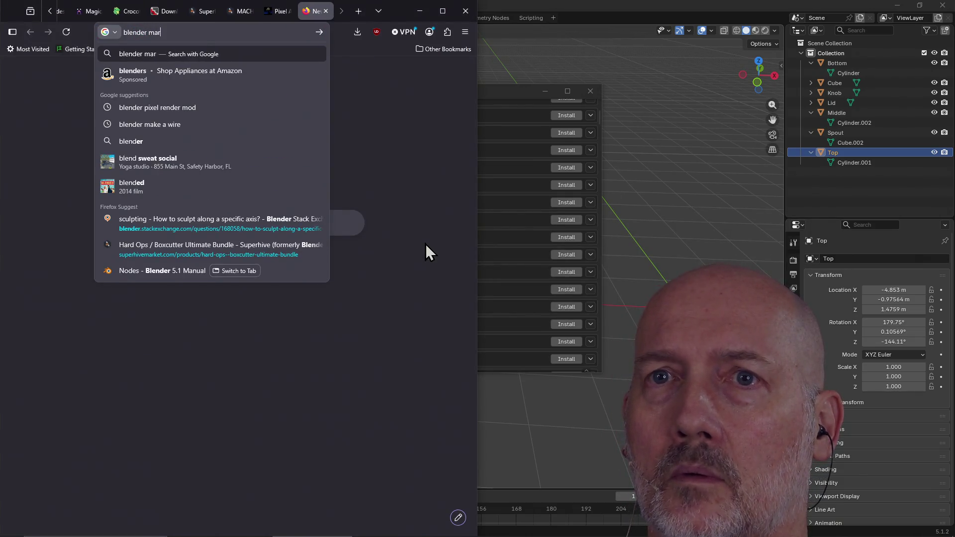
pyautogui.write('lace')
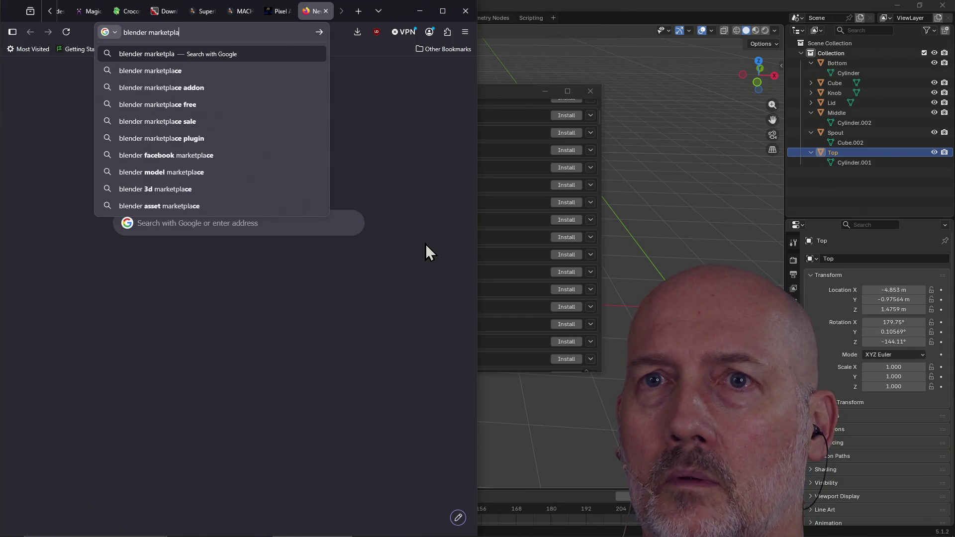
pyautogui.press('Return')
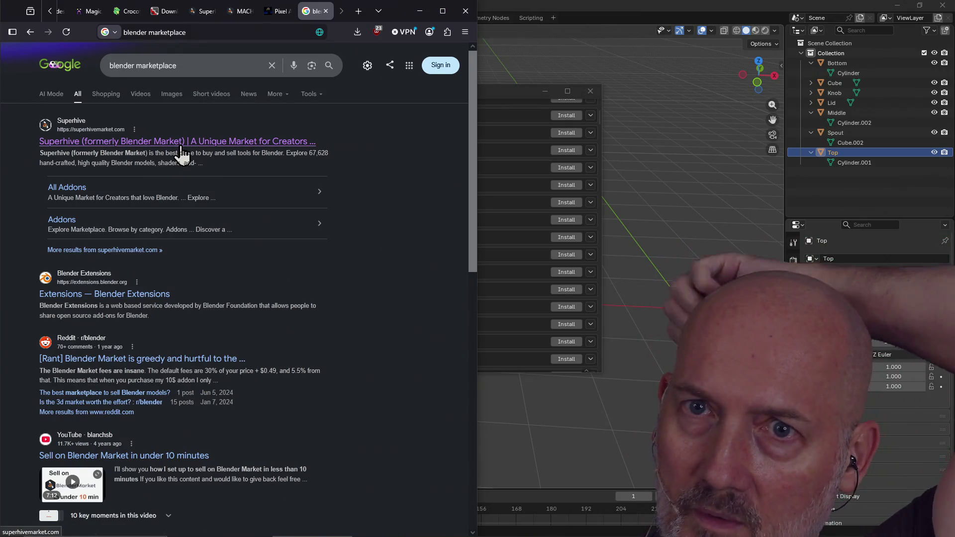
pyautogui.click(158, 292)
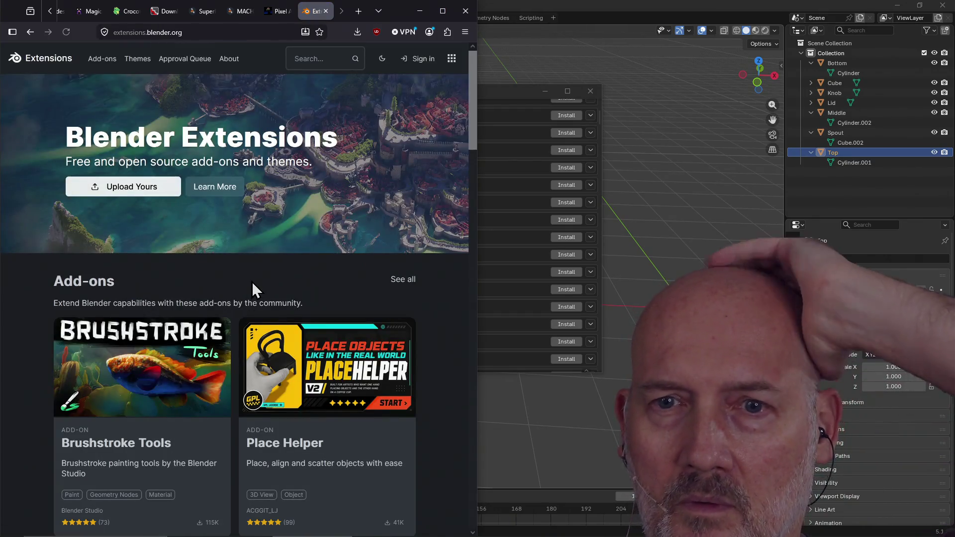
# - Reopen extensions.blender.org and pick Place Helper from the Add-ons section
pyautogui.click(27, 32)
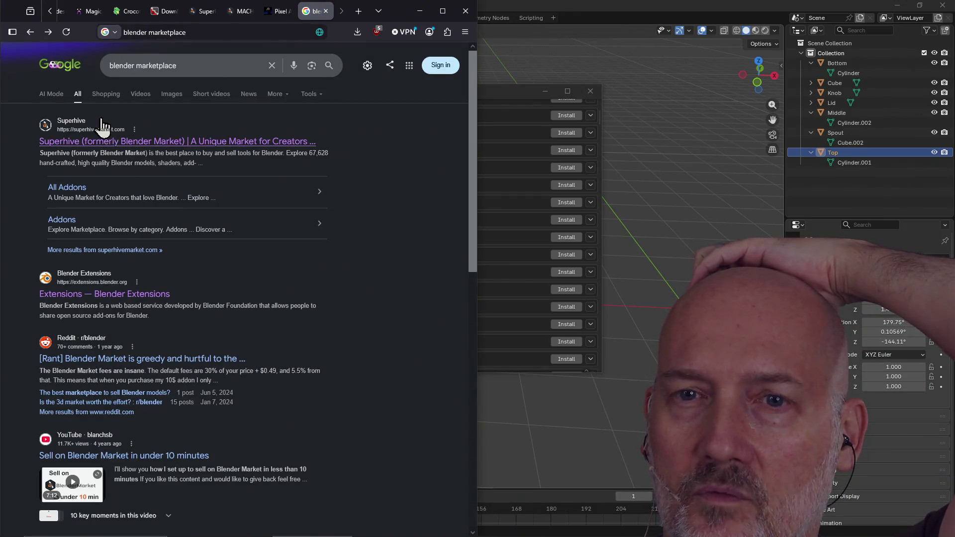
pyautogui.click(149, 296)
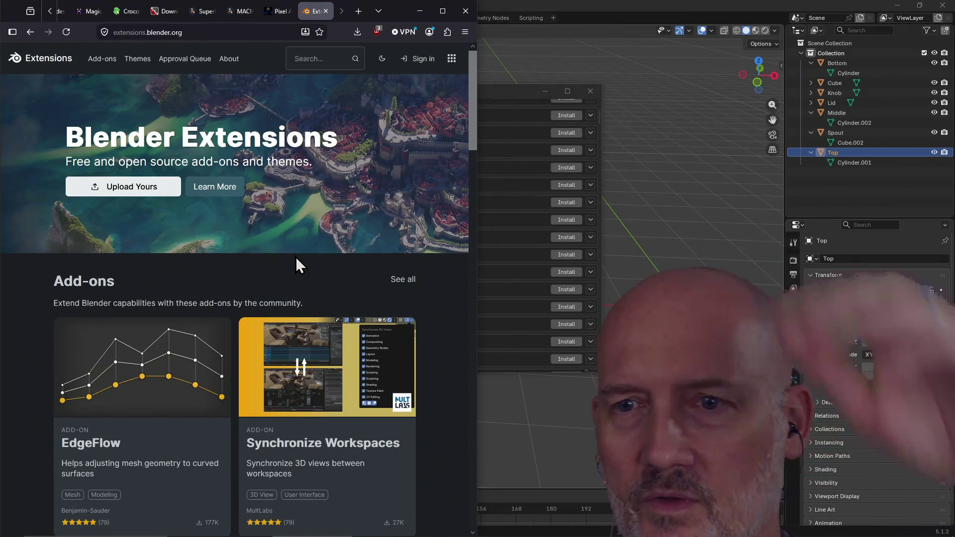
pyautogui.scroll(-4, 295, 256)
pyautogui.scroll(4, 312, 276)
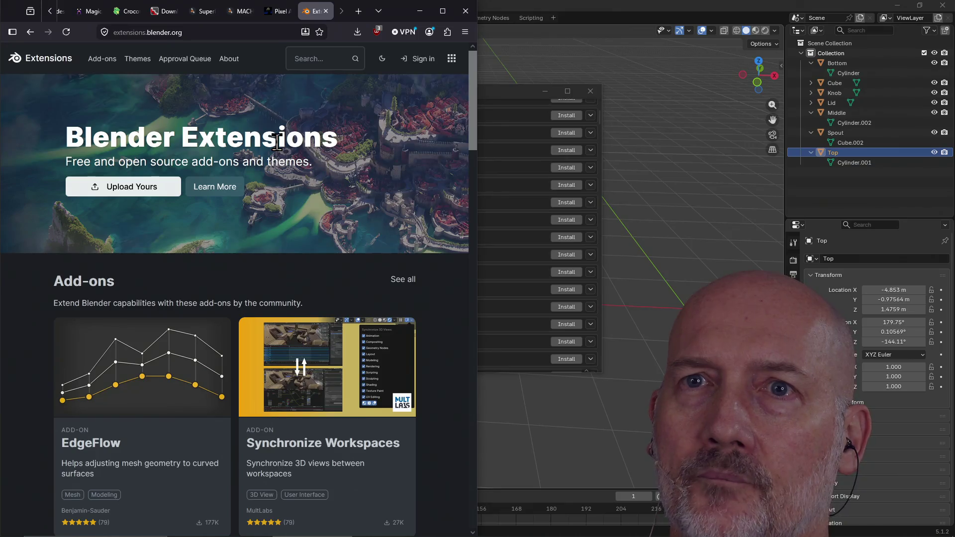
pyautogui.scroll(-4, 244, 222)
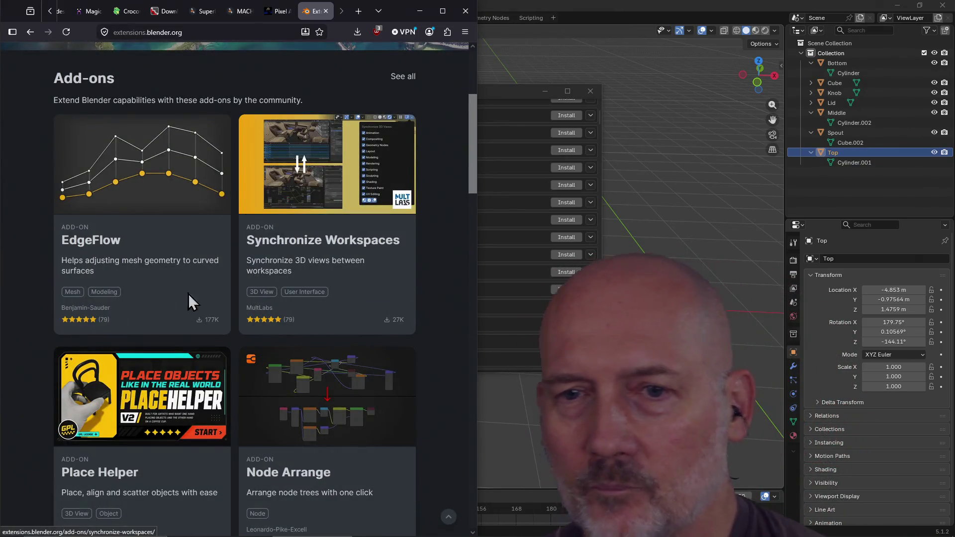
pyautogui.scroll(-4, 189, 298)
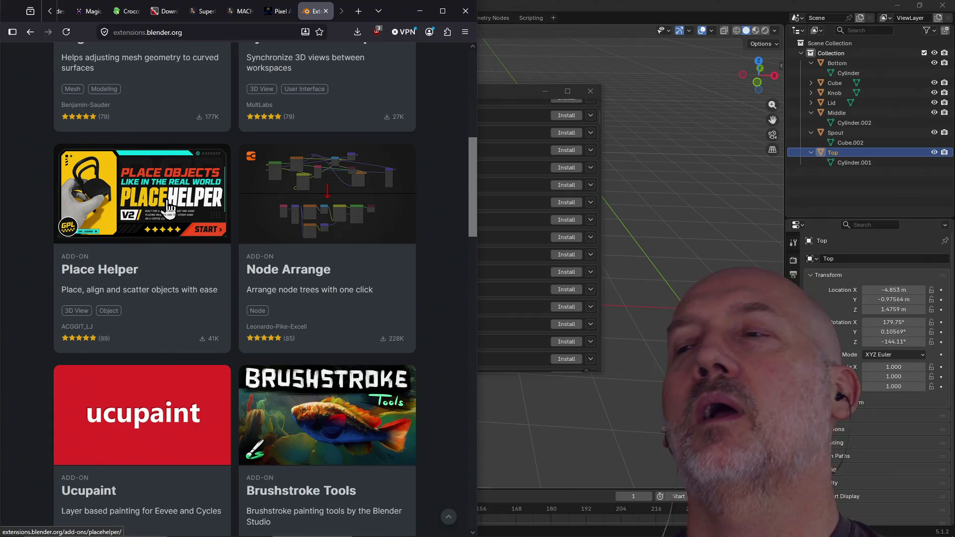
pyautogui.click(169, 208)
# - Scroll the Place Helper page and start its demo gallery
pyautogui.scroll(-7, 299, 194)
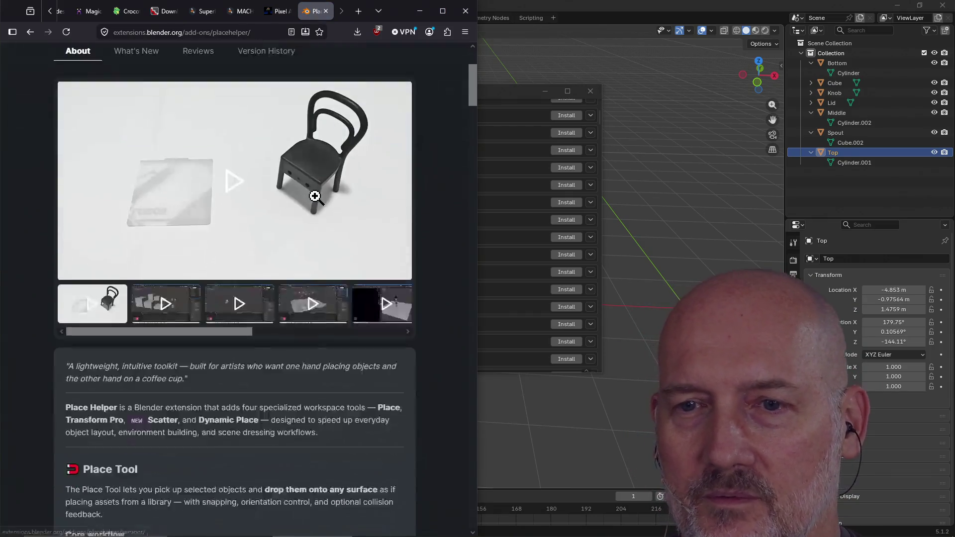
pyautogui.scroll(-18, 315, 197)
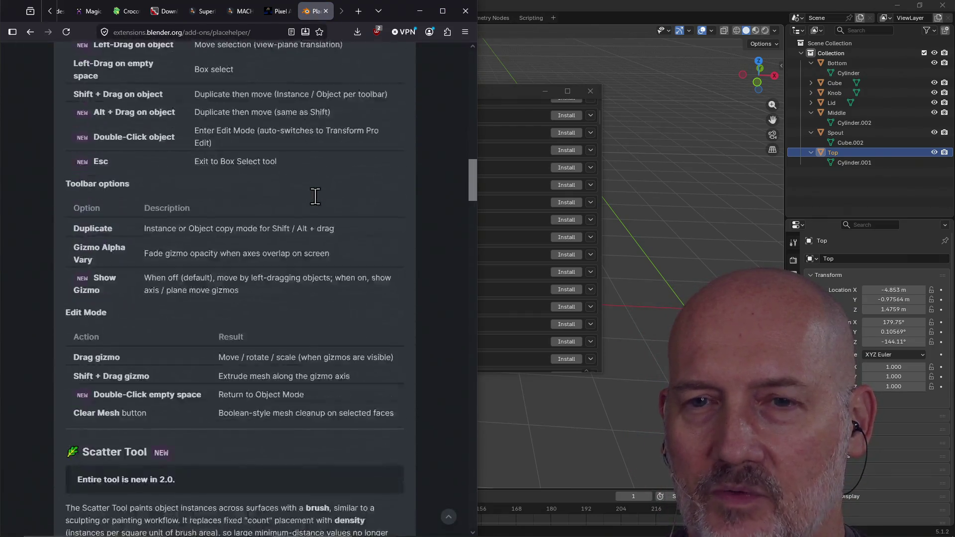
pyautogui.scroll(11, 315, 197)
pyautogui.scroll(15, 316, 197)
pyautogui.scroll(-4, 315, 196)
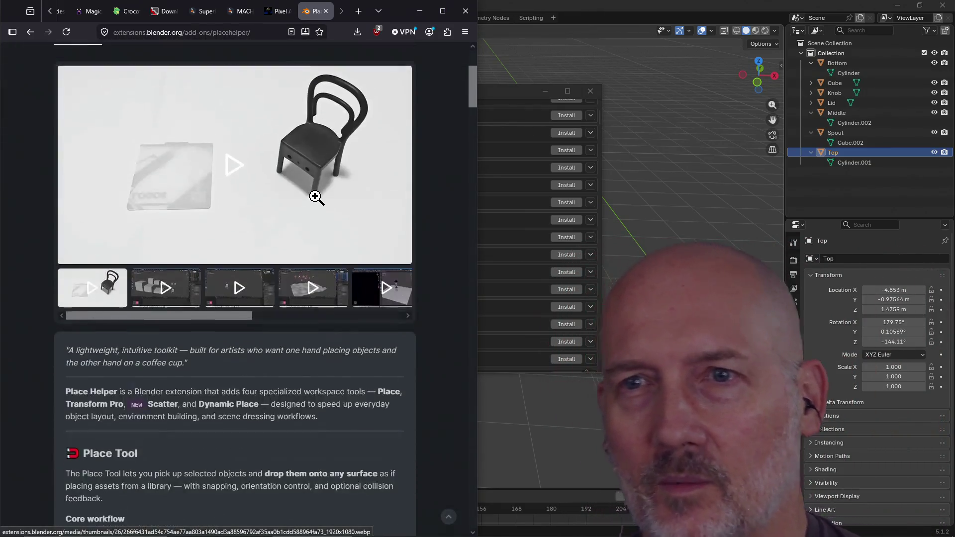
pyautogui.scroll(2, 256, 234)
pyautogui.click(255, 234)
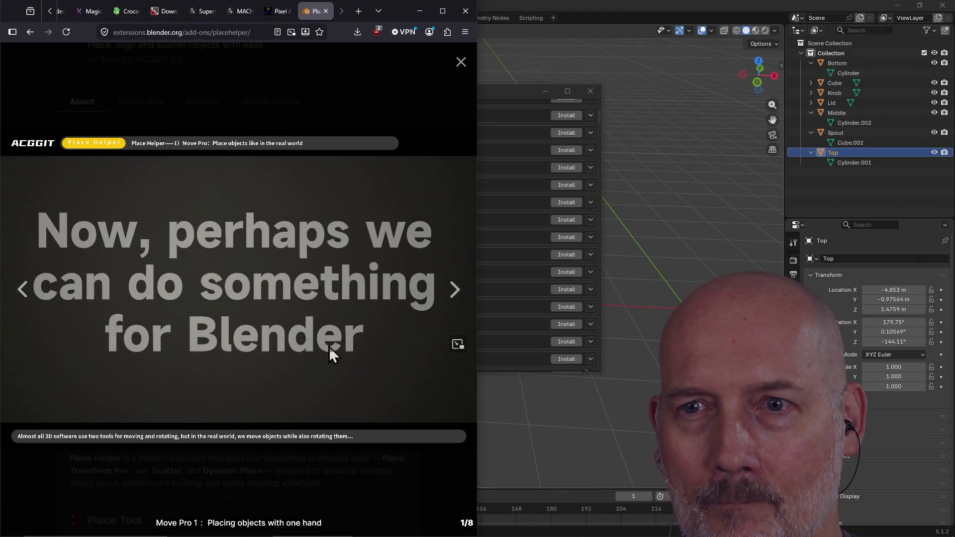
pyautogui.moveTo(266, 386)
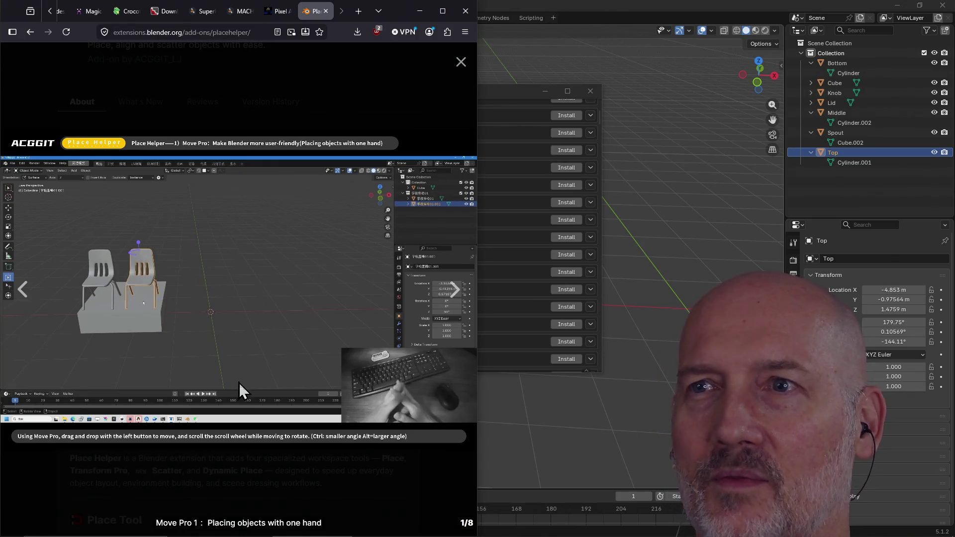
pyautogui.click(468, 68)
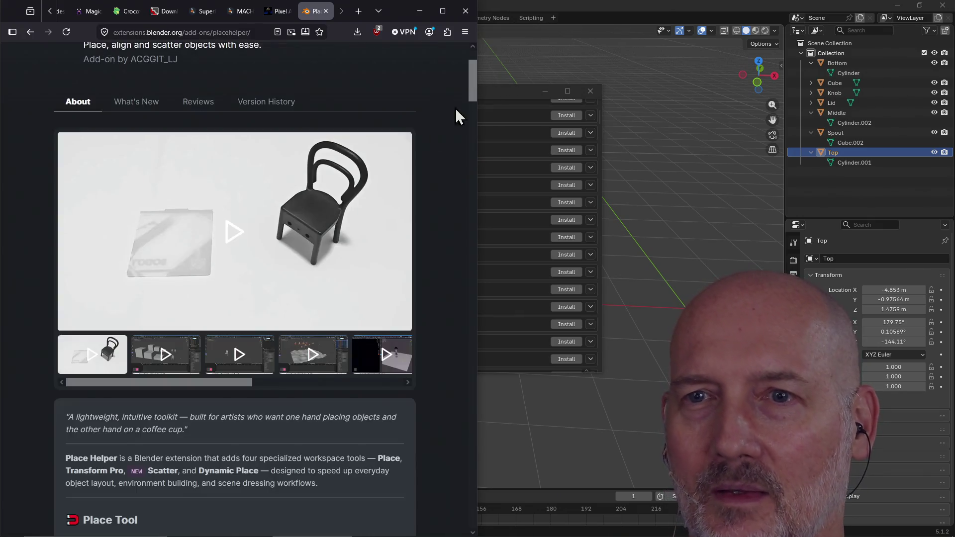
pyautogui.scroll(3, 314, 198)
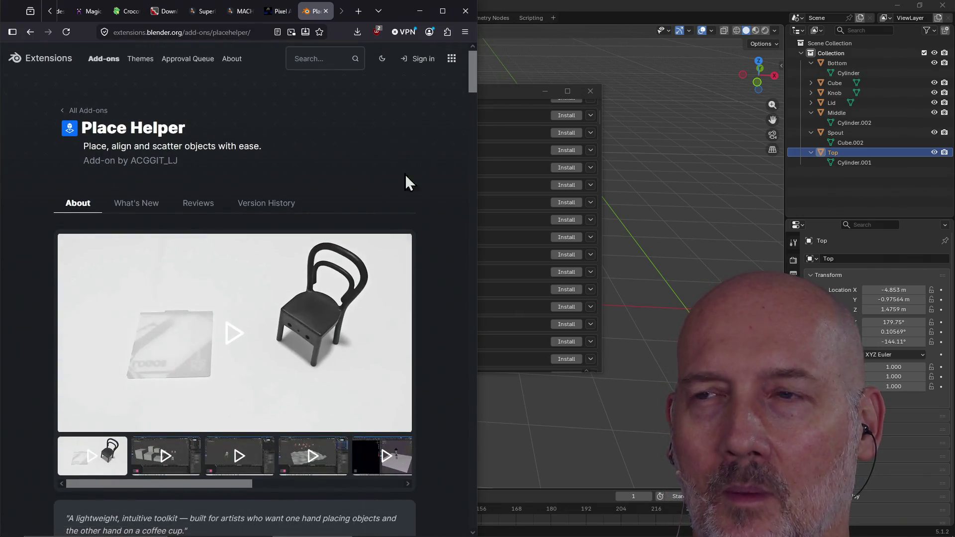
# - Search Get Extensions for 'place help', install Place Helper 2.0.0, and close Preferences
pyautogui.click(512, 104)
pyautogui.scroll(-10, 425, 175)
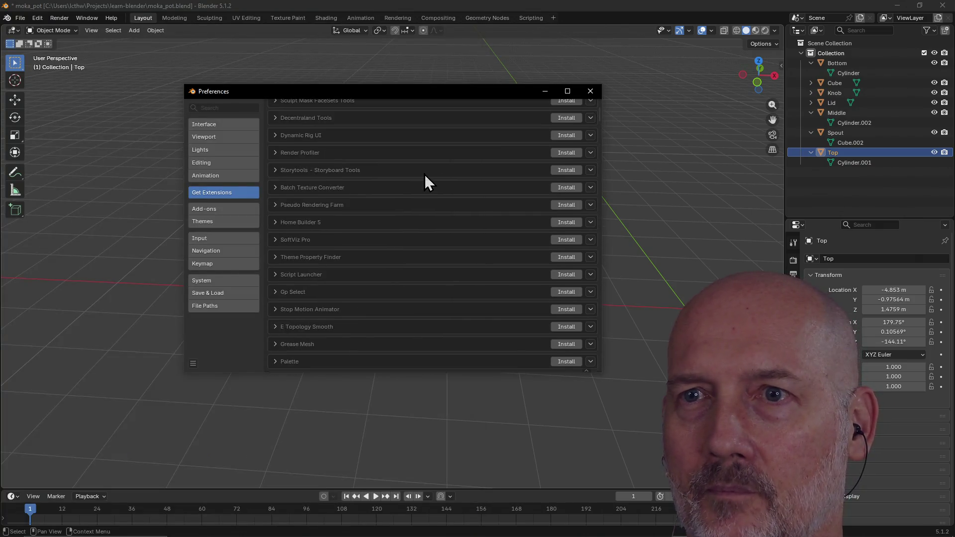
pyautogui.scroll(10, 425, 175)
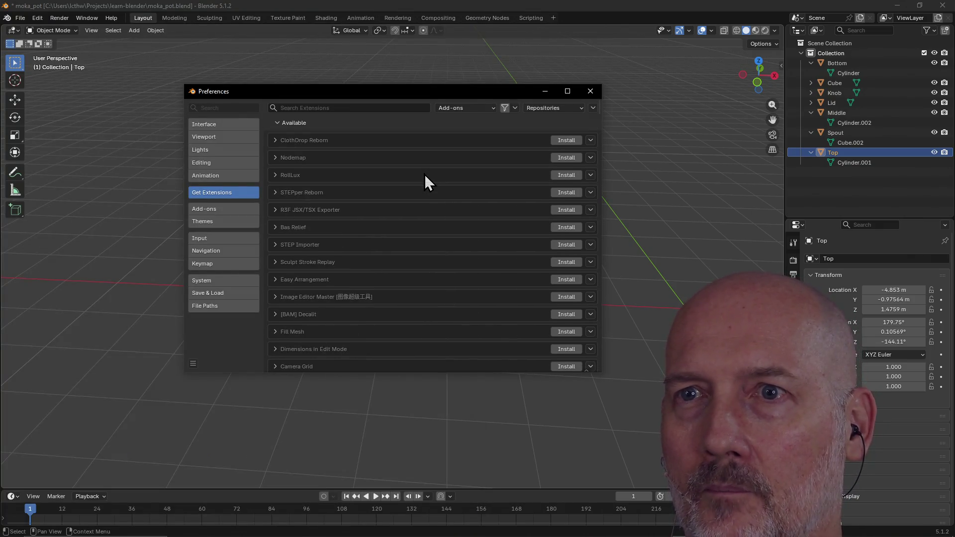
pyautogui.click(371, 106)
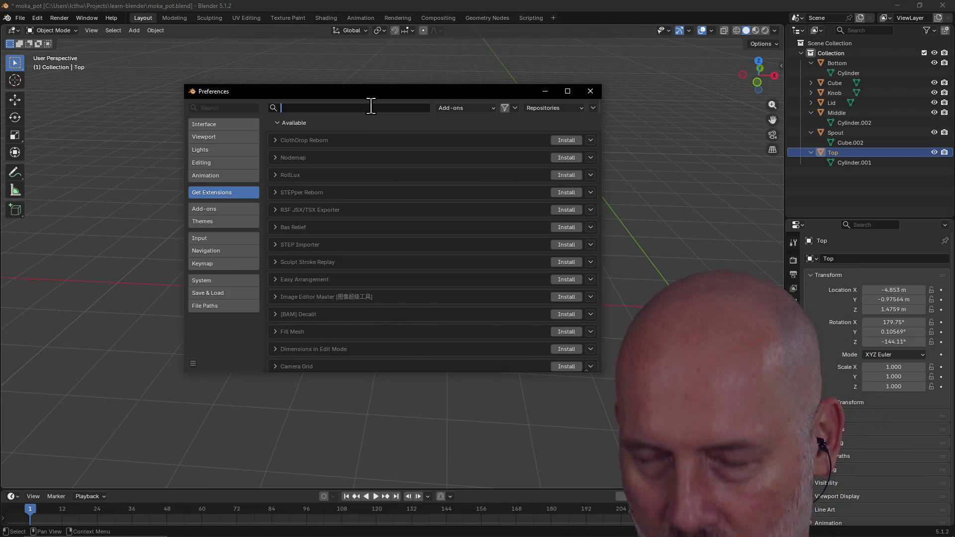
pyautogui.write('place help')
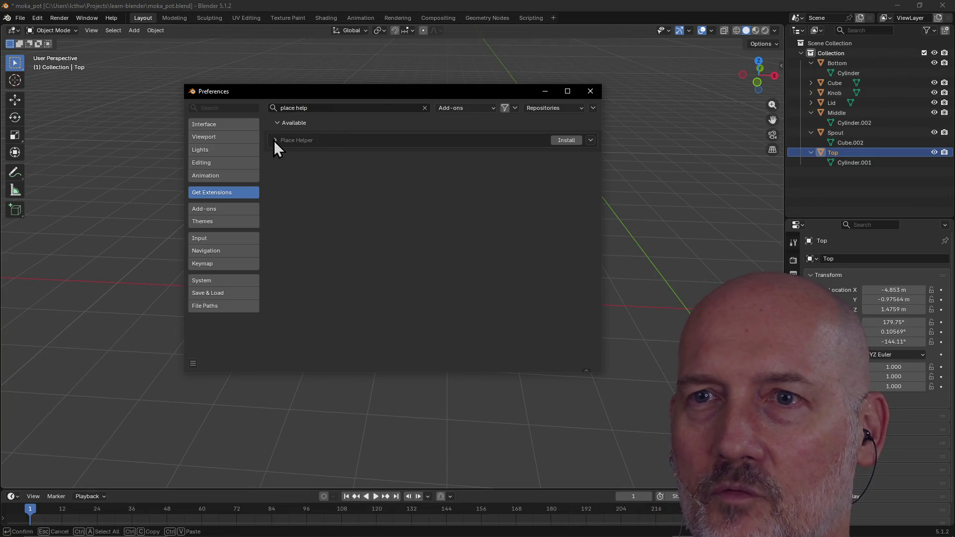
pyautogui.click(274, 140)
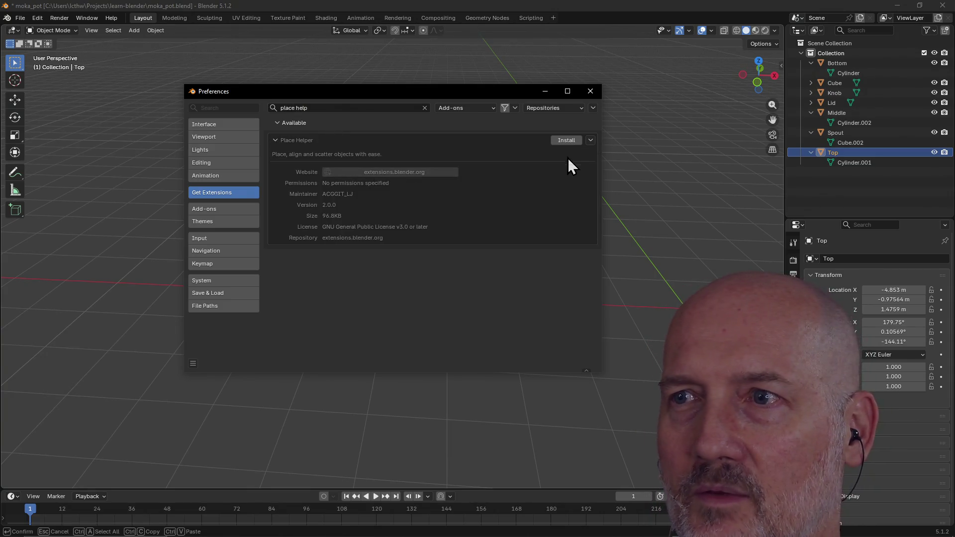
pyautogui.click(569, 142)
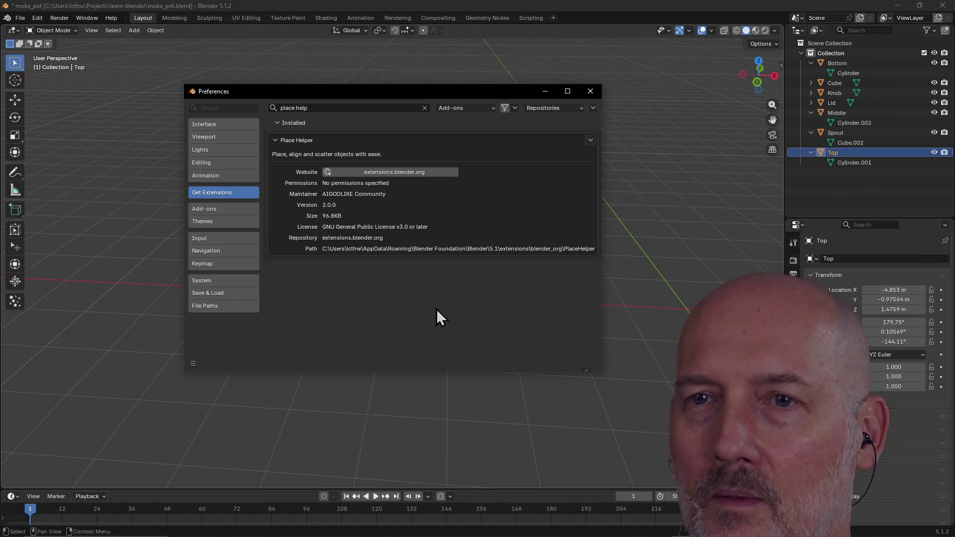
pyautogui.click(591, 91)
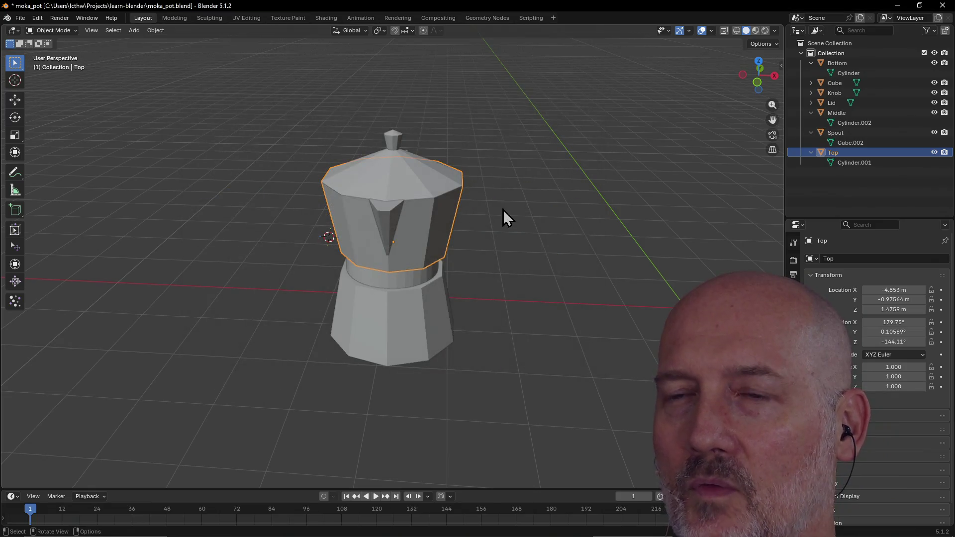
# - Deselect the Top part, orbit the view, and dismiss the Add Workspace menu without adding one
pyautogui.click(568, 193)
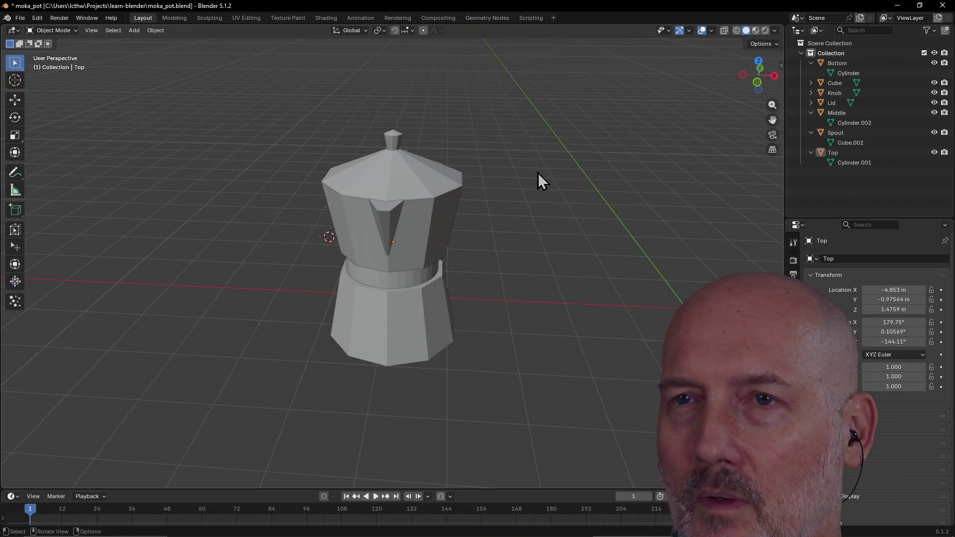
pyautogui.moveTo(511, 155)
pyautogui.mouseDown(button='middle')
pyautogui.moveTo(596, 174)
pyautogui.moveTo(473, 174)
pyautogui.moveTo(542, 206)
pyautogui.moveTo(602, 174)
pyautogui.moveTo(498, 178)
pyautogui.moveTo(497, 144)
pyautogui.mouseUp(button='middle')
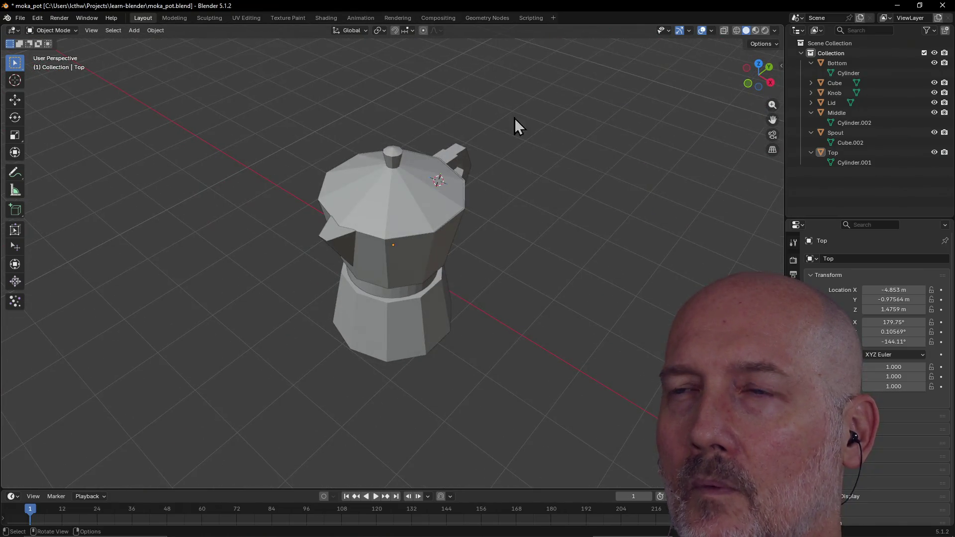
pyautogui.click(553, 19)
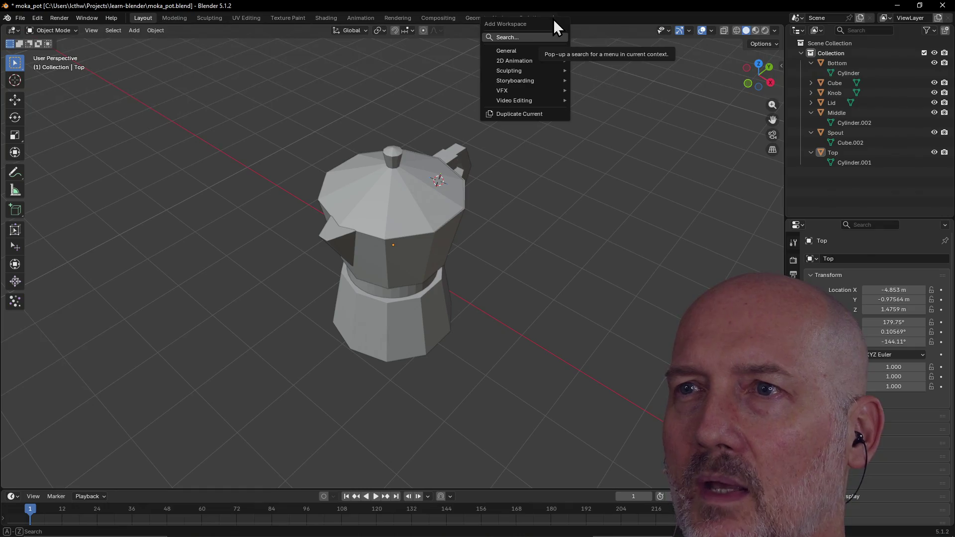
pyautogui.moveTo(539, 52)
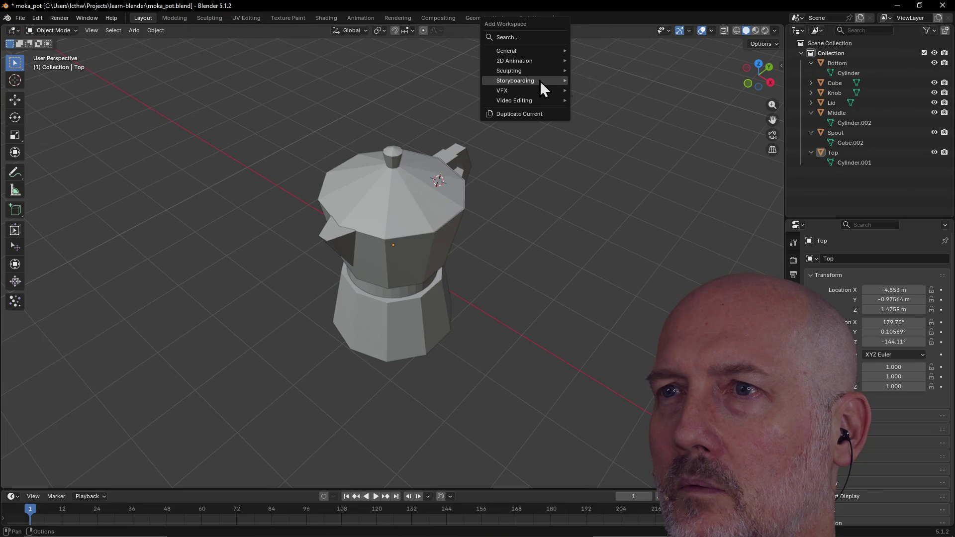
pyautogui.click(531, 213)
# - Read the Place Helper page's Place Tool section in the browser, then bring Blender back in front
pyautogui.hotkey('alt', 'Tab')
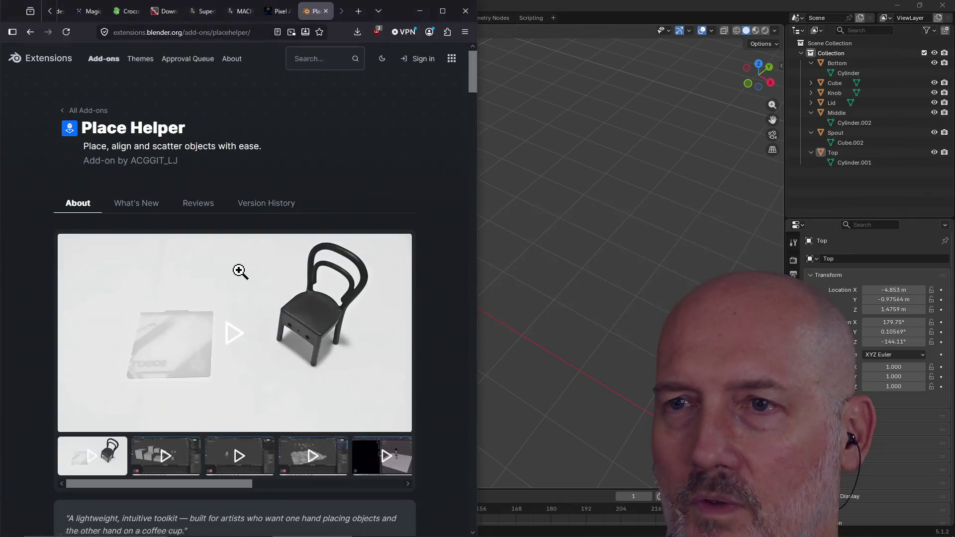
pyautogui.scroll(-9, 359, 183)
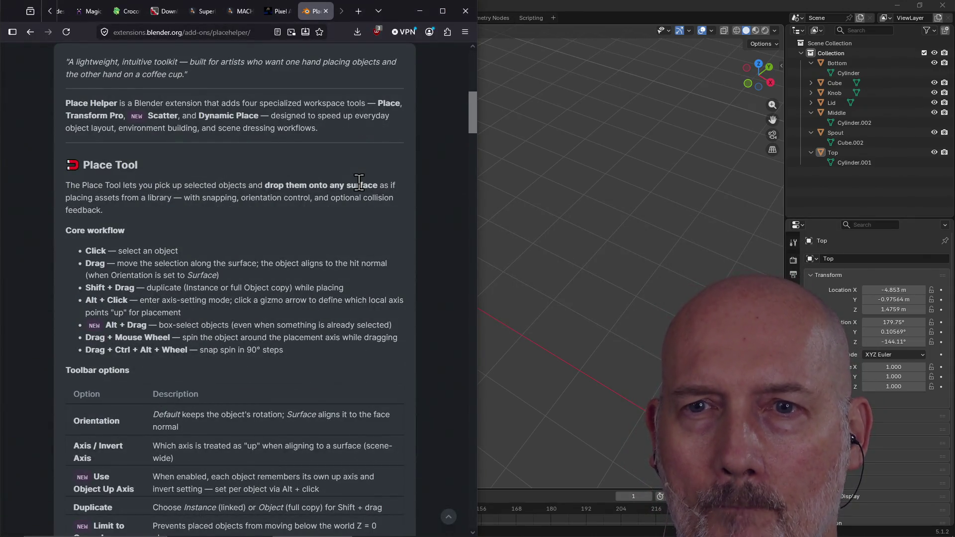
pyautogui.scroll(1, 281, 223)
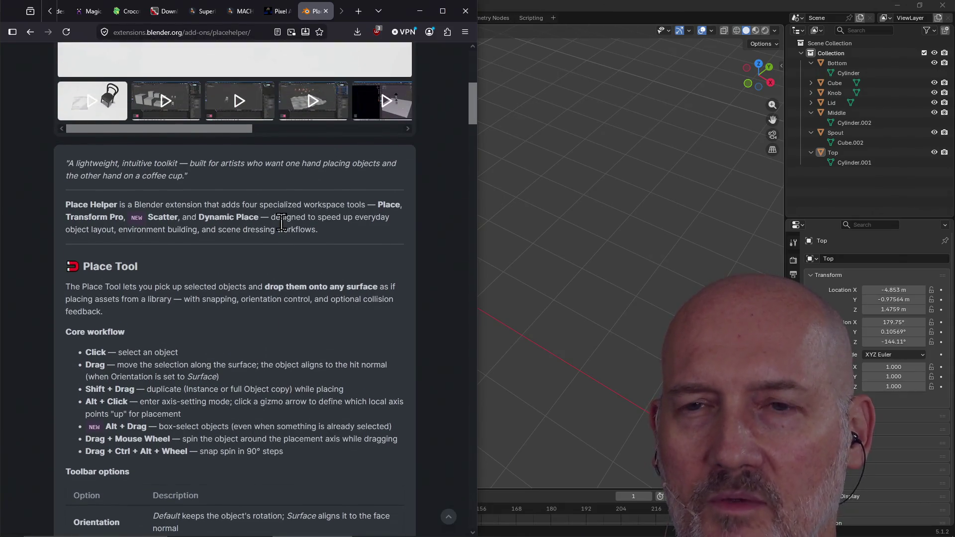
pyautogui.scroll(-1, 280, 250)
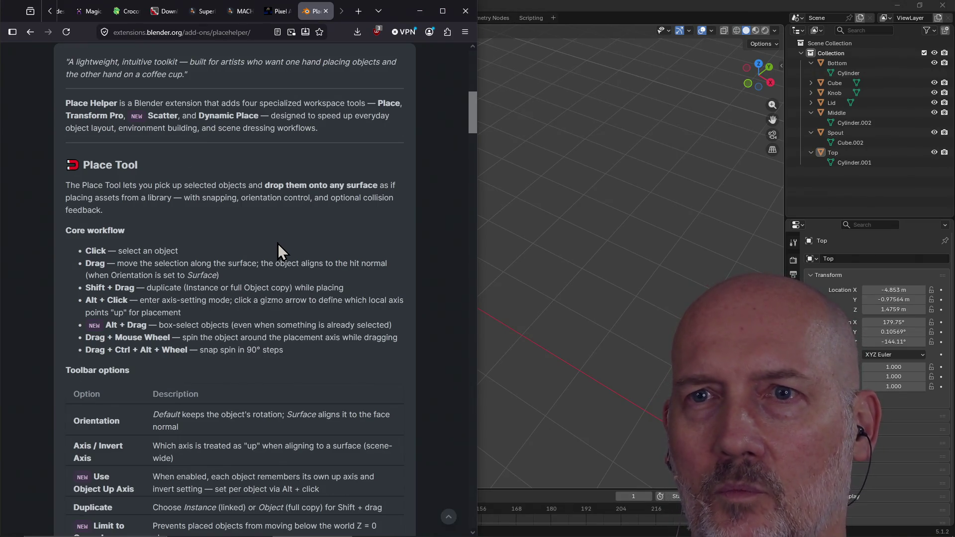
pyautogui.click(592, 6)
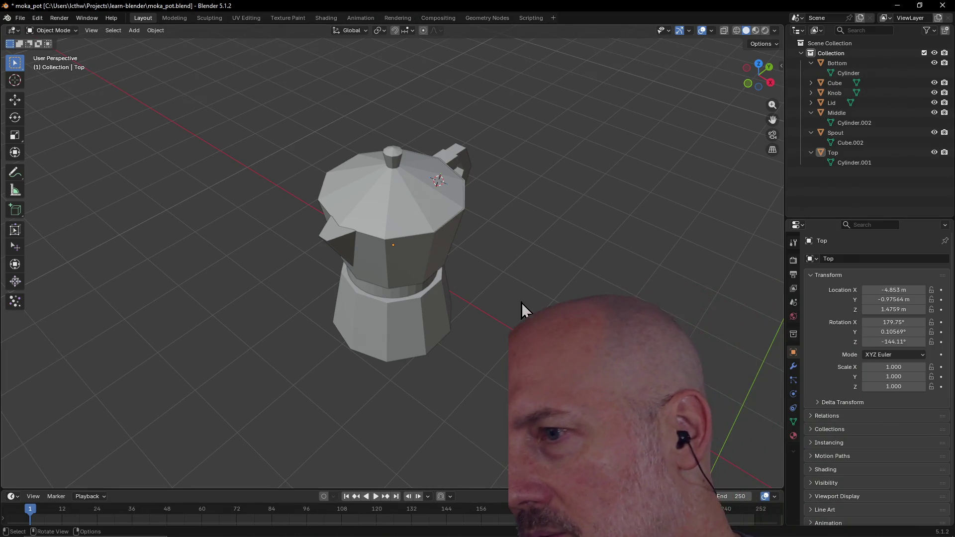
pyautogui.click(798, 451)
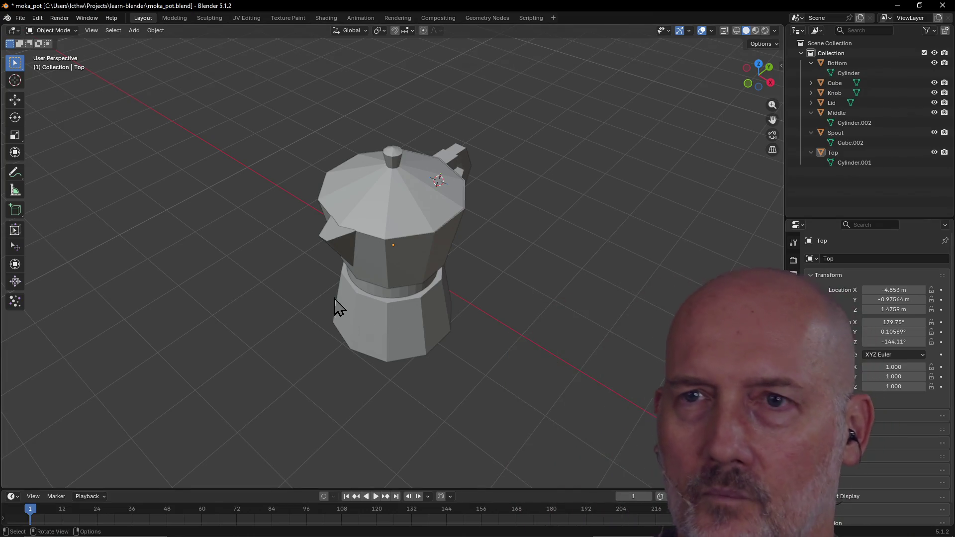
pyautogui.click(178, 18)
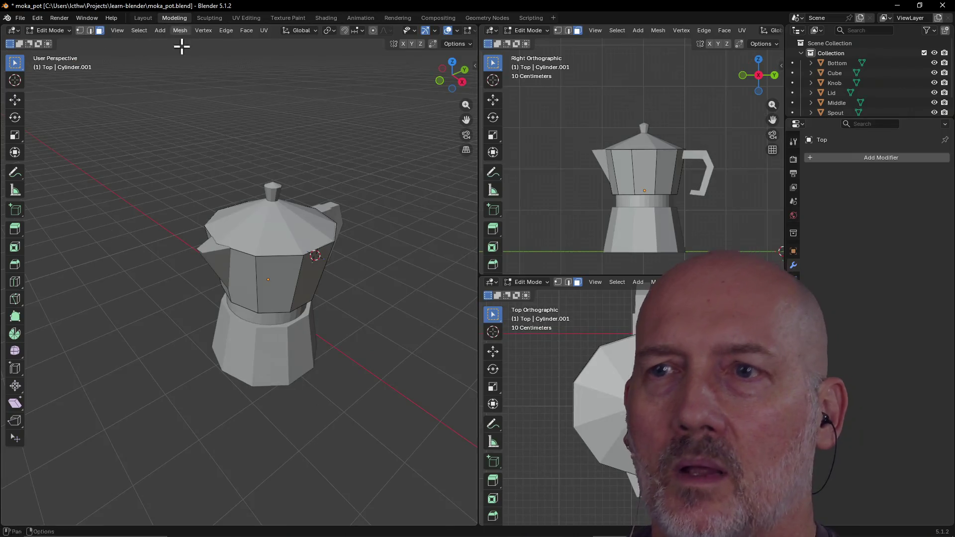
pyautogui.moveTo(342, 170)
pyautogui.mouseDown(button='middle')
pyautogui.moveTo(374, 181)
pyautogui.moveTo(402, 171)
pyautogui.moveTo(353, 170)
pyautogui.moveTo(368, 149)
pyautogui.moveTo(428, 164)
pyautogui.moveTo(163, 186)
pyautogui.moveTo(174, 206)
pyautogui.moveTo(179, 194)
pyautogui.moveTo(171, 220)
pyautogui.mouseUp(button='middle')
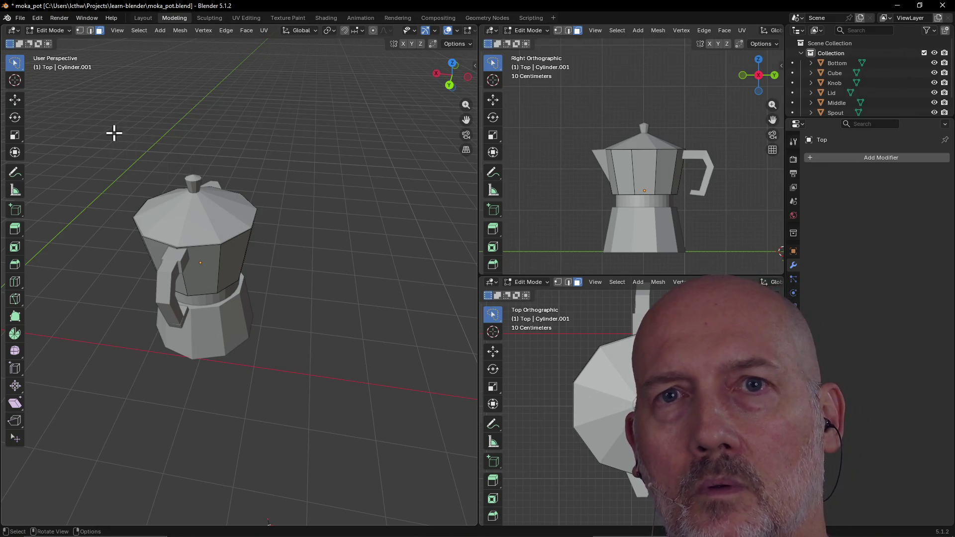
pyautogui.press('w')
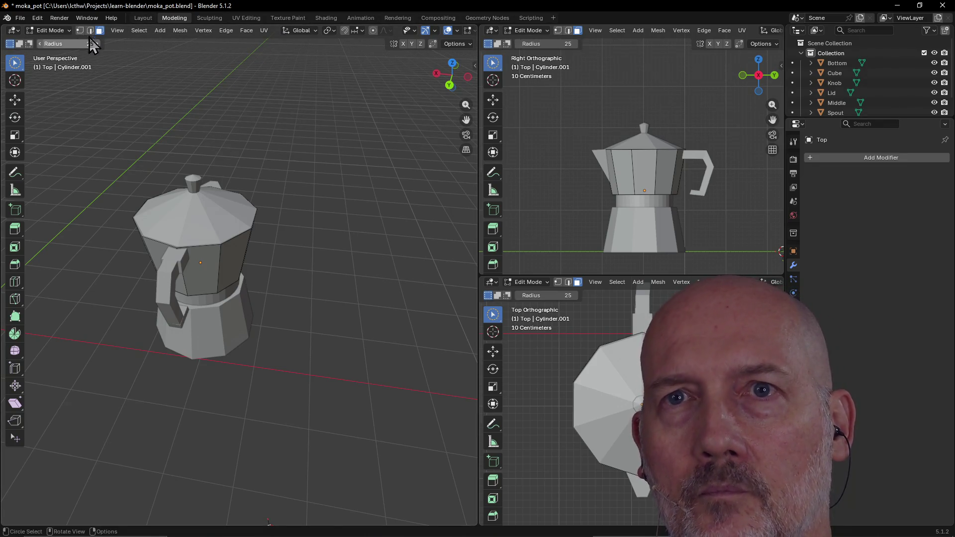
pyautogui.click(142, 18)
pyautogui.moveTo(464, 177); pyautogui.dragTo(381, 175, button='middle')
pyautogui.click(395, 162)
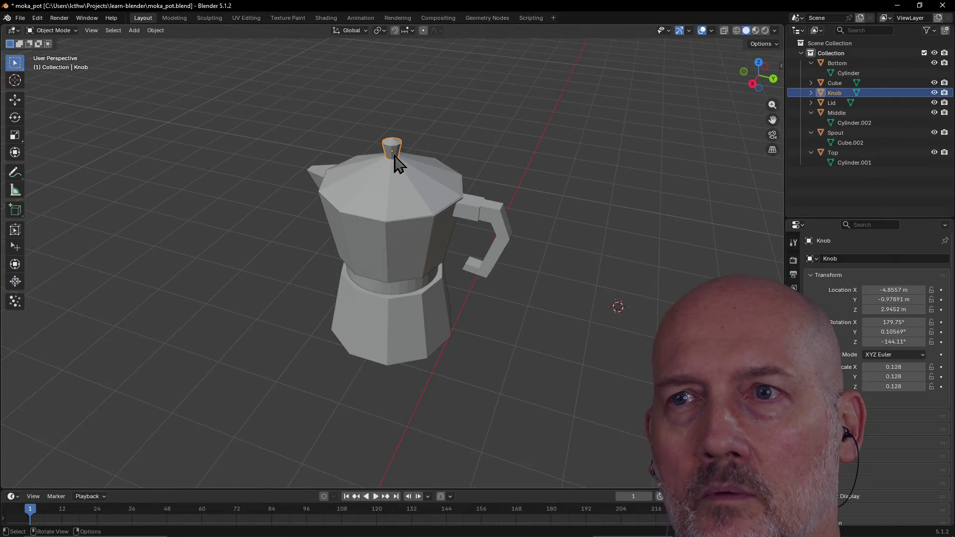
# - Select the moka pot's handle and apply Shade Smooth to it
pyautogui.press('s')
pyautogui.moveTo(420, 106); pyautogui.dragTo(404, 196)
pyautogui.click(405, 196)
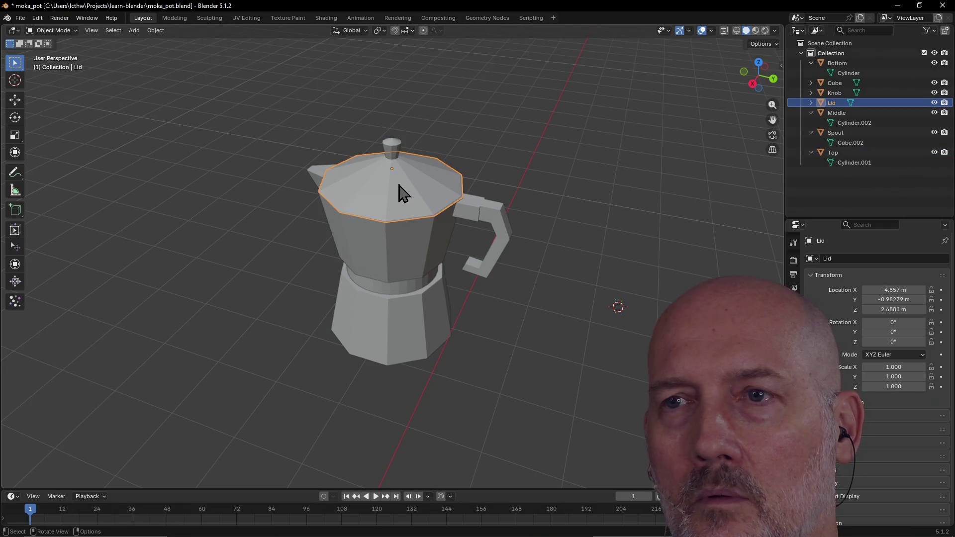
pyautogui.scroll(-3, 393, 174)
pyautogui.click(454, 242)
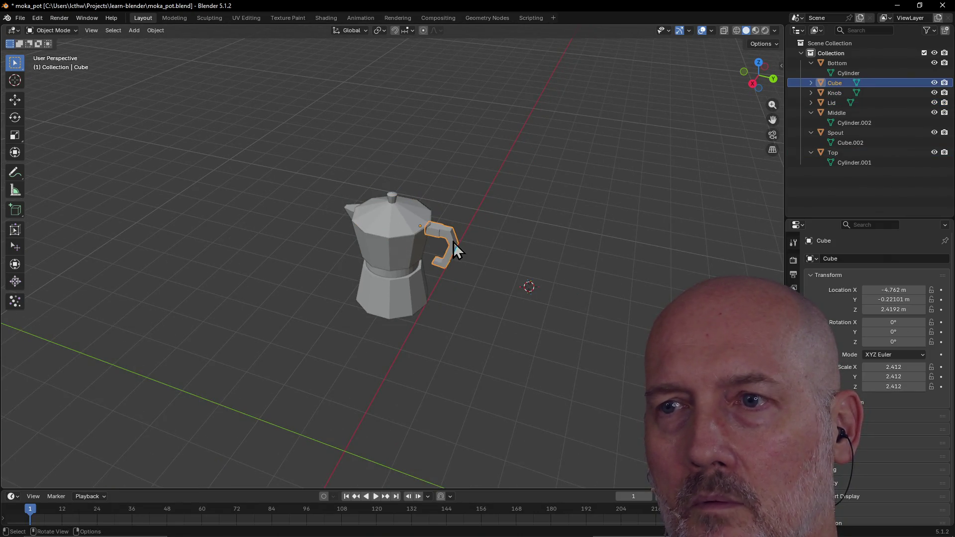
pyautogui.rightClick(385, 220)
pyautogui.click(385, 220)
# - Select the lid, open its context menu, then switch to the browser
pyautogui.click(396, 219)
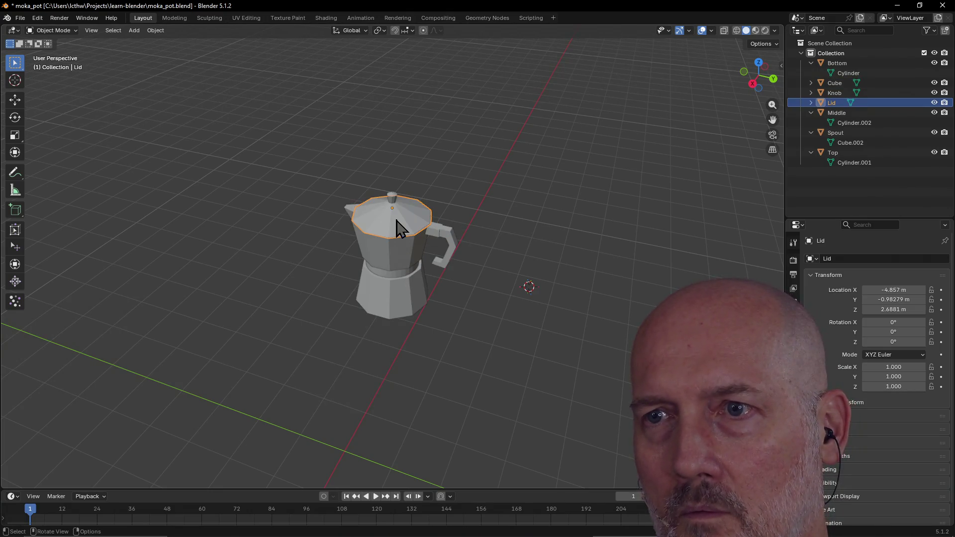
pyautogui.rightClick(396, 220)
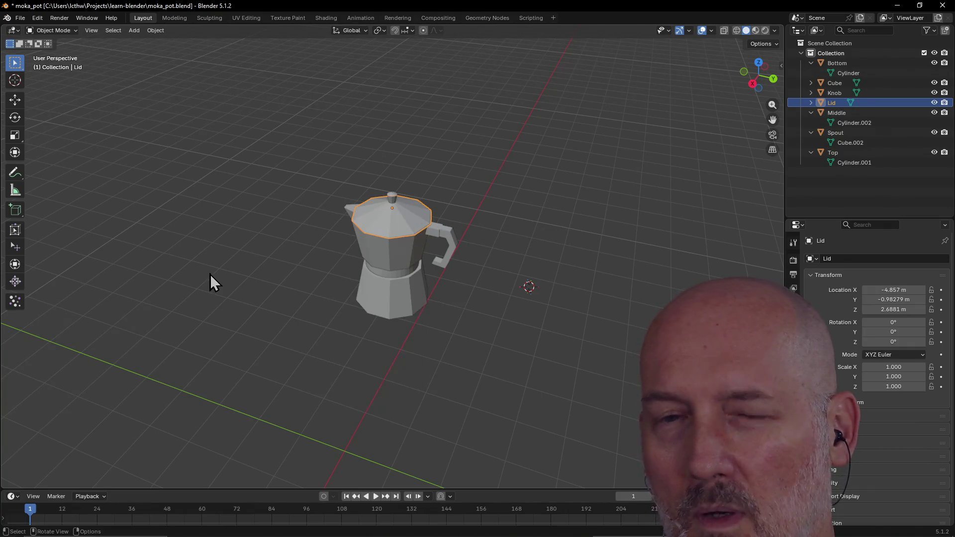
pyautogui.hotkey('alt', 'Tab')
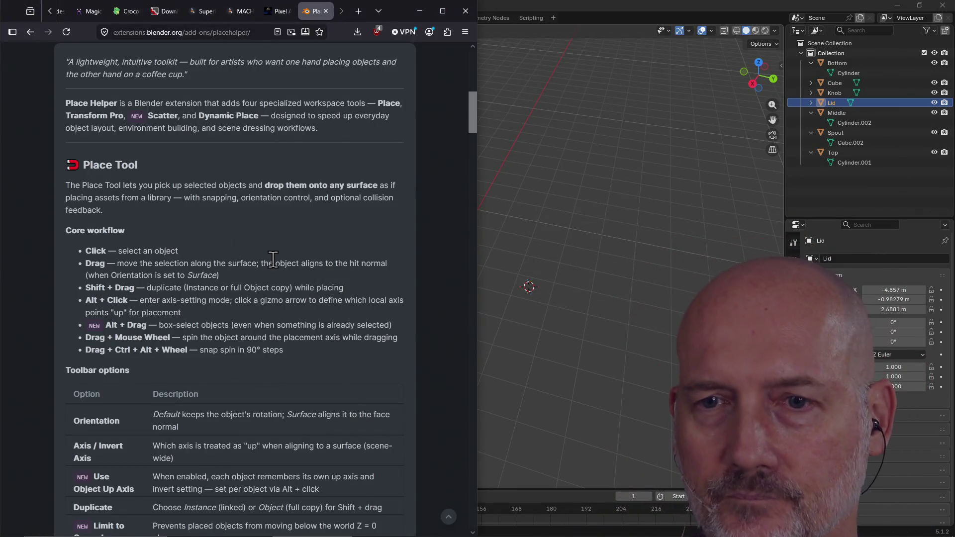
pyautogui.scroll(-4, 273, 259)
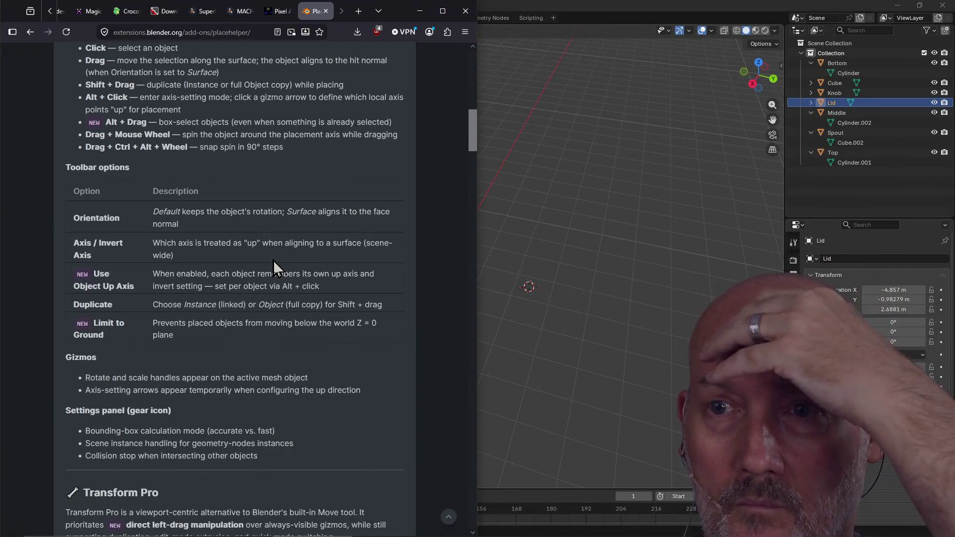
pyautogui.scroll(-5, 273, 259)
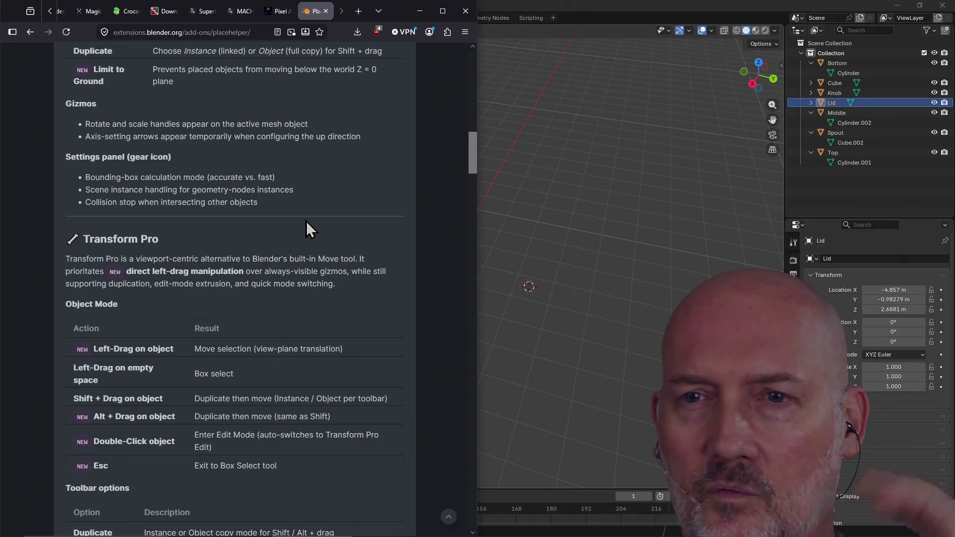
pyautogui.scroll(-3, 306, 222)
pyautogui.scroll(-9, 306, 224)
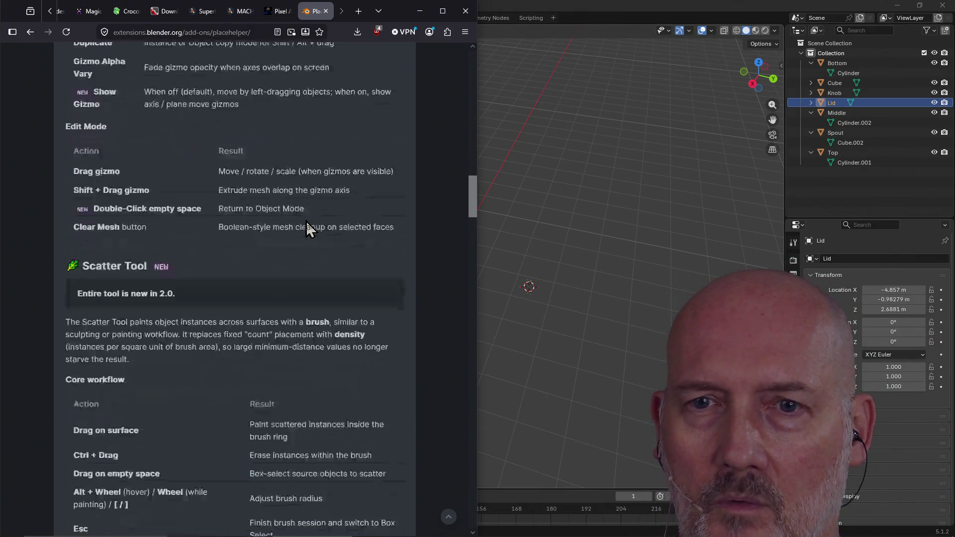
pyautogui.scroll(-8, 306, 221)
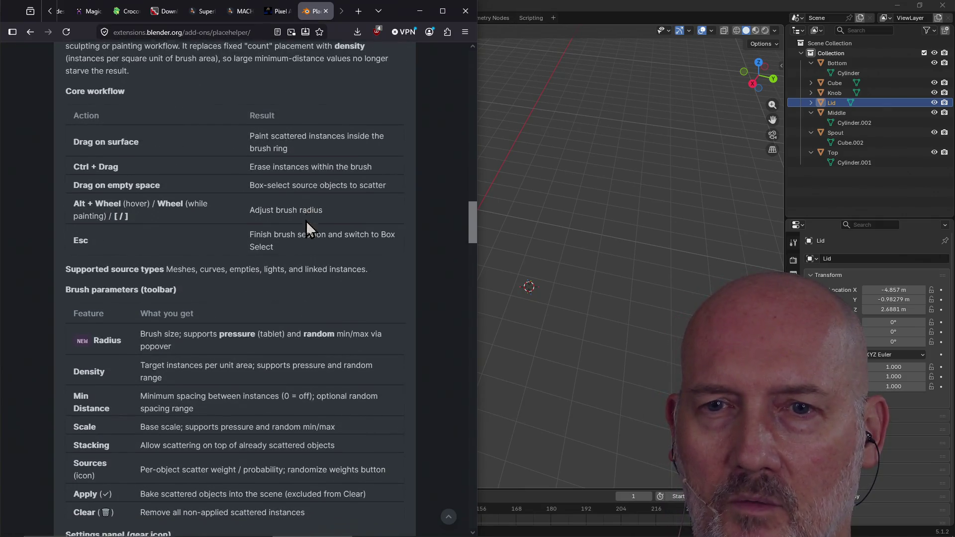
pyautogui.scroll(-6, 306, 221)
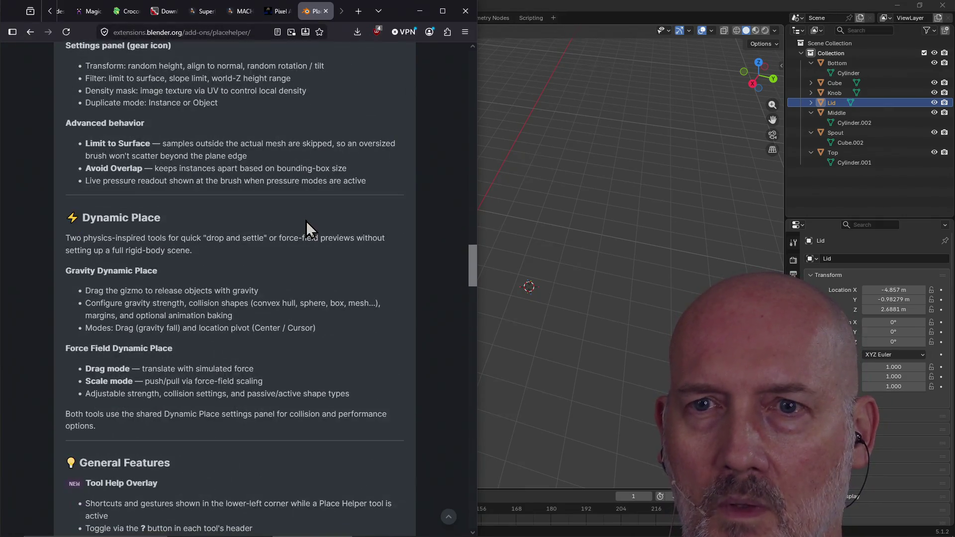
pyautogui.scroll(-1, 306, 220)
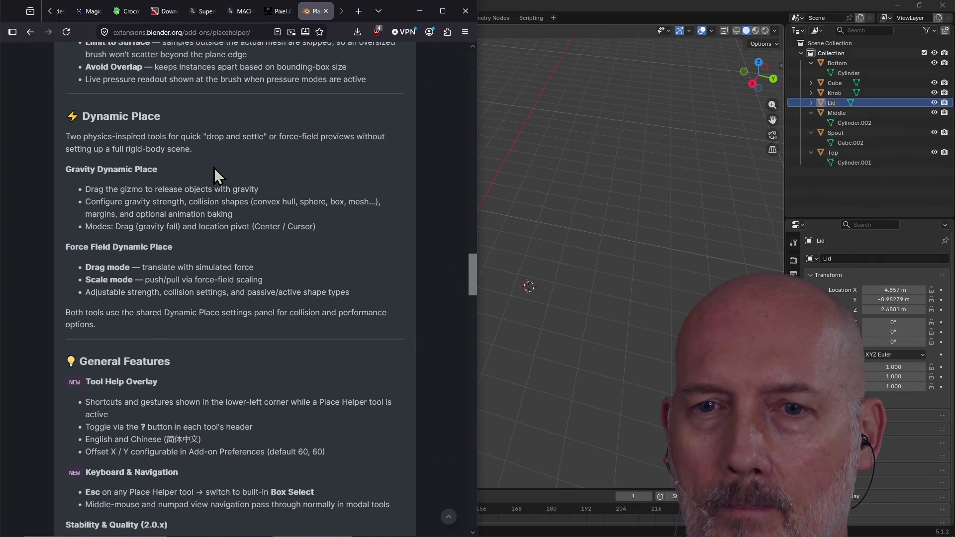
pyautogui.scroll(-4, 213, 168)
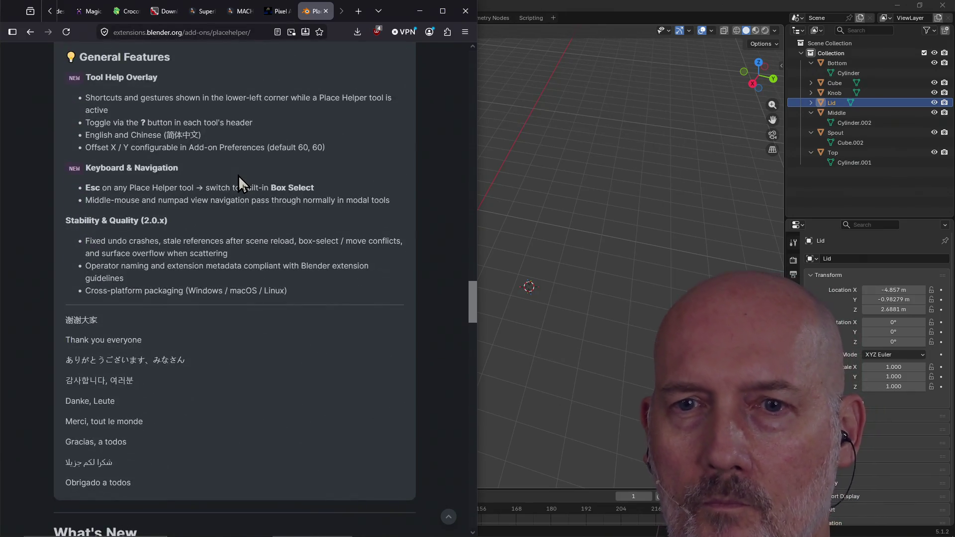
pyautogui.scroll(3, 238, 176)
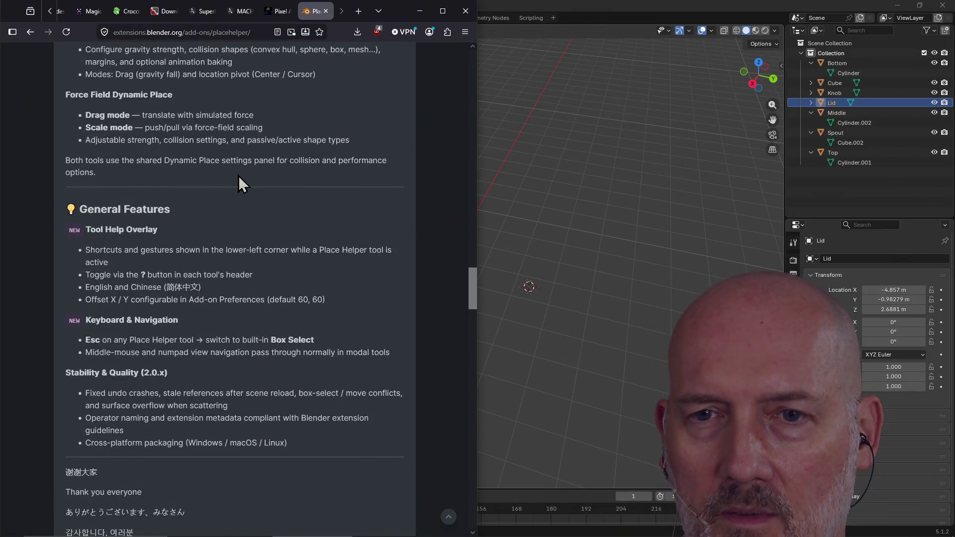
pyautogui.scroll(15, 229, 259)
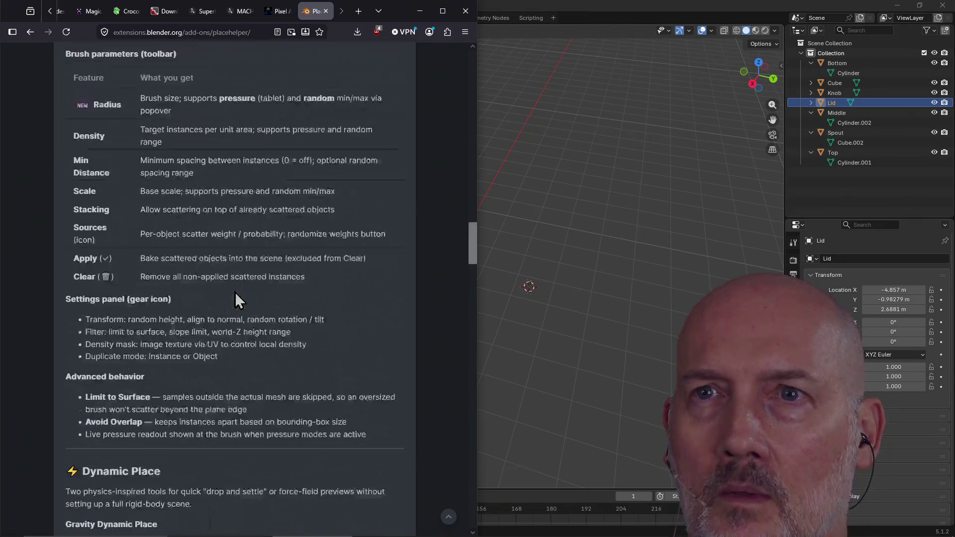
pyautogui.scroll(15, 235, 292)
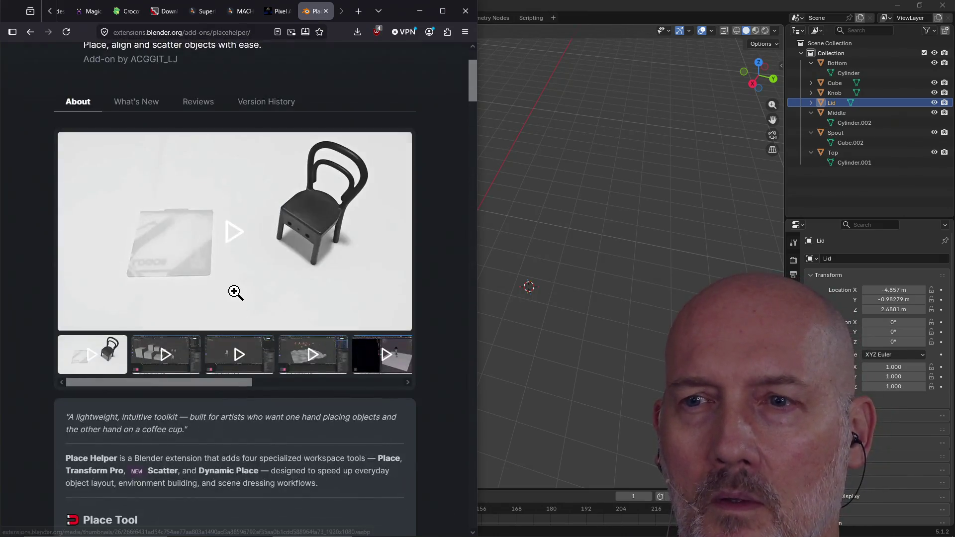
pyautogui.scroll(5, 234, 291)
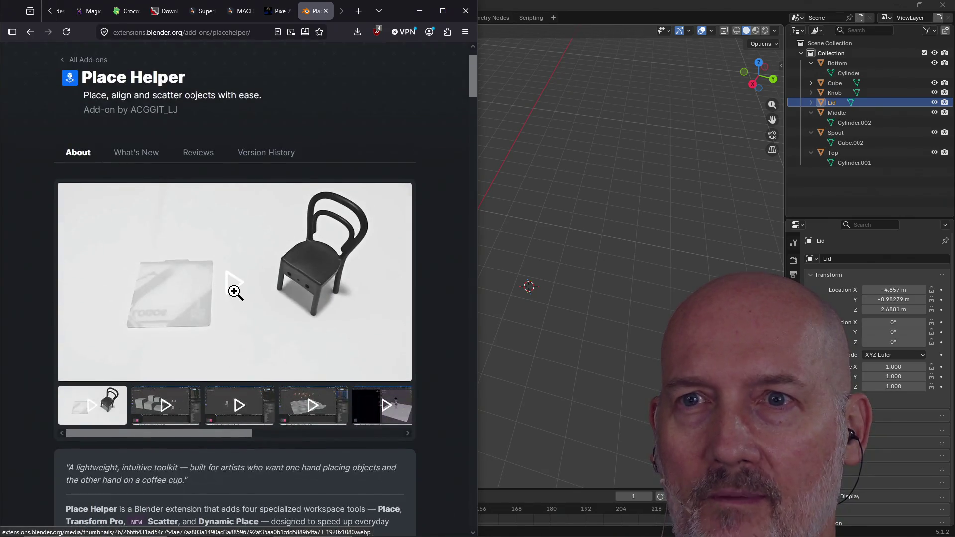
pyautogui.click(639, 7)
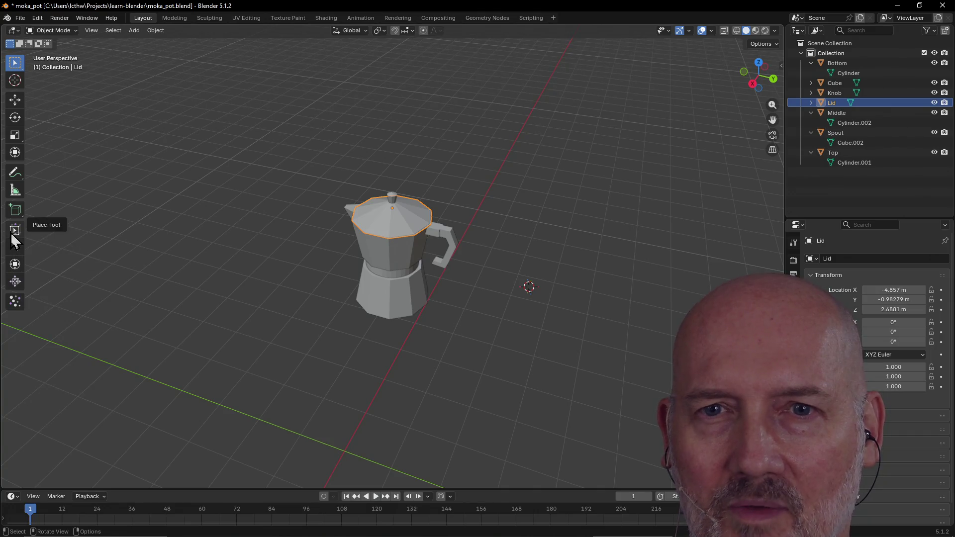
# - Activate the Place Helper Place Tool and select all the moka pot parts
pyautogui.click(13, 236)
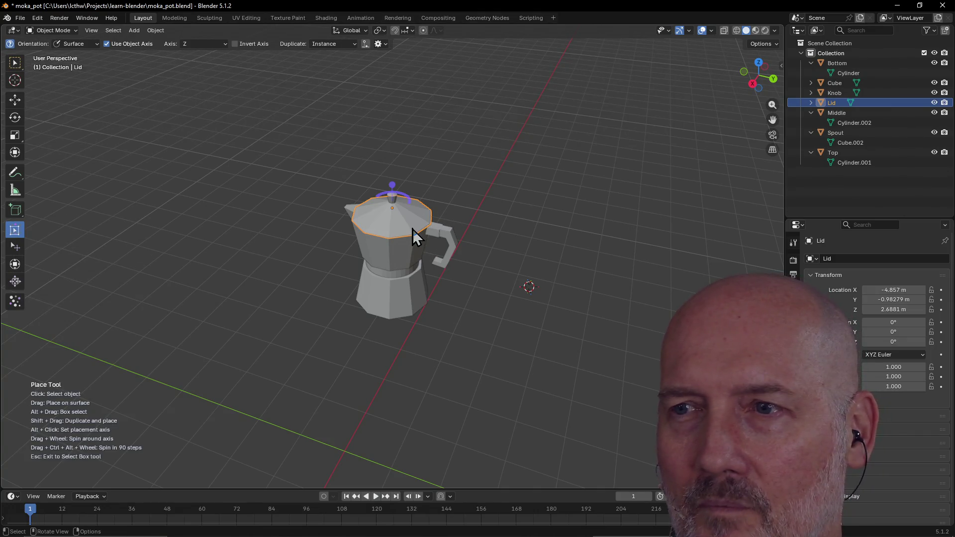
pyautogui.click(326, 177)
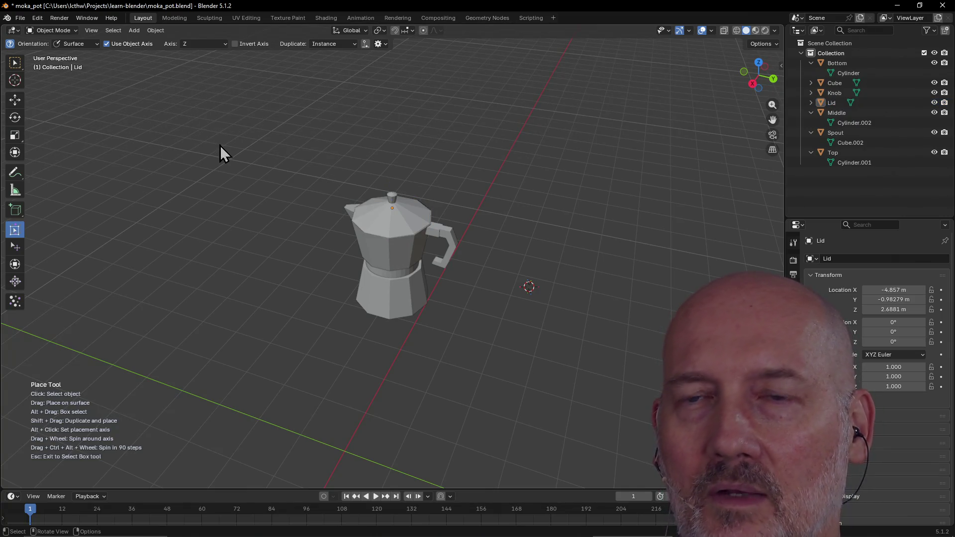
pyautogui.hotkey('ctrl', 'a')
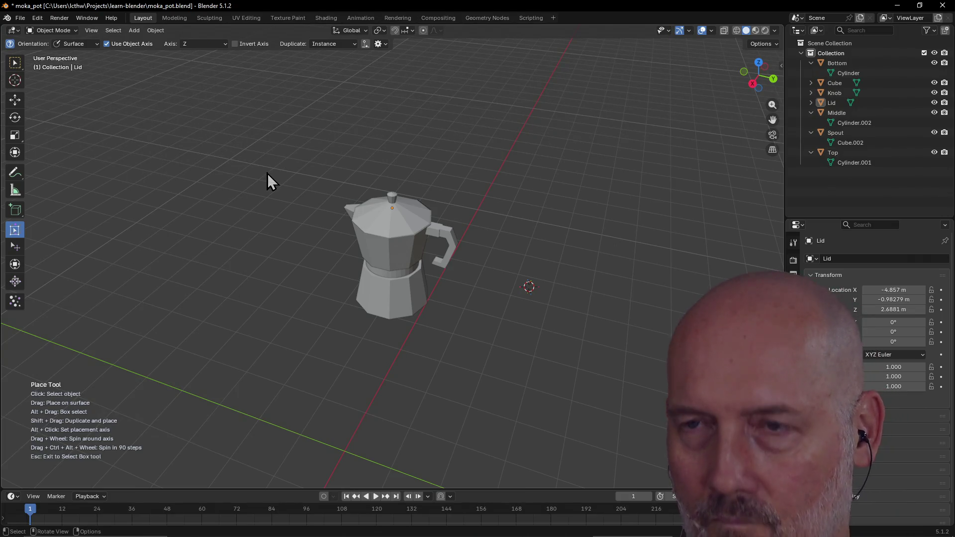
pyautogui.press('a')
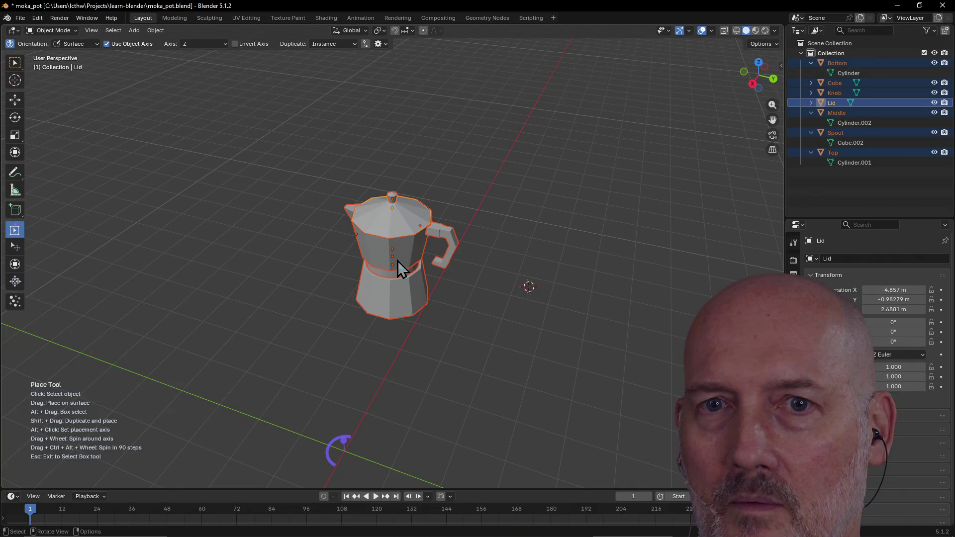
pyautogui.click(397, 261)
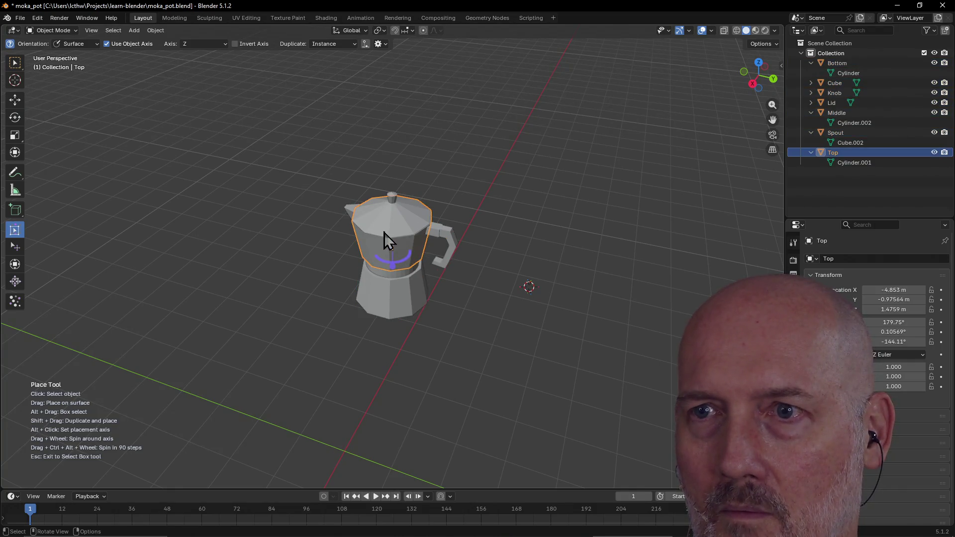
pyautogui.press('a')
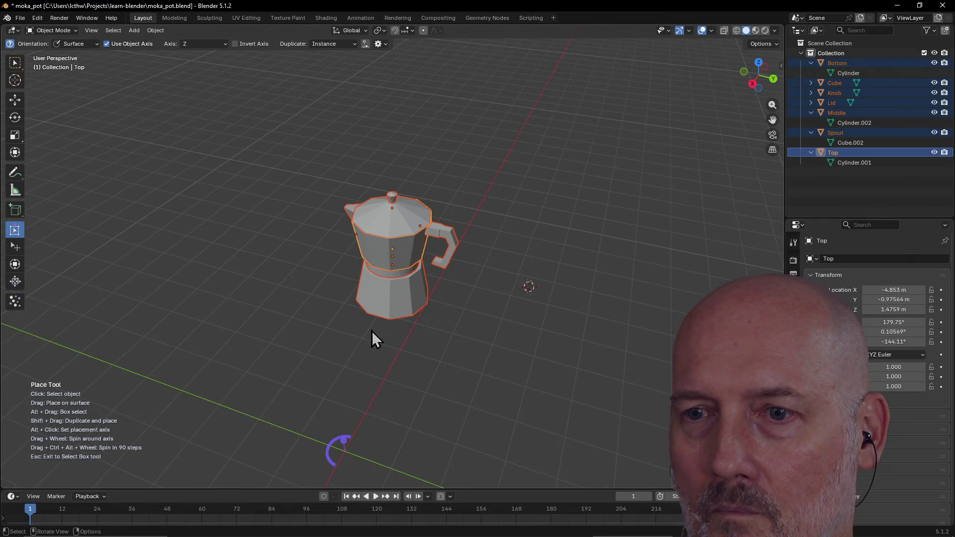
# - Place the whole pot on the ground with the Top scaled to about 0.566, then reselect all parts
pyautogui.moveTo(348, 447)
pyautogui.mouseDown()
pyautogui.moveTo(350, 420)
pyautogui.moveTo(350, 437)
pyautogui.moveTo(372, 441)
pyautogui.moveTo(398, 465)
pyautogui.moveTo(410, 262)
pyautogui.mouseUp()
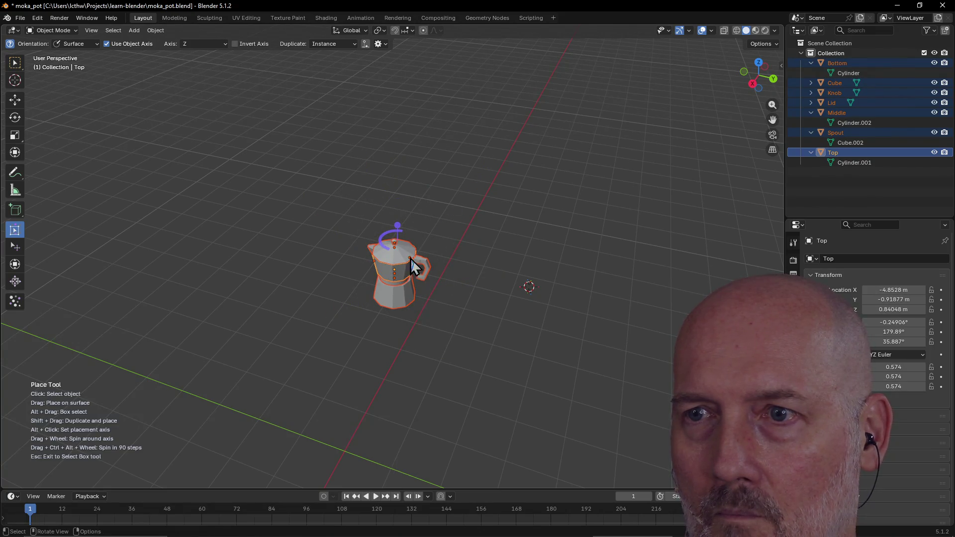
pyautogui.moveTo(397, 229)
pyautogui.mouseDown()
pyautogui.moveTo(426, 203)
pyautogui.moveTo(420, 225)
pyautogui.mouseUp()
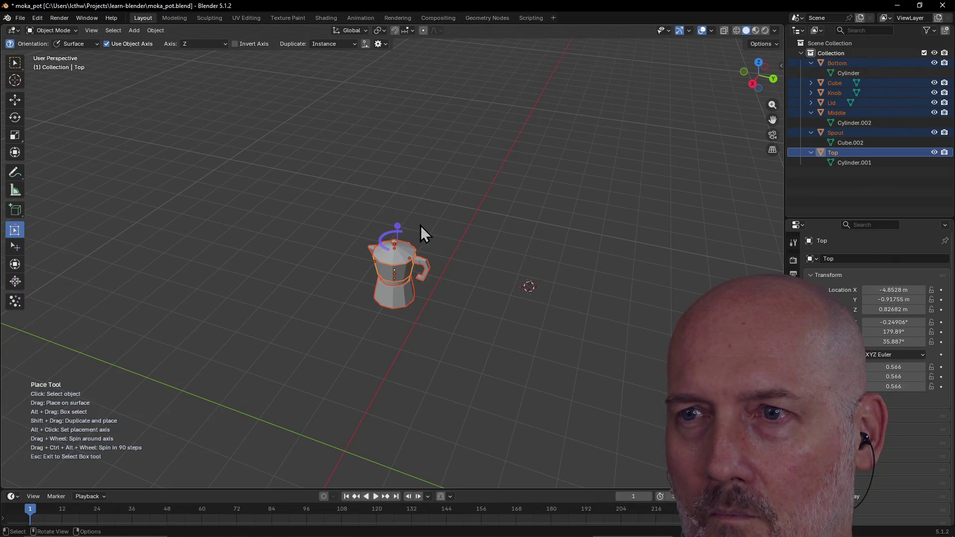
pyautogui.click(423, 250)
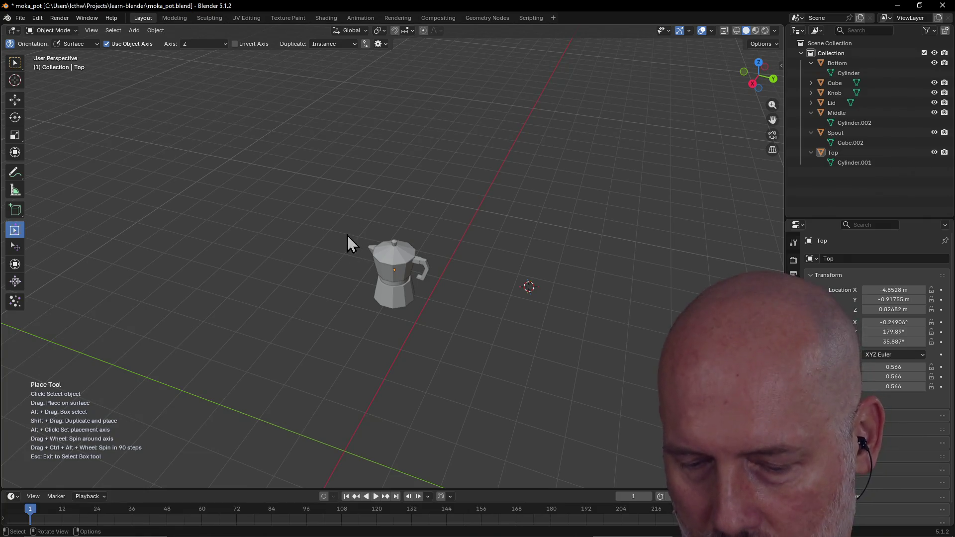
pyautogui.press('a')
pyautogui.scroll(3, 391, 236)
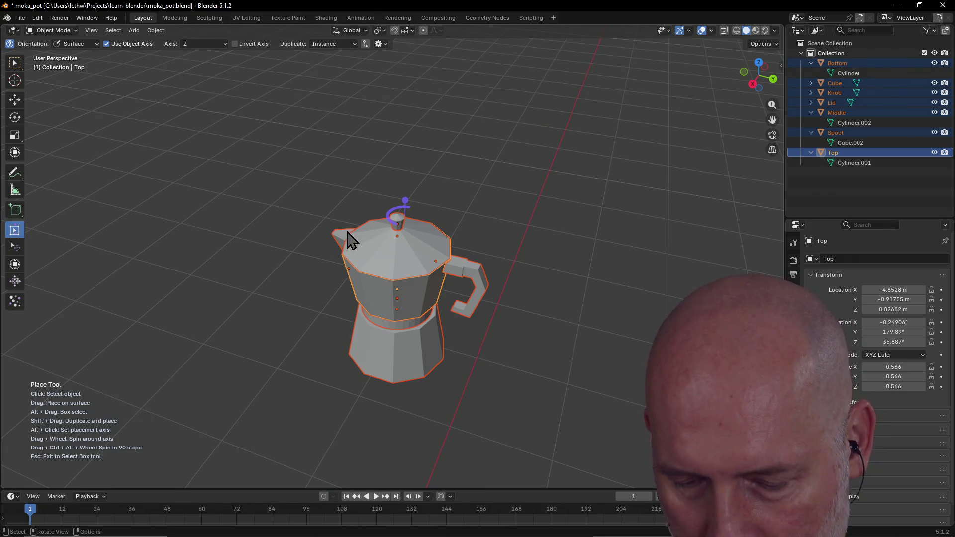
pyautogui.moveTo(327, 232)
pyautogui.mouseDown(button='middle')
pyautogui.moveTo(259, 224)
pyautogui.moveTo(234, 234)
pyautogui.mouseUp(button='middle')
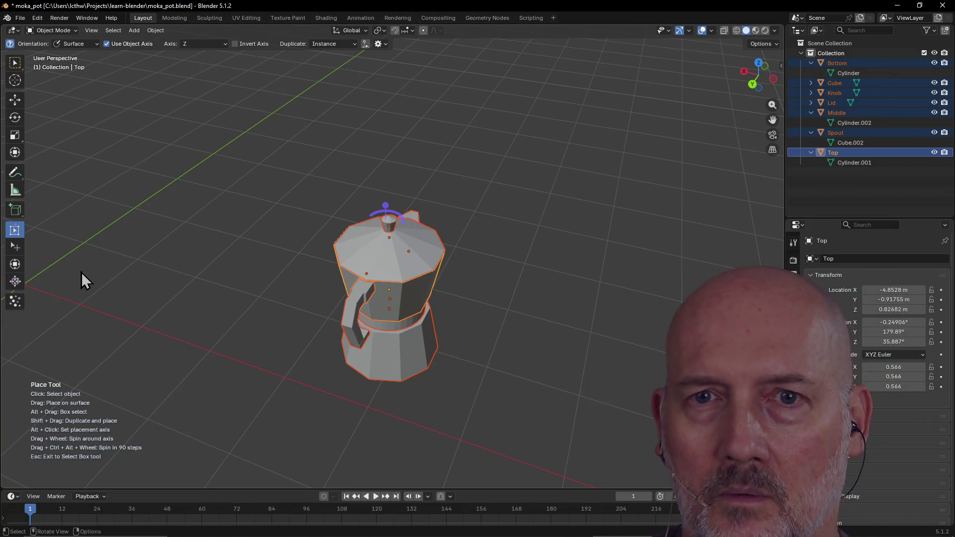
# - Push the pot parts around using Force Field Dynamic Place
pyautogui.click(15, 283)
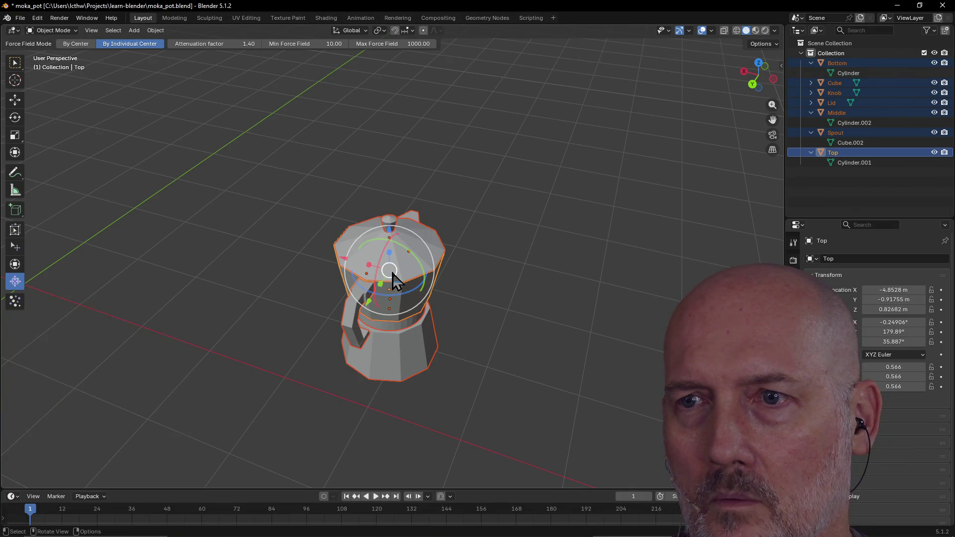
pyautogui.moveTo(390, 271)
pyautogui.mouseDown()
pyautogui.moveTo(416, 247)
pyautogui.moveTo(438, 191)
pyautogui.moveTo(450, 94)
pyautogui.moveTo(476, 142)
pyautogui.mouseUp()
pyautogui.moveTo(476, 142); pyautogui.dragTo(404, 124, button='middle')
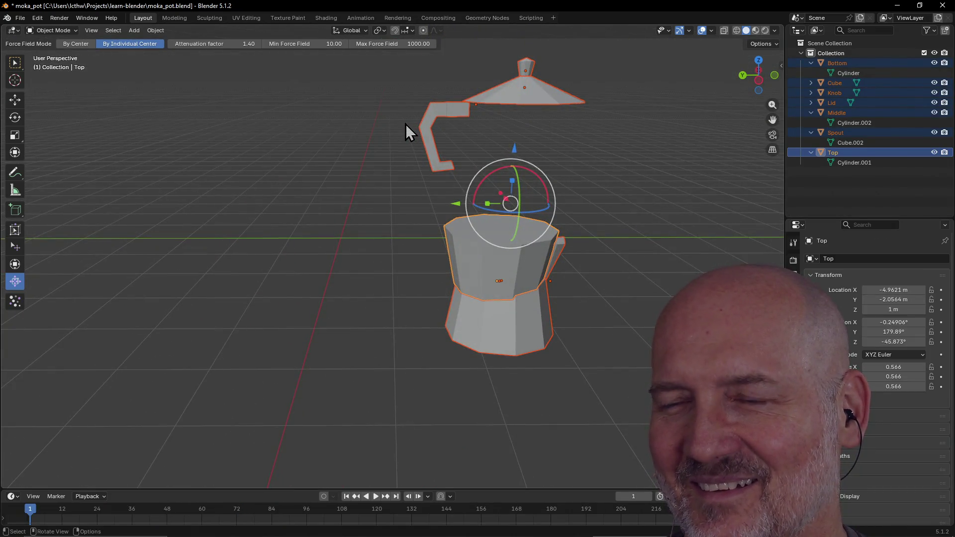
# - Undo back to the assembled pot with the Top at scale 1.000 and Z 1.4759 m
pyautogui.hotkey('ctrl', 'z')
pyautogui.scroll(-2, 426, 156)
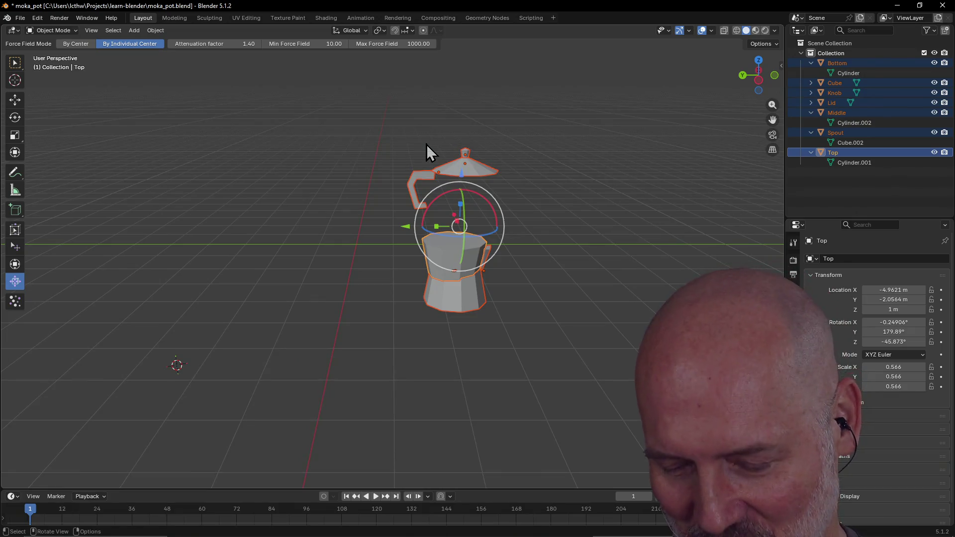
pyautogui.hotkey('ctrl', 'shift', 'z')
pyautogui.hotkey('ctrl', 'z')
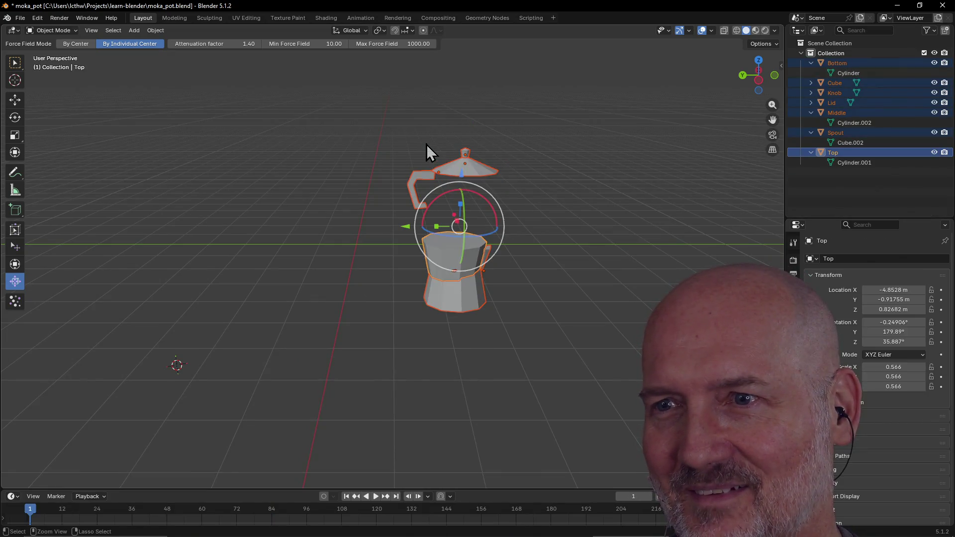
pyautogui.hotkey('ctrl', 'z')
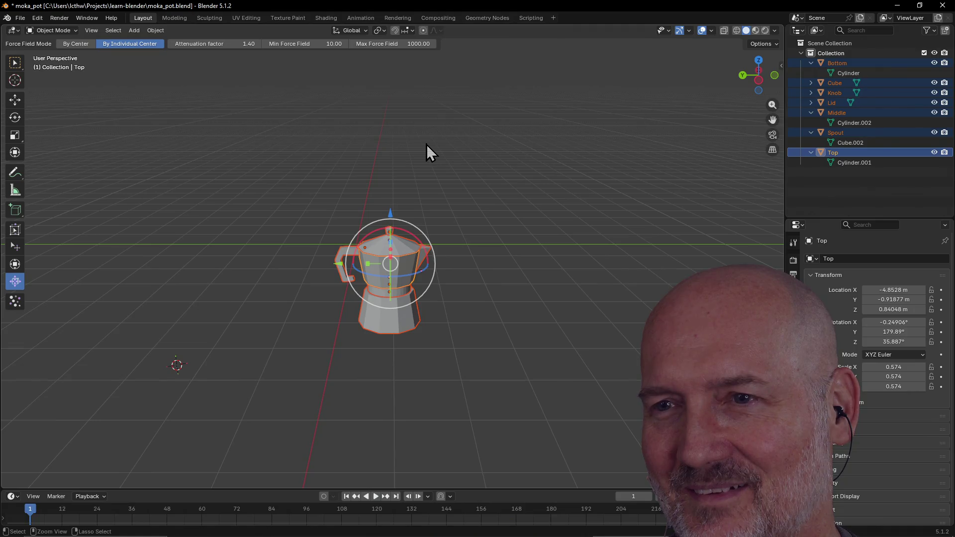
pyautogui.hotkey('ctrl', 'z')
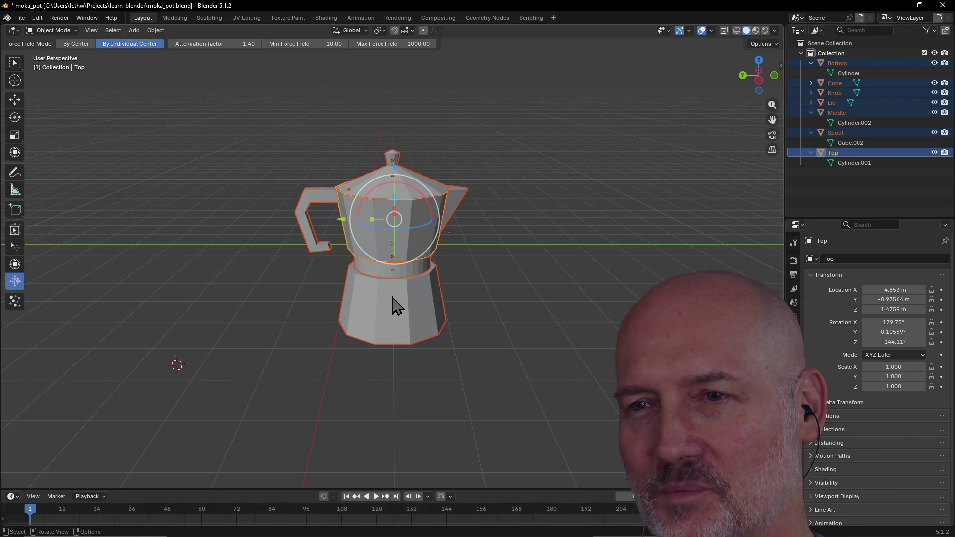
pyautogui.rightClick(393, 297)
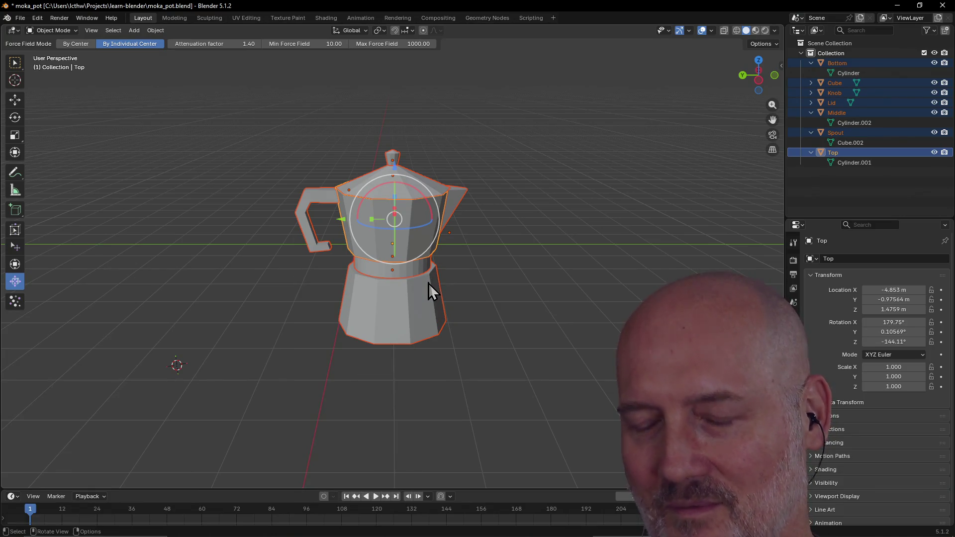
pyautogui.press('ctrl')
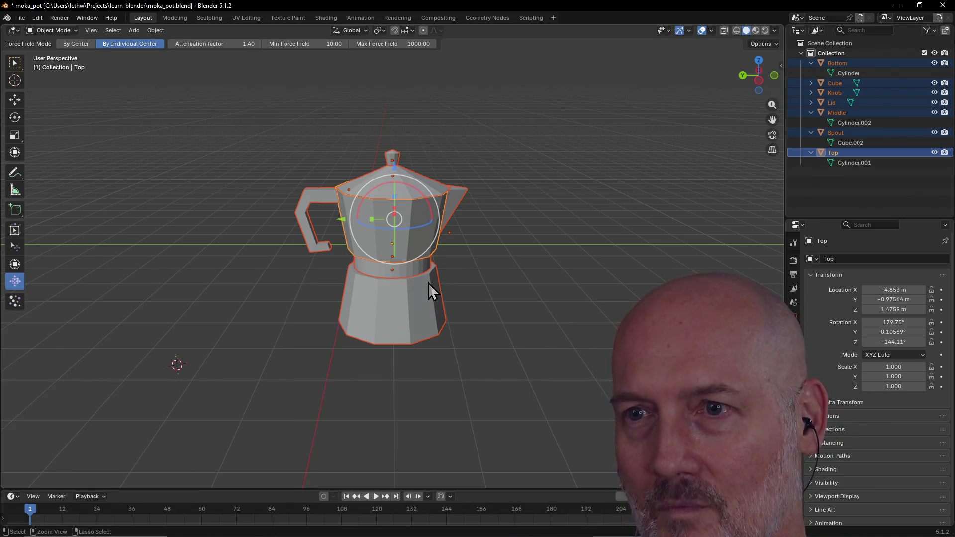
# - Join all moka pot parts into the single object Top with Ctrl+J
pyautogui.hotkey('ctrl', 'j')
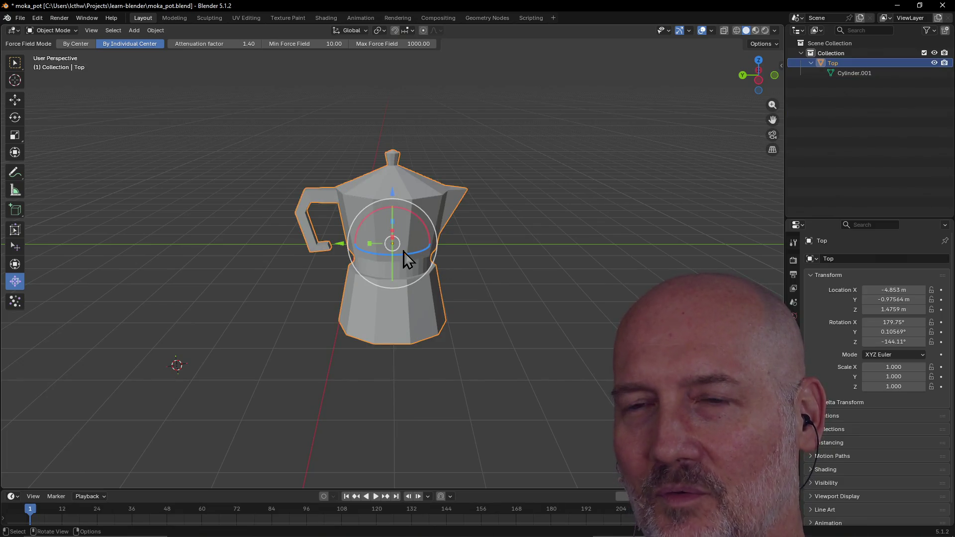
pyautogui.moveTo(379, 248)
pyautogui.mouseDown(button='middle')
pyautogui.moveTo(482, 271)
pyautogui.moveTo(390, 271)
pyautogui.moveTo(393, 254)
pyautogui.mouseUp(button='middle')
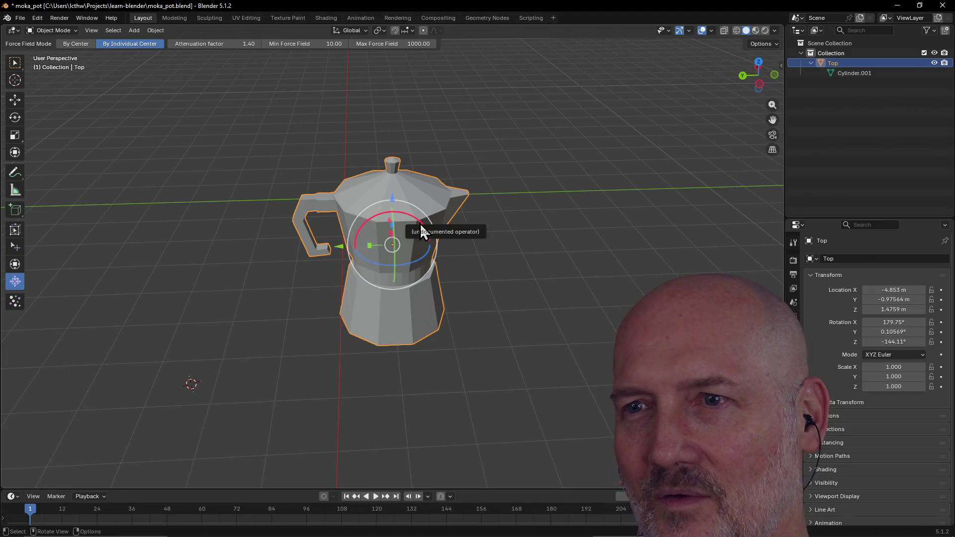
pyautogui.moveTo(413, 226); pyautogui.dragTo(400, 304)
pyautogui.press('Escape')
# - Move the joined pot to X -7.041 m, Y 2.0596 m, Z 1.9522 m
pyautogui.moveTo(399, 233)
pyautogui.mouseDown()
pyautogui.moveTo(452, 158)
pyautogui.moveTo(503, 129)
pyautogui.mouseUp()
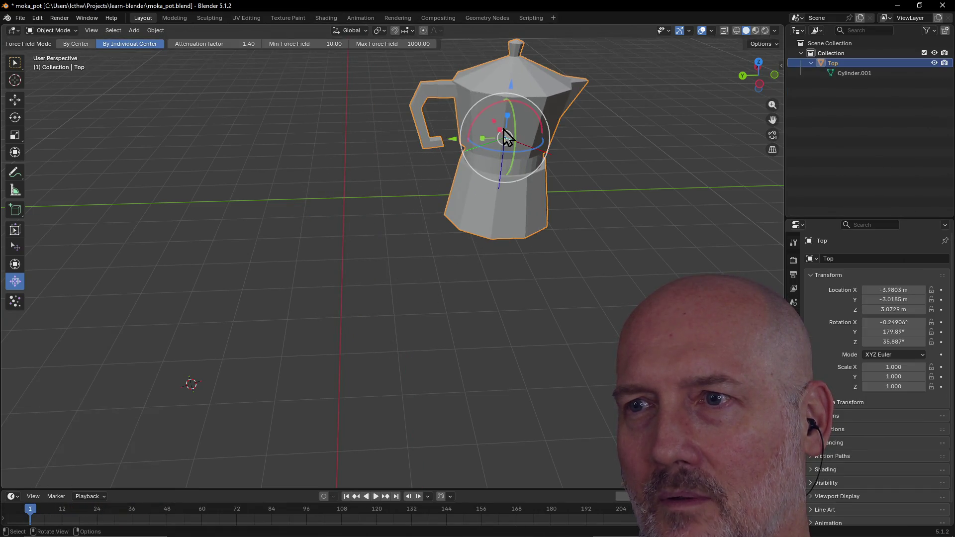
pyautogui.moveTo(503, 130)
pyautogui.mouseDown(button='middle')
pyautogui.moveTo(551, 134)
pyautogui.moveTo(425, 96)
pyautogui.moveTo(370, 95)
pyautogui.mouseUp(button='middle')
pyautogui.moveTo(467, 204)
pyautogui.mouseDown()
pyautogui.moveTo(337, 194)
pyautogui.moveTo(284, 211)
pyautogui.moveTo(267, 244)
pyautogui.mouseUp()
pyautogui.moveTo(267, 244)
pyautogui.mouseDown(button='middle')
pyautogui.moveTo(379, 271)
pyautogui.moveTo(380, 209)
pyautogui.moveTo(326, 234)
pyautogui.mouseUp(button='middle')
pyautogui.click(20, 230)
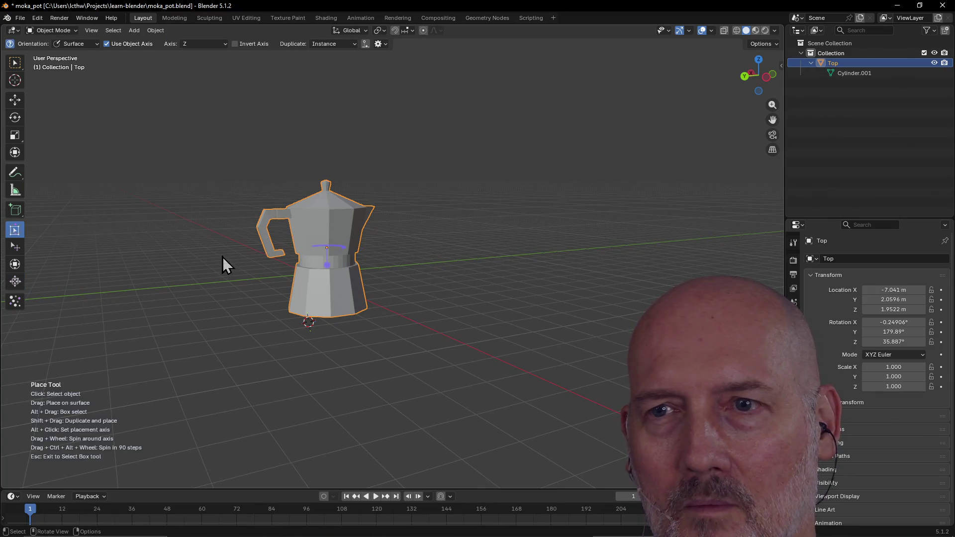
# - Place the pot on the ground at a smaller scale and slide it across the surface
pyautogui.moveTo(328, 256)
pyautogui.mouseDown()
pyautogui.moveTo(375, 247)
pyautogui.moveTo(356, 241)
pyautogui.moveTo(352, 257)
pyautogui.moveTo(346, 244)
pyautogui.mouseUp()
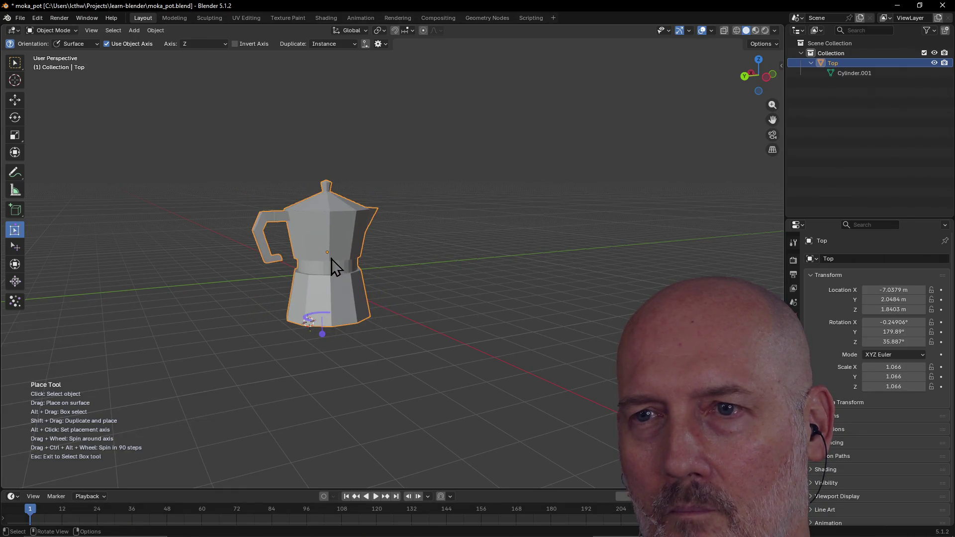
pyautogui.moveTo(323, 333)
pyautogui.mouseDown()
pyautogui.moveTo(327, 322)
pyautogui.moveTo(323, 341)
pyautogui.moveTo(315, 300)
pyautogui.moveTo(369, 303)
pyautogui.moveTo(341, 300)
pyautogui.moveTo(319, 237)
pyautogui.mouseUp()
pyautogui.moveTo(327, 238)
pyautogui.mouseDown()
pyautogui.moveTo(335, 217)
pyautogui.moveTo(422, 258)
pyautogui.moveTo(482, 254)
pyautogui.mouseUp()
pyautogui.moveTo(493, 229)
pyautogui.mouseDown(button='middle')
pyautogui.moveTo(407, 240)
pyautogui.moveTo(489, 253)
pyautogui.moveTo(385, 264)
pyautogui.moveTo(413, 242)
pyautogui.moveTo(494, 259)
pyautogui.mouseUp(button='middle')
pyautogui.moveTo(494, 259)
pyautogui.mouseDown()
pyautogui.moveTo(488, 270)
pyautogui.moveTo(430, 271)
pyautogui.moveTo(411, 283)
pyautogui.moveTo(419, 321)
pyautogui.mouseUp()
pyautogui.moveTo(419, 321)
pyautogui.mouseDown(button='middle')
pyautogui.moveTo(488, 229)
pyautogui.moveTo(529, 193)
pyautogui.moveTo(499, 59)
pyautogui.moveTo(493, 72)
pyautogui.mouseUp(button='middle')
pyautogui.moveTo(367, 217)
pyautogui.mouseDown()
pyautogui.moveTo(473, 208)
pyautogui.moveTo(475, 164)
pyautogui.moveTo(482, 174)
pyautogui.mouseUp()
# - Carry the pot to new spots, dropping it enlarged to about 1.416 at X -1.3479, Y 2.038, Z -2.4015 m
pyautogui.moveTo(538, 194); pyautogui.dragTo(354, 206, button='middle')
pyautogui.moveTo(353, 207)
pyautogui.mouseDown()
pyautogui.moveTo(418, 194)
pyautogui.moveTo(427, 168)
pyautogui.mouseUp()
pyautogui.moveTo(426, 181)
pyautogui.mouseDown(button='middle')
pyautogui.moveTo(351, 179)
pyautogui.moveTo(416, 206)
pyautogui.mouseUp(button='middle')
pyautogui.moveTo(437, 217)
pyautogui.mouseDown()
pyautogui.moveTo(366, 209)
pyautogui.moveTo(297, 166)
pyautogui.mouseUp()
pyautogui.moveTo(297, 166)
pyautogui.mouseDown(button='middle')
pyautogui.moveTo(292, 207)
pyautogui.moveTo(376, 200)
pyautogui.mouseUp(button='middle')
pyautogui.moveTo(332, 206)
pyautogui.mouseDown()
pyautogui.moveTo(377, 200)
pyautogui.moveTo(373, 169)
pyautogui.mouseUp()
pyautogui.moveTo(373, 169); pyautogui.dragTo(368, 249, button='middle')
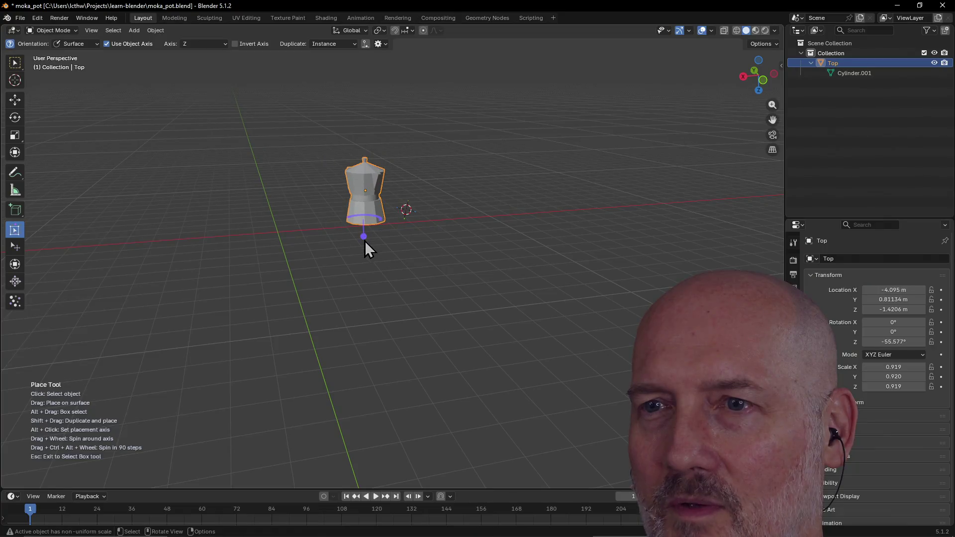
pyautogui.moveTo(363, 239)
pyautogui.mouseDown()
pyautogui.moveTo(363, 213)
pyautogui.moveTo(298, 202)
pyautogui.moveTo(298, 113)
pyautogui.moveTo(298, 149)
pyautogui.mouseUp()
pyautogui.moveTo(297, 149); pyautogui.dragTo(346, 180, button='middle')
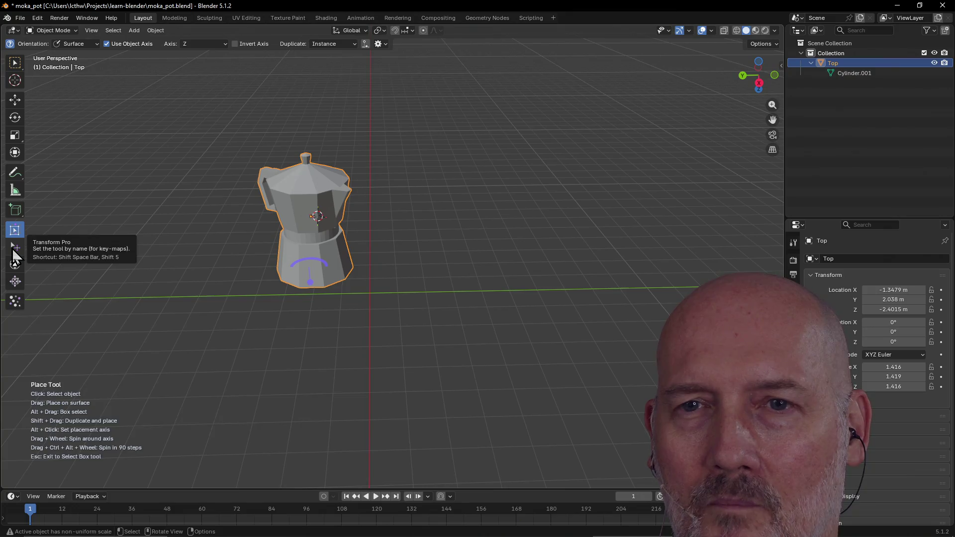
# - Move the pot with Transform Pro to X -2.8921, Y -1.3667, Z -2.0498 m
pyautogui.click(13, 251)
pyautogui.moveTo(304, 218); pyautogui.dragTo(376, 217)
pyautogui.moveTo(377, 217); pyautogui.dragTo(512, 187, button='middle')
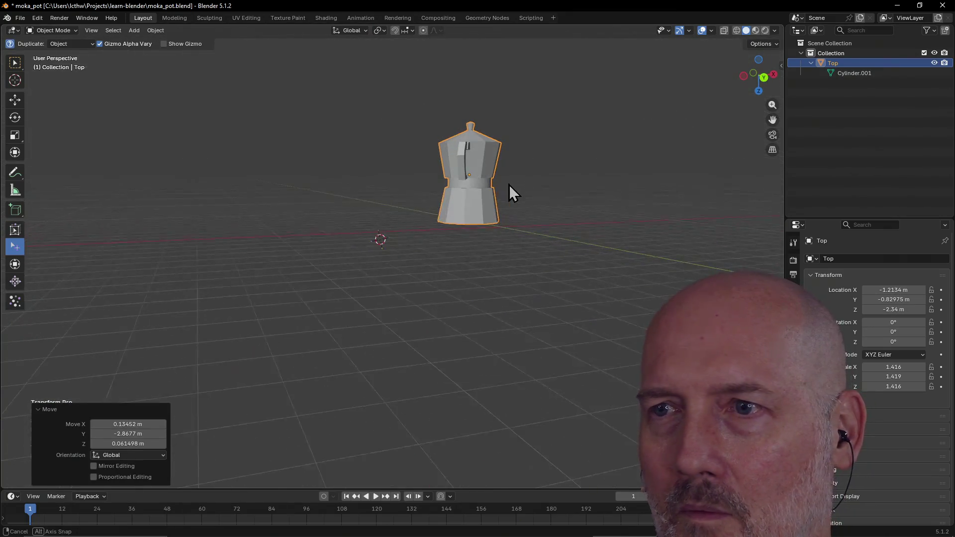
pyautogui.moveTo(475, 185)
pyautogui.mouseDown()
pyautogui.moveTo(423, 180)
pyautogui.moveTo(433, 182)
pyautogui.mouseUp()
pyautogui.rightClick(19, 247)
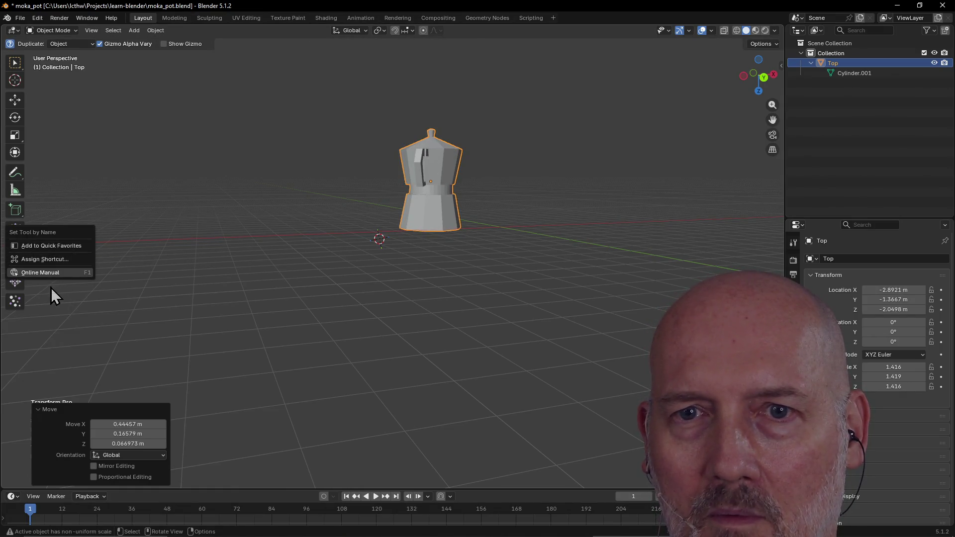
pyautogui.press('Escape')
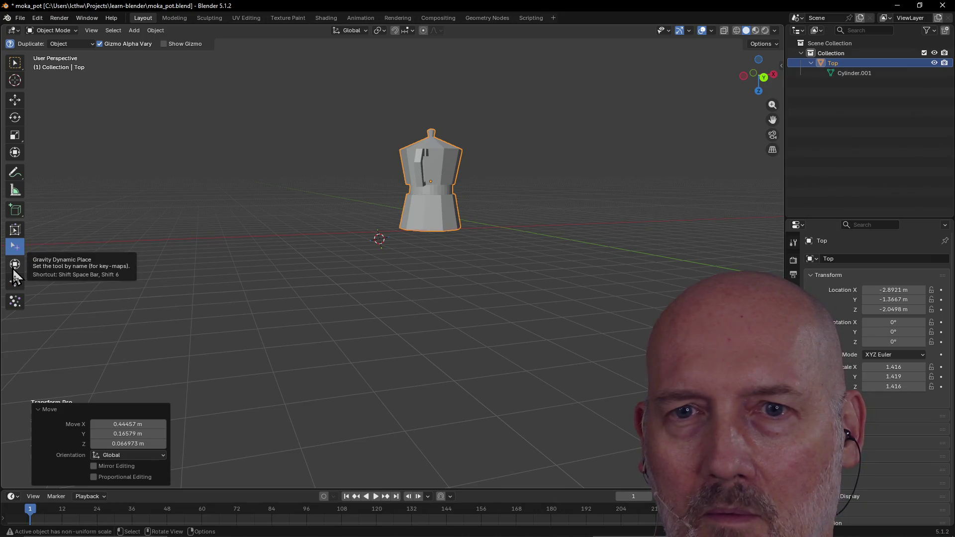
pyautogui.click(14, 269)
# - Lift the pot and let gravity drop it upright onto the ground at Z -2.0498 m
pyautogui.moveTo(220, 219)
pyautogui.mouseDown(button='middle')
pyautogui.moveTo(121, 238)
pyautogui.moveTo(267, 244)
pyautogui.mouseUp(button='middle')
pyautogui.moveTo(430, 204)
pyautogui.mouseDown()
pyautogui.moveTo(371, 175)
pyautogui.moveTo(392, 229)
pyautogui.mouseUp()
pyautogui.moveTo(392, 230)
pyautogui.mouseDown(button='middle')
pyautogui.moveTo(541, 273)
pyautogui.moveTo(611, 272)
pyautogui.moveTo(491, 251)
pyautogui.moveTo(482, 263)
pyautogui.moveTo(506, 264)
pyautogui.moveTo(504, 272)
pyautogui.mouseUp(button='middle')
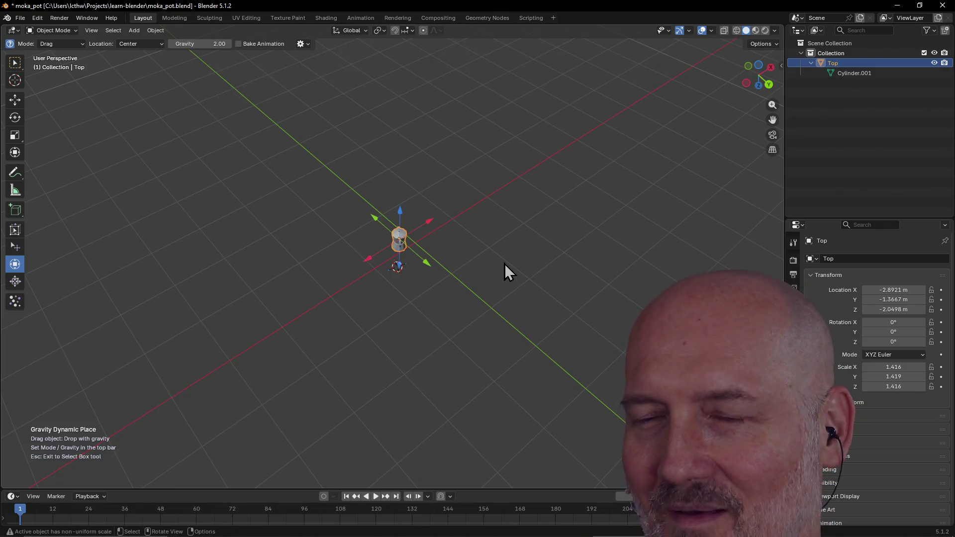
pyautogui.moveTo(497, 228)
pyautogui.mouseDown(button='middle')
pyautogui.moveTo(485, 210)
pyautogui.moveTo(347, 171)
pyautogui.moveTo(350, 163)
pyautogui.moveTo(396, 195)
pyautogui.moveTo(234, 217)
pyautogui.mouseUp(button='middle')
pyautogui.scroll(4, 486, 211)
pyautogui.click(12, 246)
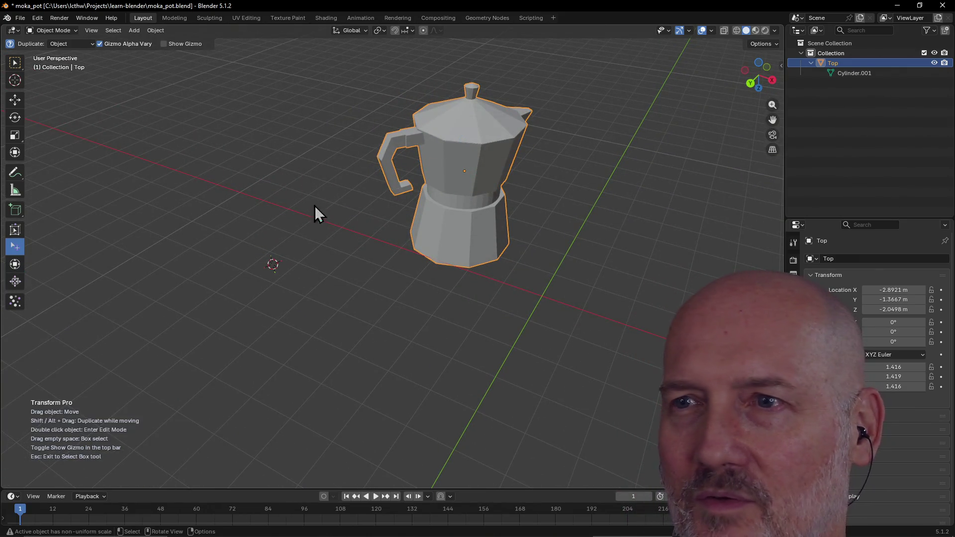
pyautogui.moveTo(452, 172); pyautogui.dragTo(374, 142)
pyautogui.moveTo(380, 153)
pyautogui.mouseDown(button='middle')
pyautogui.moveTo(582, 135)
pyautogui.moveTo(557, 138)
pyautogui.mouseUp(button='middle')
pyautogui.moveTo(433, 148)
pyautogui.mouseDown()
pyautogui.moveTo(395, 132)
pyautogui.moveTo(384, 145)
pyautogui.moveTo(417, 138)
pyautogui.moveTo(404, 147)
pyautogui.mouseUp()
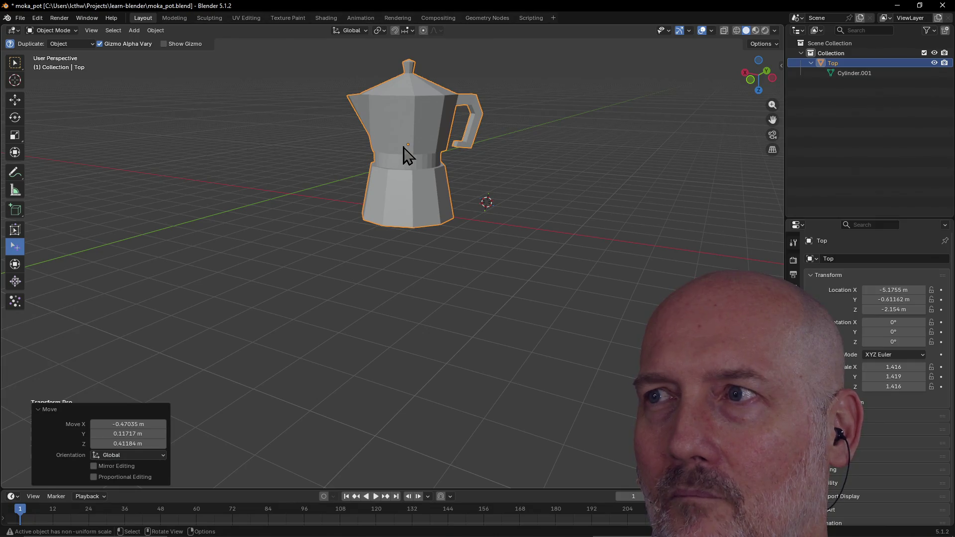
pyautogui.scroll(1, 404, 147)
pyautogui.scroll(-4, 404, 147)
pyautogui.click(404, 148)
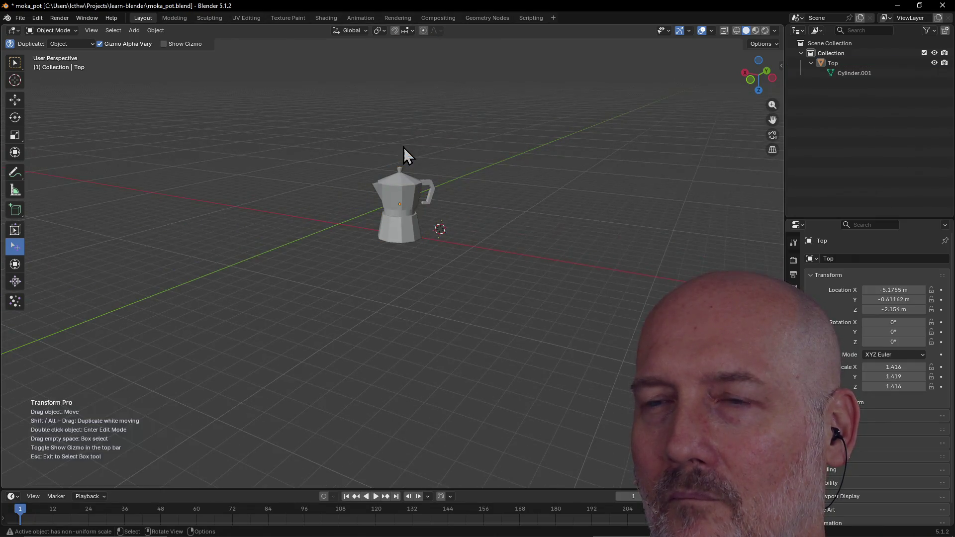
pyautogui.rightClick(412, 204)
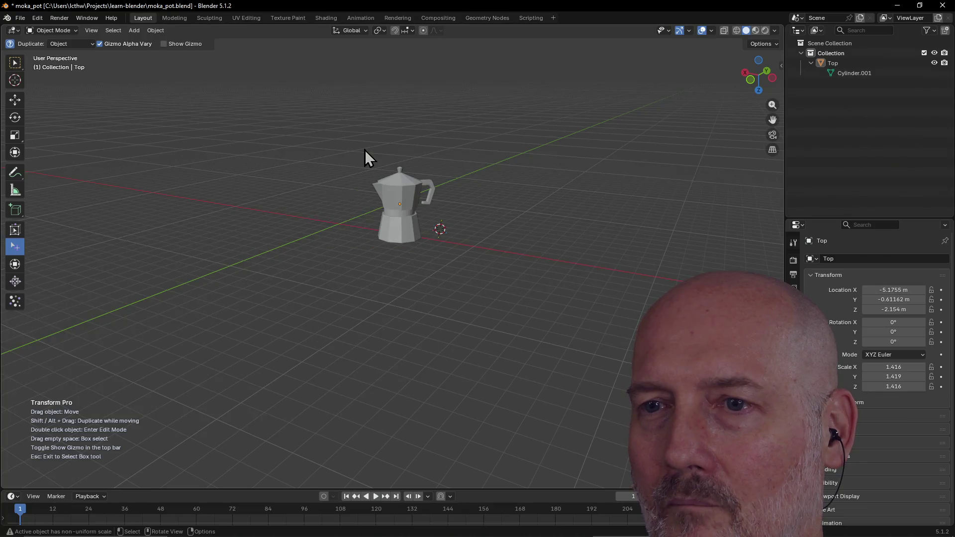
pyautogui.moveTo(482, 156)
pyautogui.mouseDown(button='middle')
pyautogui.moveTo(386, 160)
pyautogui.moveTo(390, 199)
pyautogui.mouseUp(button='middle')
pyautogui.moveTo(390, 199)
pyautogui.mouseDown()
pyautogui.moveTo(432, 196)
pyautogui.moveTo(430, 179)
pyautogui.moveTo(426, 192)
pyautogui.mouseUp()
pyautogui.scroll(5, 473, 149)
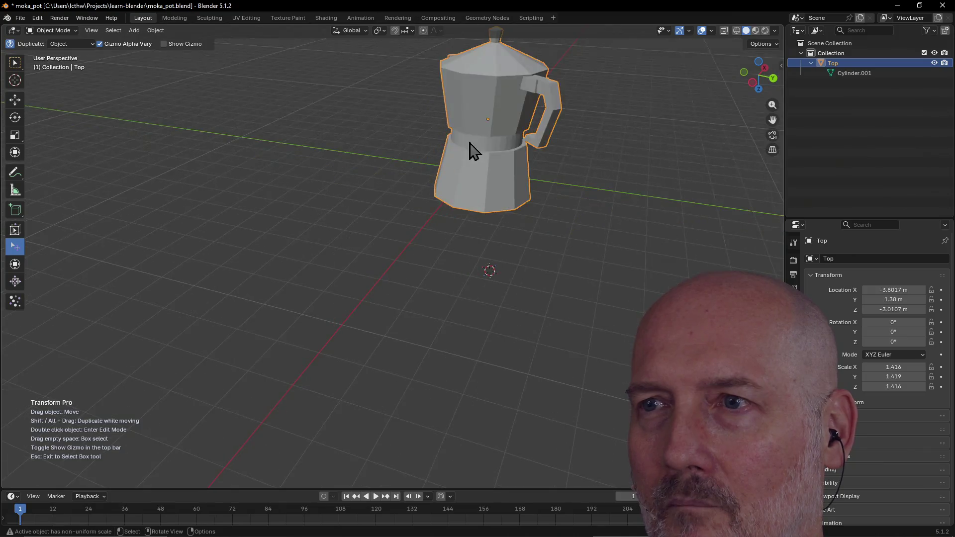
pyautogui.moveTo(473, 149); pyautogui.dragTo(351, 157, button='middle')
pyautogui.moveTo(352, 155)
pyautogui.mouseDown()
pyautogui.moveTo(411, 145)
pyautogui.moveTo(423, 154)
pyautogui.mouseUp()
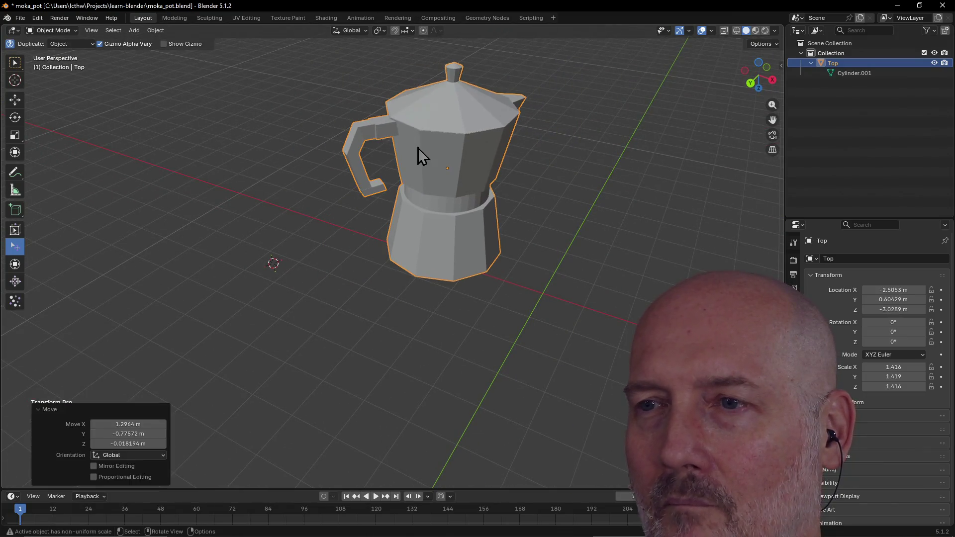
pyautogui.moveTo(418, 147)
pyautogui.mouseDown(button='middle')
pyautogui.moveTo(612, 124)
pyautogui.moveTo(579, 120)
pyautogui.mouseUp(button='middle')
pyautogui.moveTo(417, 134); pyautogui.dragTo(420, 162)
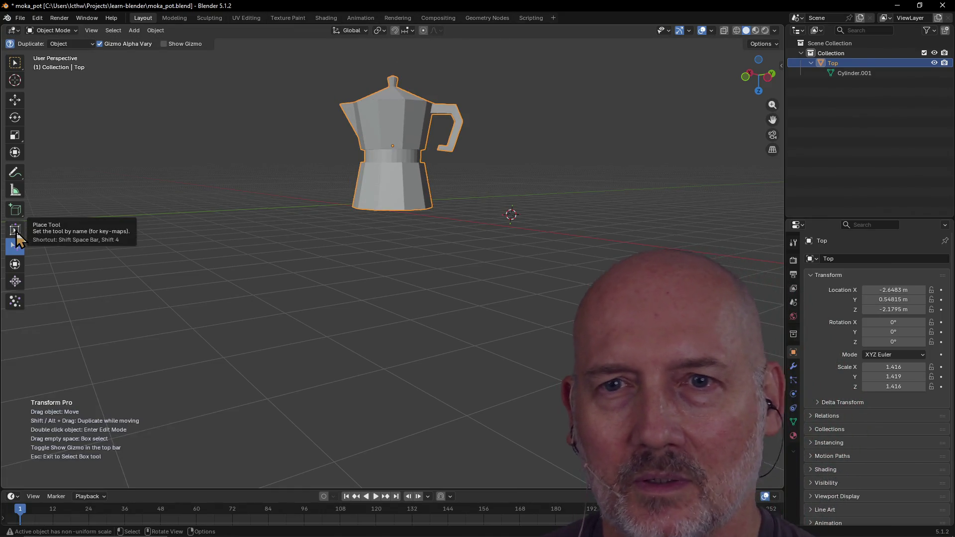
pyautogui.click(17, 234)
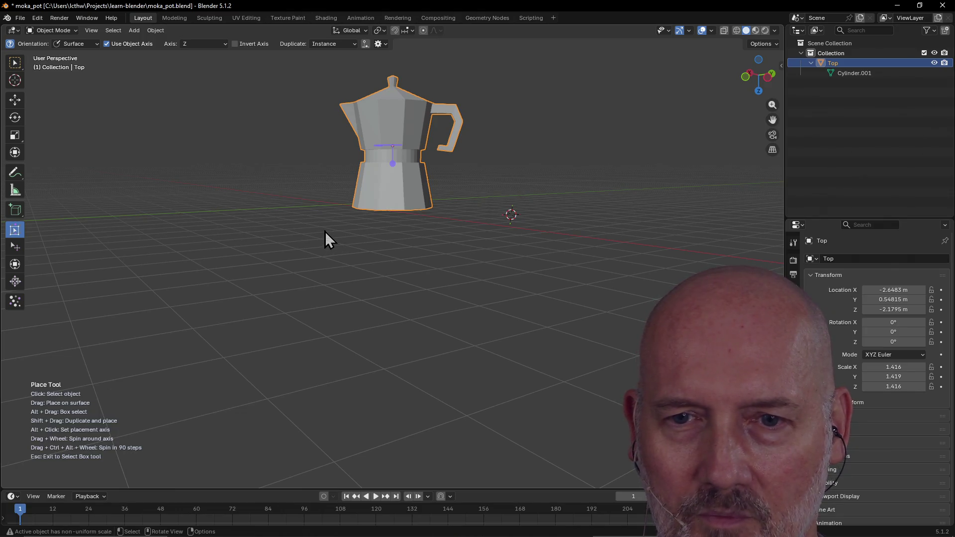
# - Place an instanced copy of the moka pot beside the original with the Place Tool, then select the leftmost copy
pyautogui.scroll(-2, 329, 219)
pyautogui.moveTo(328, 219); pyautogui.dragTo(210, 268, button='middle')
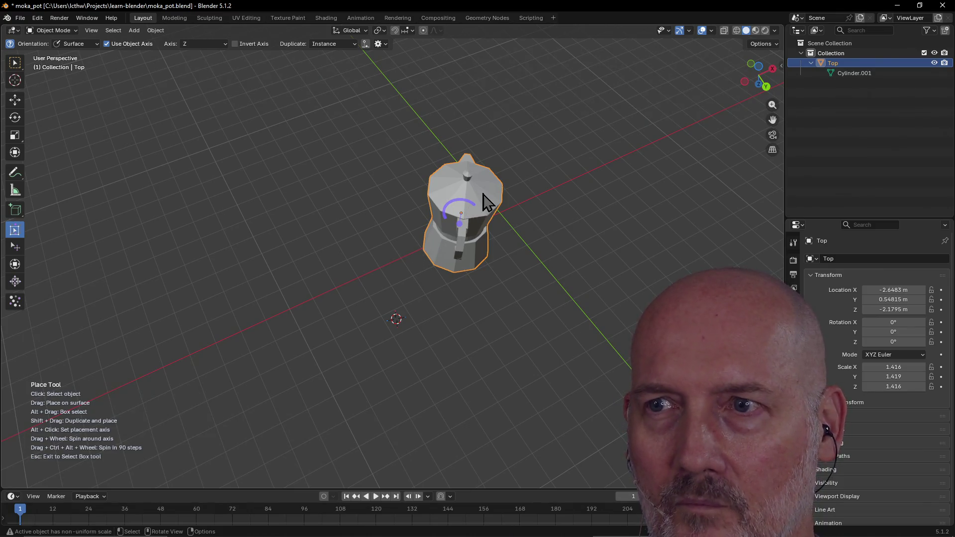
pyautogui.moveTo(490, 202)
pyautogui.keyDown('shift'); pyautogui.mouseDown()
pyautogui.moveTo(347, 222)
pyautogui.moveTo(327, 202)
pyautogui.moveTo(332, 208)
pyautogui.moveTo(179, 198)
pyautogui.mouseUp(); pyautogui.keyUp('shift')
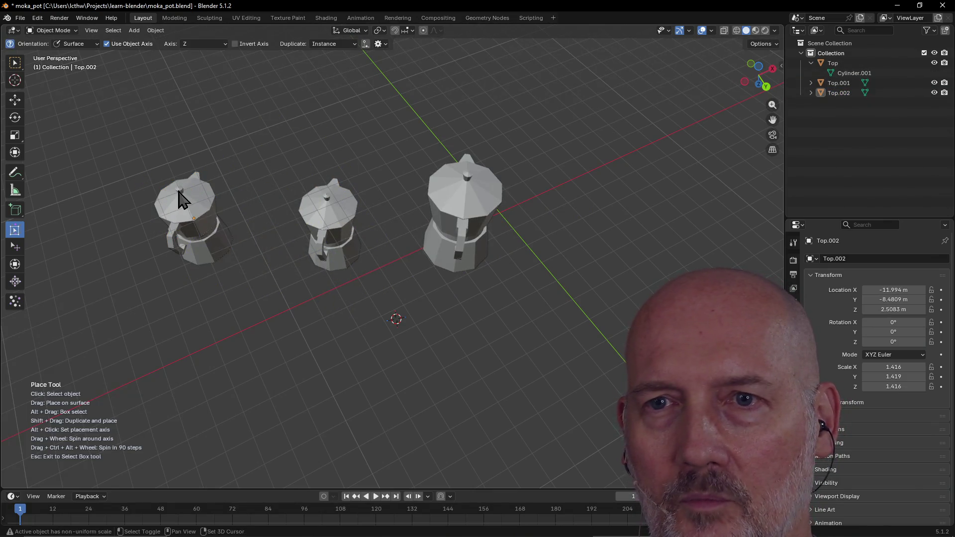
pyautogui.click(198, 218)
# - Drag the pot copies upright onto one another's tops, leaving Top.002 at X -7.9851 m
pyautogui.moveTo(346, 225)
pyautogui.mouseDown()
pyautogui.moveTo(359, 194)
pyautogui.moveTo(345, 127)
pyautogui.moveTo(318, 194)
pyautogui.moveTo(330, 198)
pyautogui.mouseUp()
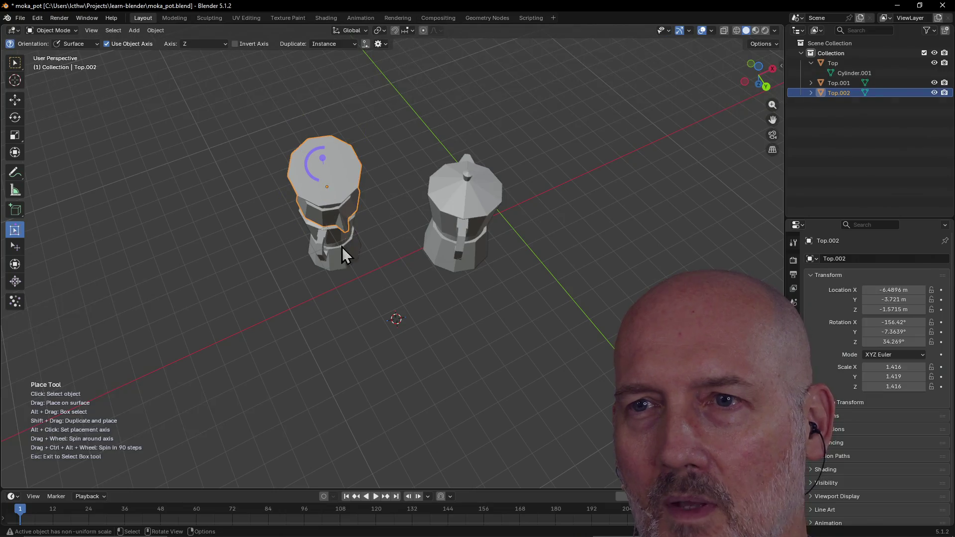
pyautogui.moveTo(332, 217)
pyautogui.mouseDown(button='middle')
pyautogui.moveTo(360, 164)
pyautogui.moveTo(416, 168)
pyautogui.mouseUp(button='middle')
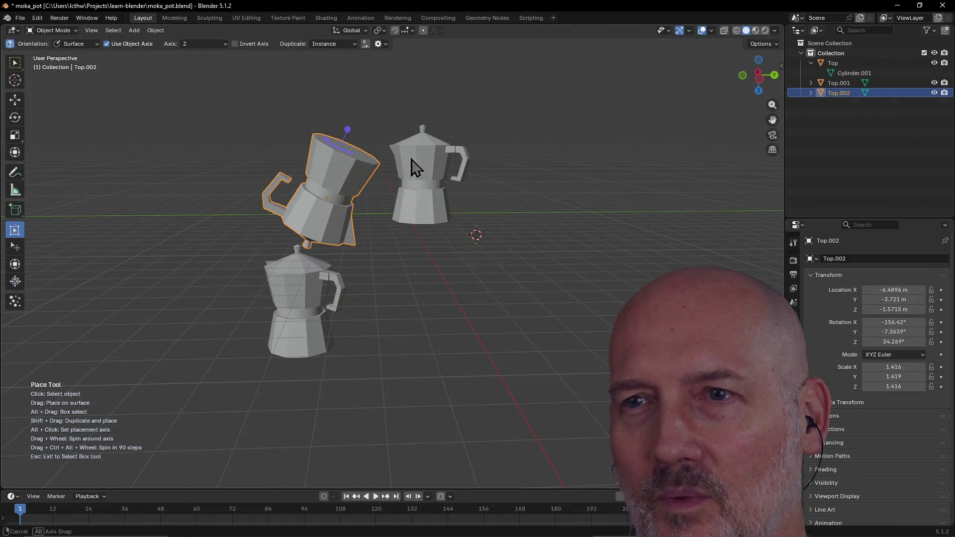
pyautogui.moveTo(327, 196)
pyautogui.mouseDown()
pyautogui.moveTo(430, 45)
pyautogui.moveTo(426, 144)
pyautogui.moveTo(288, 230)
pyautogui.moveTo(294, 267)
pyautogui.mouseUp()
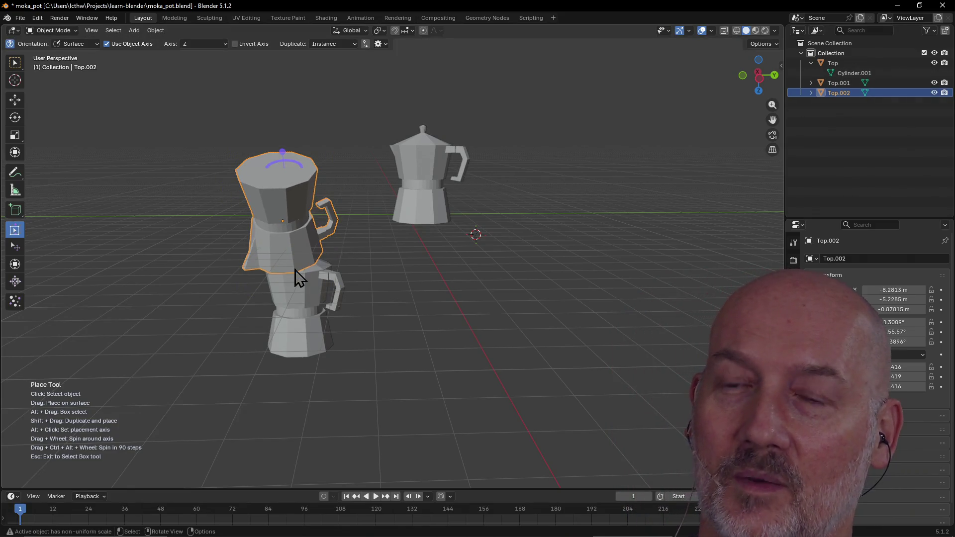
pyautogui.moveTo(286, 222)
pyautogui.mouseDown()
pyautogui.moveTo(428, 131)
pyautogui.moveTo(376, 188)
pyautogui.moveTo(309, 235)
pyautogui.moveTo(302, 268)
pyautogui.mouseUp()
pyautogui.scroll(-4, 354, 225)
pyautogui.moveTo(256, 234); pyautogui.dragTo(402, 212, button='middle')
pyautogui.moveTo(362, 239)
pyautogui.mouseDown()
pyautogui.moveTo(376, 213)
pyautogui.moveTo(419, 217)
pyautogui.mouseUp()
pyautogui.moveTo(360, 269); pyautogui.dragTo(362, 209)
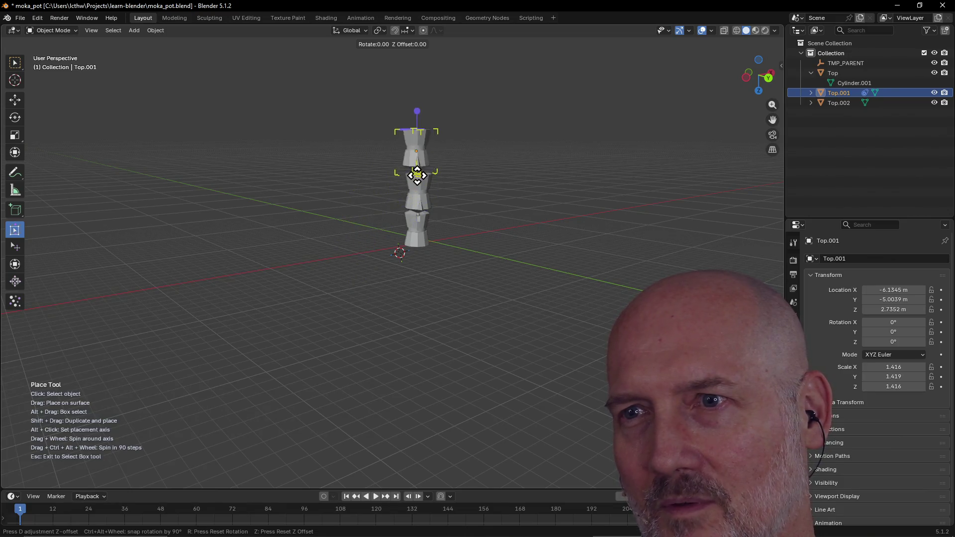
# - Drop Top.001 upside-down atop the stack at X -4.1145, Y 2.6003, Z -10.344 m and inspect it
pyautogui.moveTo(422, 182); pyautogui.dragTo(423, 182)
pyautogui.moveTo(496, 158)
pyautogui.mouseDown(button='middle')
pyautogui.moveTo(313, 155)
pyautogui.moveTo(377, 215)
pyautogui.moveTo(357, 200)
pyautogui.moveTo(333, 205)
pyautogui.moveTo(386, 202)
pyautogui.moveTo(338, 141)
pyautogui.moveTo(428, 183)
pyautogui.moveTo(435, 196)
pyautogui.moveTo(272, 212)
pyautogui.moveTo(225, 158)
pyautogui.mouseUp(button='middle')
pyautogui.scroll(4, 312, 155)
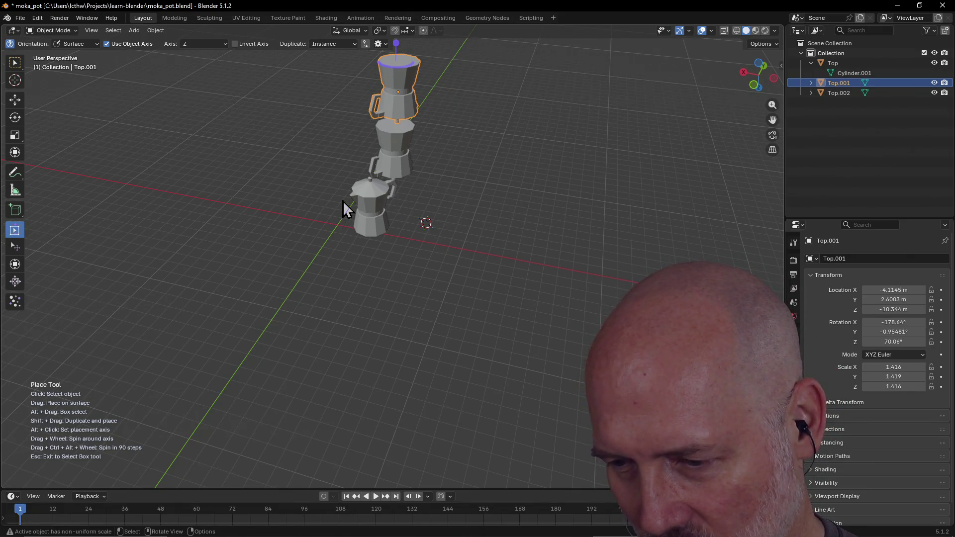
pyautogui.moveTo(438, 257)
pyautogui.mouseDown(button='middle')
pyautogui.moveTo(393, 220)
pyautogui.moveTo(374, 225)
pyautogui.moveTo(452, 156)
pyautogui.moveTo(418, 205)
pyautogui.moveTo(377, 170)
pyautogui.moveTo(332, 190)
pyautogui.moveTo(423, 183)
pyautogui.mouseUp(button='middle')
# - Convert the copy Top.001 into a plain mesh
pyautogui.rightClick(436, 168)
pyautogui.moveTo(445, 201)
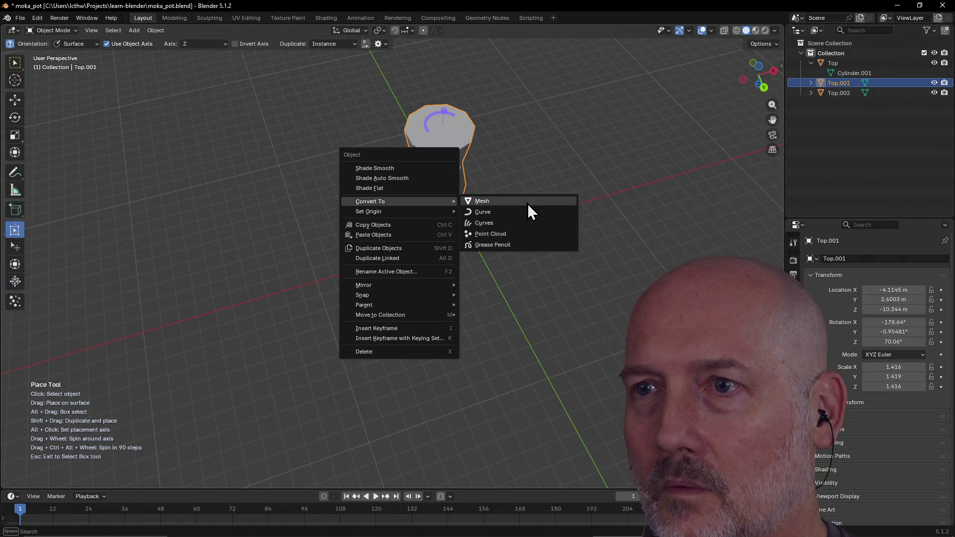
pyautogui.click(528, 204)
pyautogui.click(269, 264)
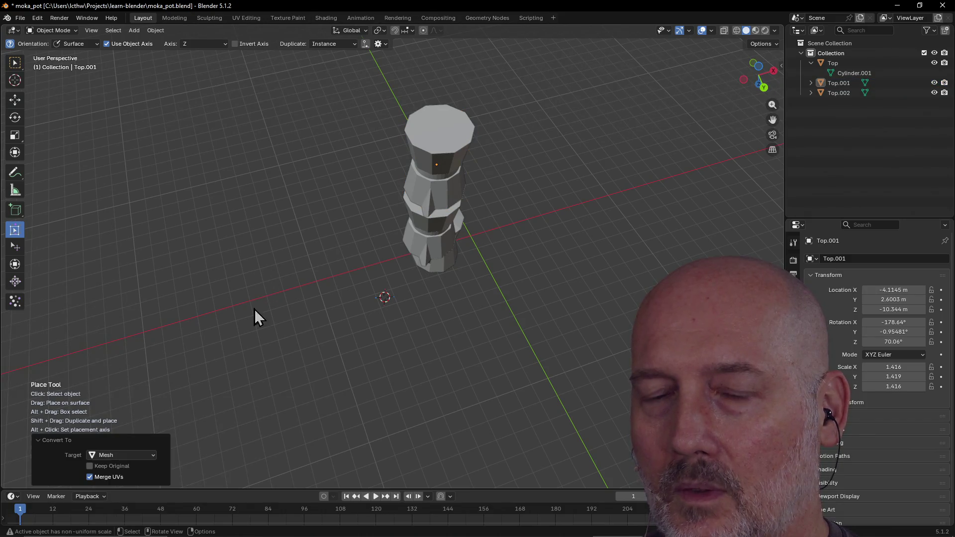
pyautogui.click(61, 441)
# - Select Top.001 in the stack and delete it
pyautogui.moveTo(193, 339)
pyautogui.mouseDown(button='middle')
pyautogui.moveTo(290, 266)
pyautogui.moveTo(219, 308)
pyautogui.moveTo(195, 300)
pyautogui.mouseUp(button='middle')
pyautogui.press('`')
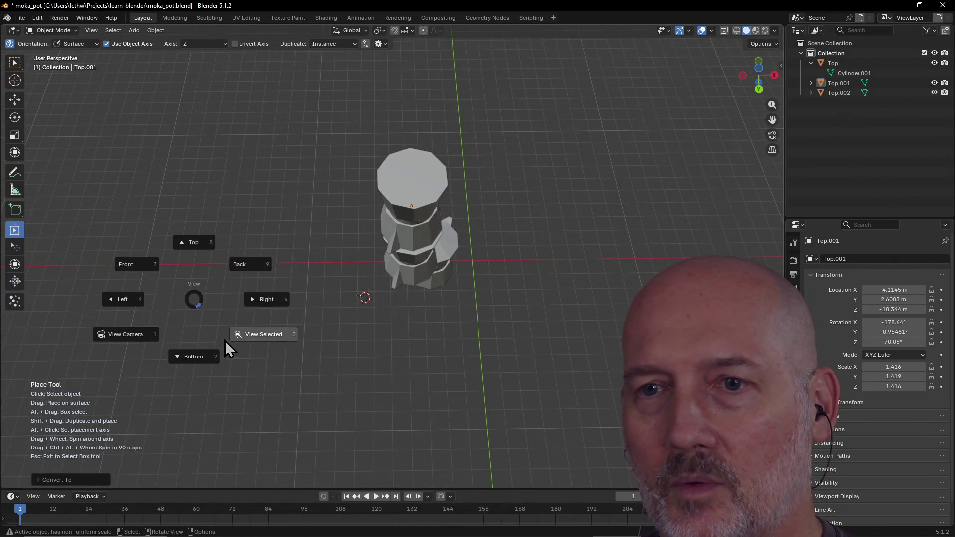
pyautogui.click(255, 339)
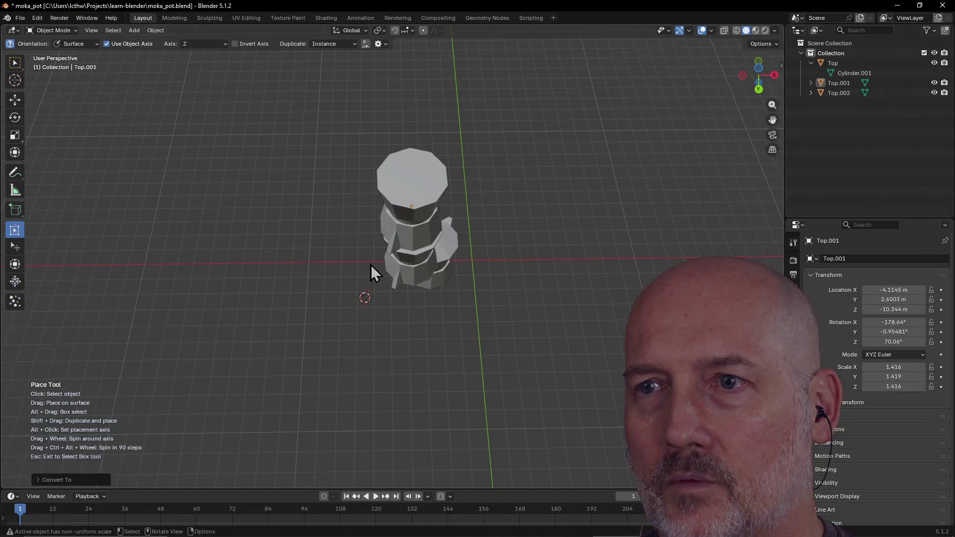
pyautogui.click(395, 229)
pyautogui.press('ctrl+KP_7')
pyautogui.press('`')
pyautogui.click(446, 359)
pyautogui.moveTo(447, 359)
pyautogui.mouseDown(button='middle')
pyautogui.moveTo(536, 249)
pyautogui.moveTo(516, 262)
pyautogui.moveTo(502, 298)
pyautogui.moveTo(488, 240)
pyautogui.moveTo(254, 263)
pyautogui.moveTo(191, 280)
pyautogui.moveTo(46, 263)
pyautogui.moveTo(292, 278)
pyautogui.mouseUp(button='middle')
pyautogui.scroll(-2, 191, 280)
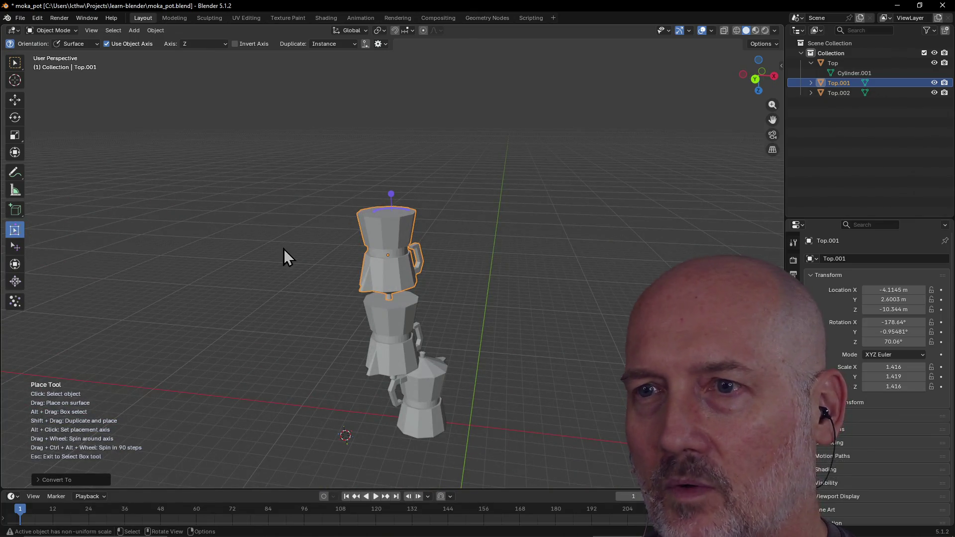
pyautogui.press('Delete')
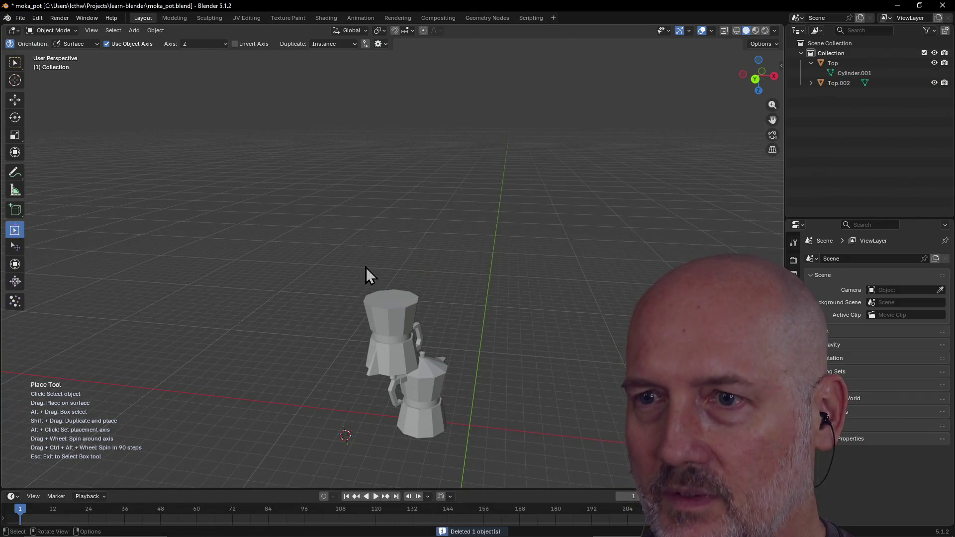
# - Delete Top.002, leaving only the original moka pot Top selected
pyautogui.click(379, 340)
pyautogui.press('Delete')
pyautogui.moveTo(401, 398)
pyautogui.mouseDown(button='middle')
pyautogui.moveTo(486, 419)
pyautogui.moveTo(403, 374)
pyautogui.mouseUp(button='middle')
pyautogui.click(401, 372)
pyautogui.rightClick(401, 372)
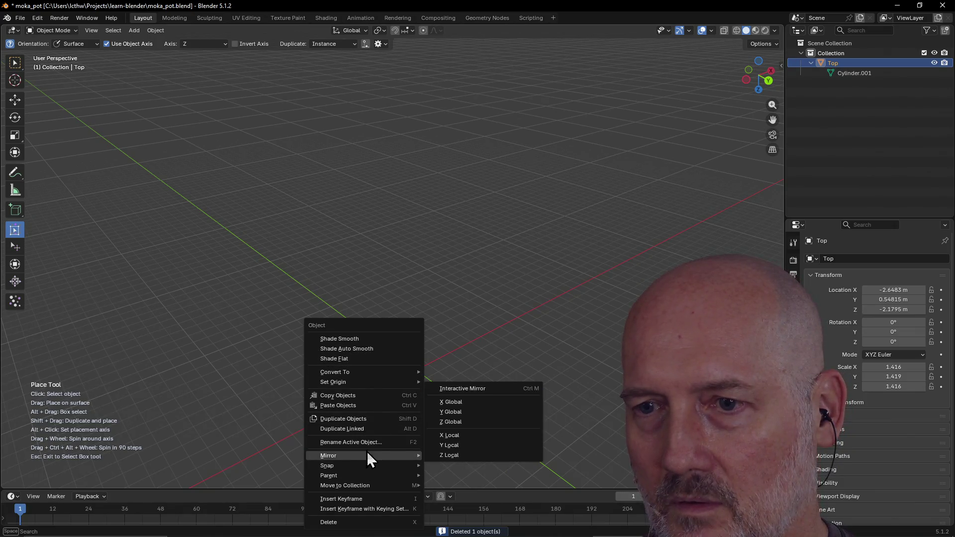
pyautogui.moveTo(348, 382)
pyautogui.press('Escape')
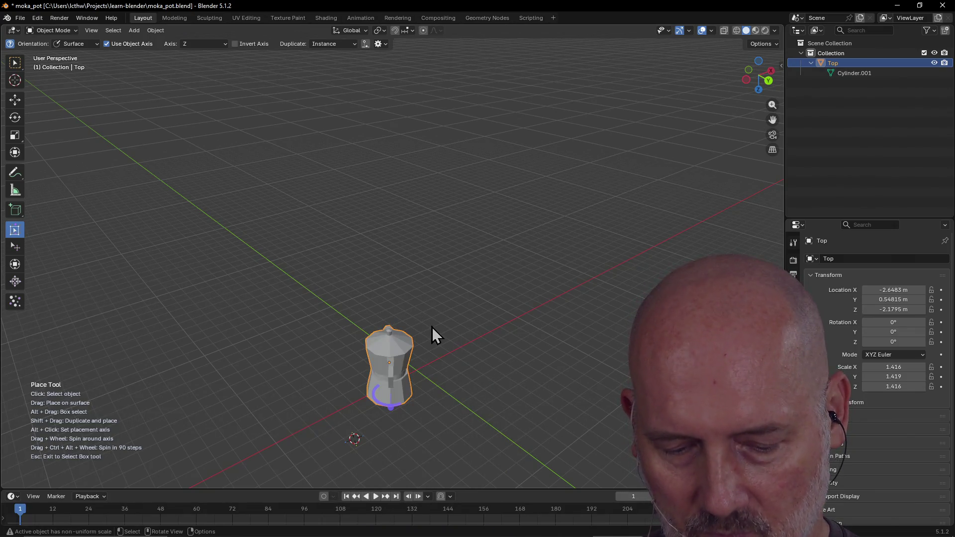
pyautogui.press('`')
pyautogui.click(493, 362)
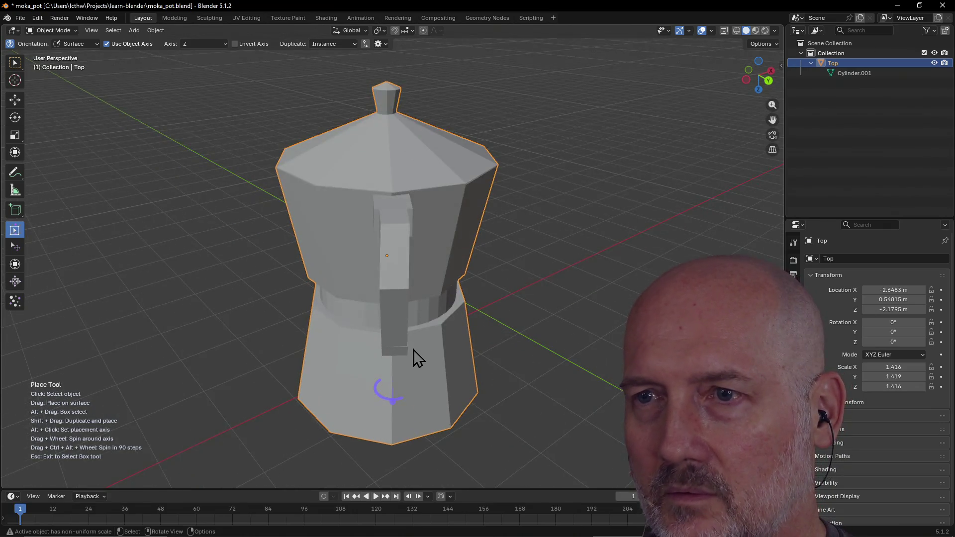
pyautogui.moveTo(412, 342)
pyautogui.mouseDown(button='middle')
pyautogui.moveTo(280, 331)
pyautogui.moveTo(485, 354)
pyautogui.moveTo(396, 342)
pyautogui.moveTo(421, 339)
pyautogui.mouseUp(button='middle')
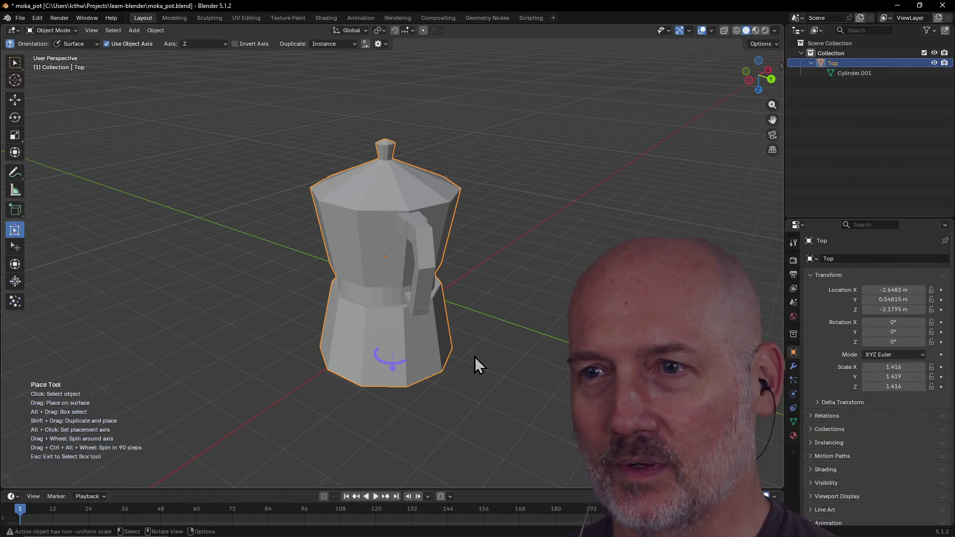
pyautogui.moveTo(430, 332)
pyautogui.mouseDown(button='middle')
pyautogui.moveTo(294, 326)
pyautogui.moveTo(225, 307)
pyautogui.moveTo(358, 327)
pyautogui.moveTo(595, 300)
pyautogui.moveTo(189, 289)
pyautogui.moveTo(348, 311)
pyautogui.moveTo(505, 305)
pyautogui.moveTo(381, 288)
pyautogui.mouseUp(button='middle')
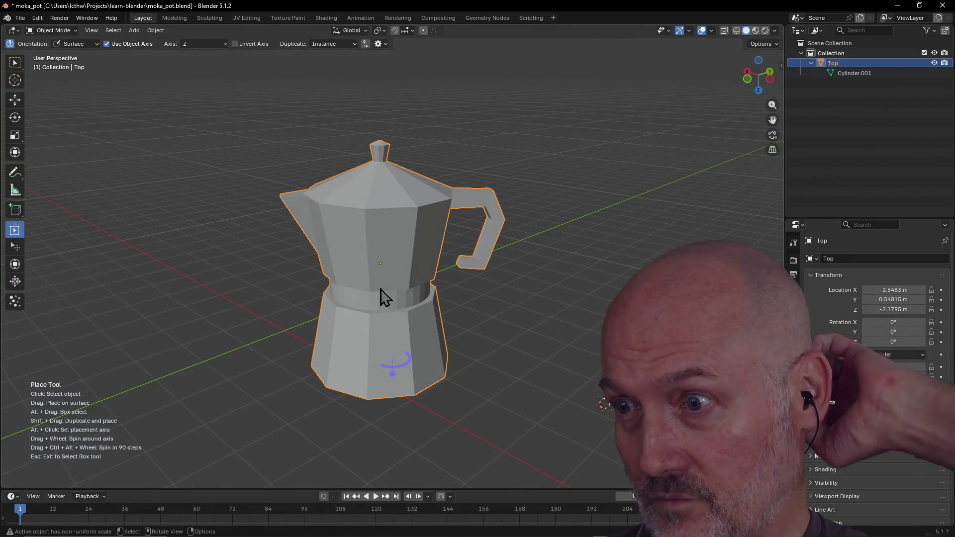
pyautogui.moveTo(381, 295)
pyautogui.mouseDown(button='middle')
pyautogui.moveTo(335, 297)
pyautogui.moveTo(432, 283)
pyautogui.moveTo(359, 282)
pyautogui.moveTo(450, 257)
pyautogui.moveTo(379, 266)
pyautogui.moveTo(423, 244)
pyautogui.moveTo(378, 244)
pyautogui.moveTo(468, 243)
pyautogui.moveTo(360, 241)
pyautogui.moveTo(420, 231)
pyautogui.moveTo(380, 220)
pyautogui.moveTo(423, 220)
pyautogui.moveTo(391, 218)
pyautogui.moveTo(398, 230)
pyautogui.mouseUp(button='middle')
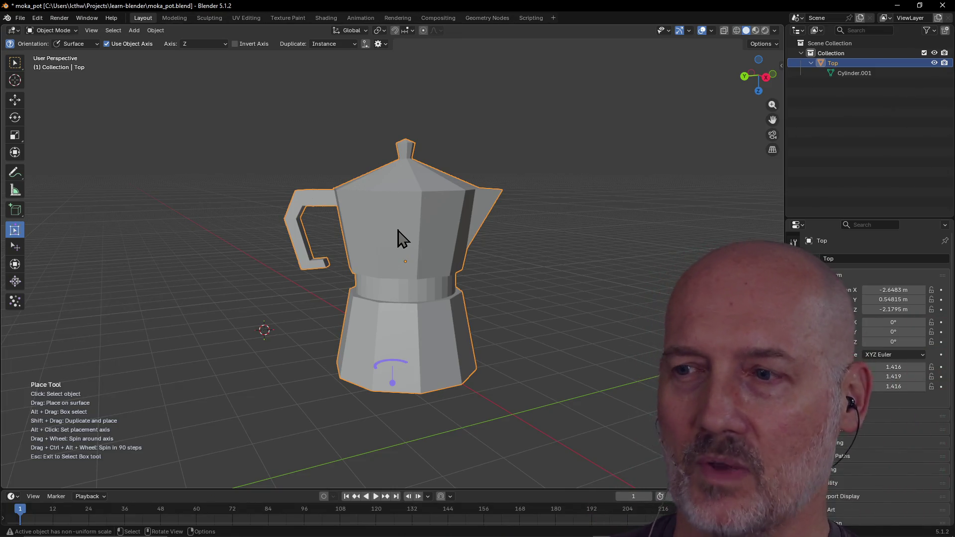
pyautogui.moveTo(409, 222)
pyautogui.mouseDown(button='middle')
pyautogui.moveTo(401, 257)
pyautogui.moveTo(294, 241)
pyautogui.moveTo(369, 252)
pyautogui.moveTo(422, 237)
pyautogui.moveTo(420, 270)
pyautogui.moveTo(407, 248)
pyautogui.mouseUp(button='middle')
pyautogui.scroll(1, 405, 248)
pyautogui.scroll(2, 405, 247)
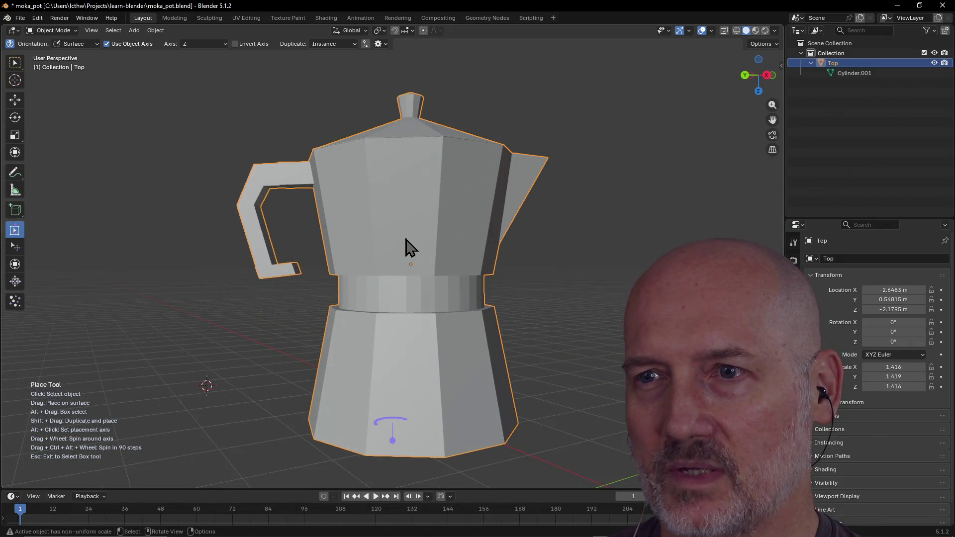
pyautogui.scroll(-2, 404, 251)
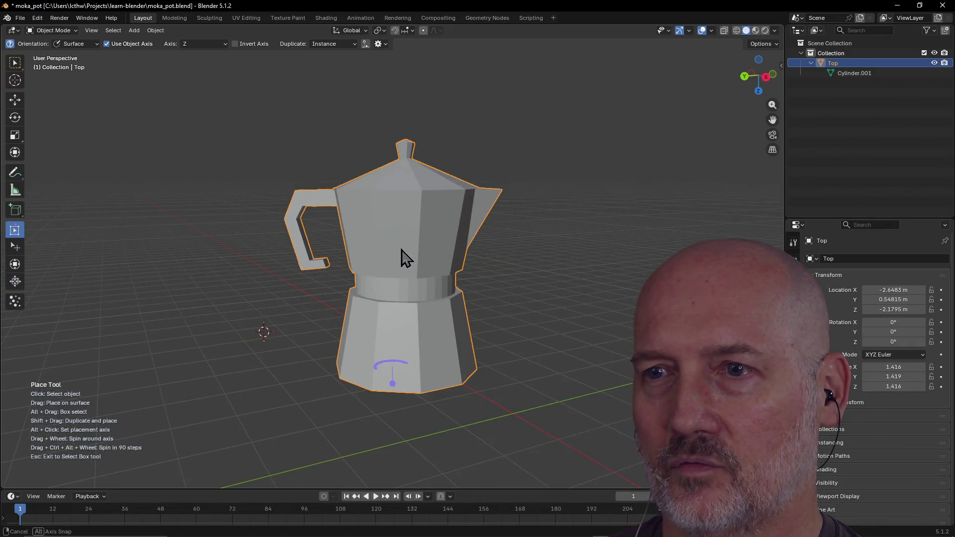
pyautogui.scroll(1, 401, 249)
pyautogui.moveTo(401, 251)
pyautogui.mouseDown(button='middle')
pyautogui.moveTo(433, 259)
pyautogui.moveTo(318, 264)
pyautogui.moveTo(228, 253)
pyautogui.moveTo(401, 269)
pyautogui.moveTo(405, 225)
pyautogui.moveTo(404, 258)
pyautogui.mouseUp(button='middle')
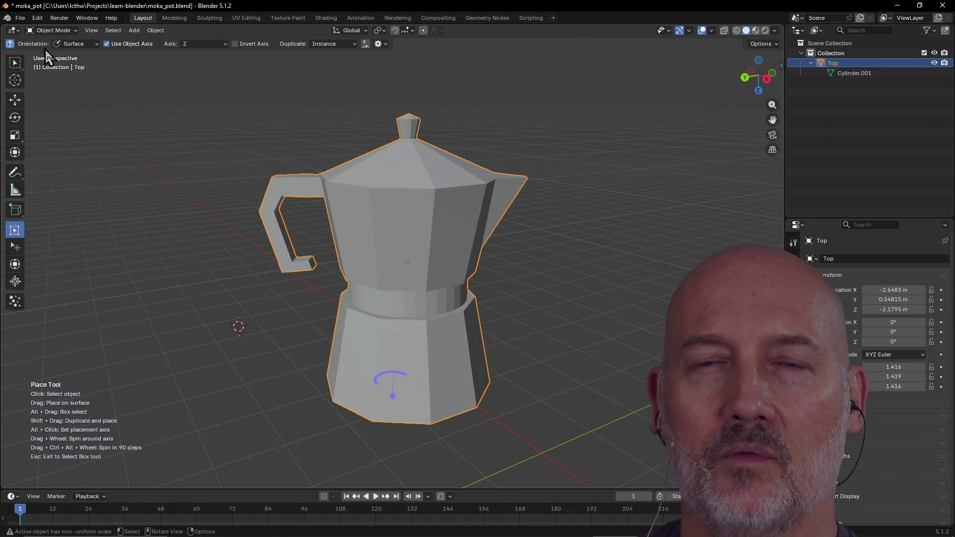
# - Open Blender Preferences and clear the Get Extensions search to list available extensions
pyautogui.click(36, 20)
pyautogui.click(43, 148)
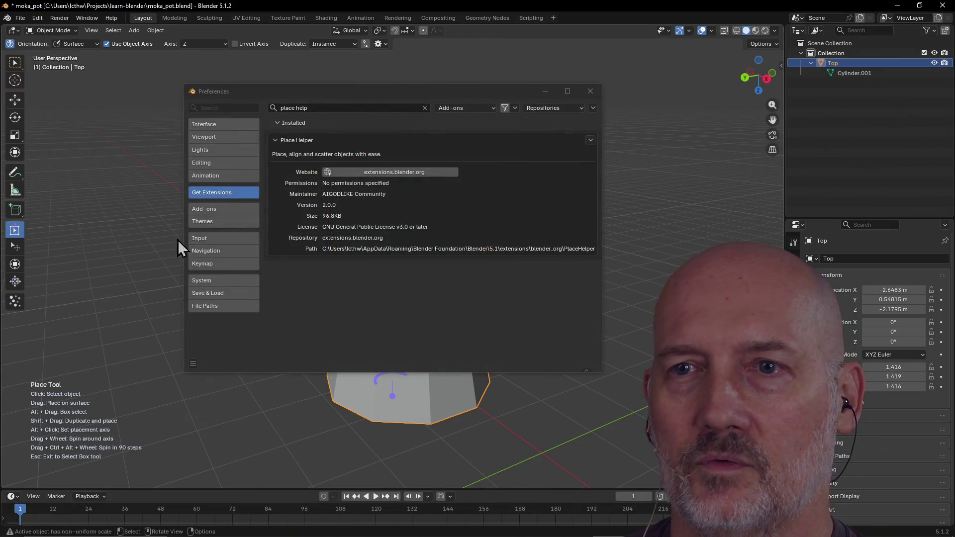
pyautogui.click(424, 108)
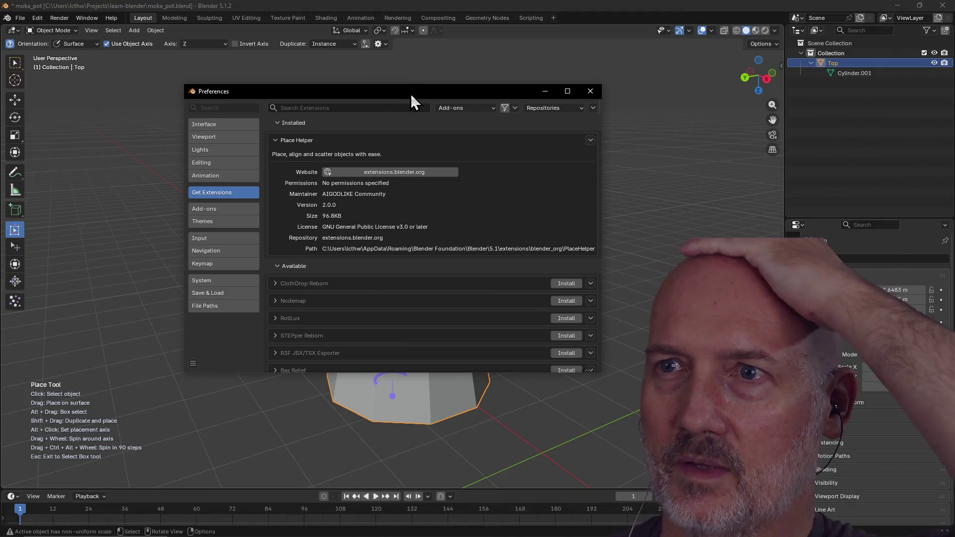
pyautogui.moveTo(410, 93); pyautogui.dragTo(425, 112)
# - Switch to the browser and go back from the Place Helper page to the extensions listing
pyautogui.hotkey('alt', 'Tab')
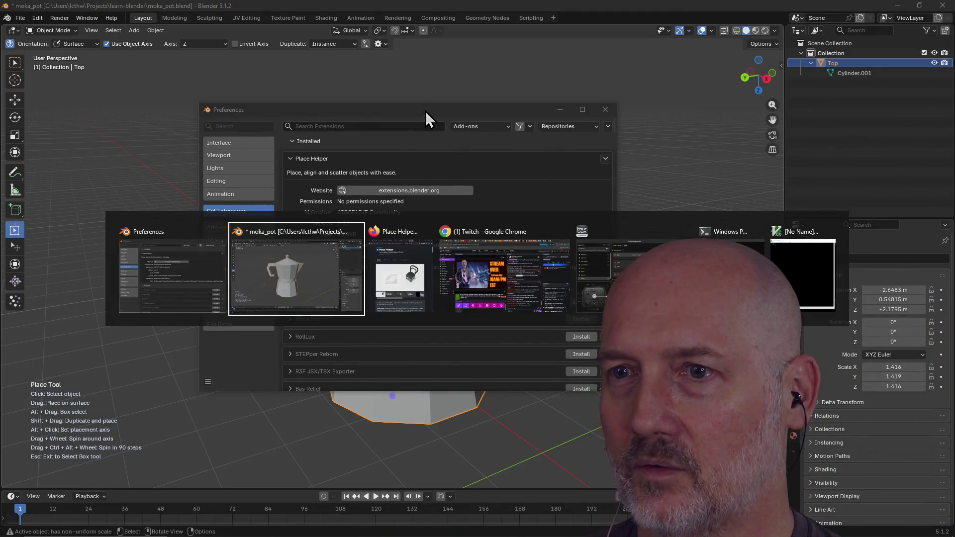
pyautogui.hotkey('alt', 'Tab')
pyautogui.click(30, 33)
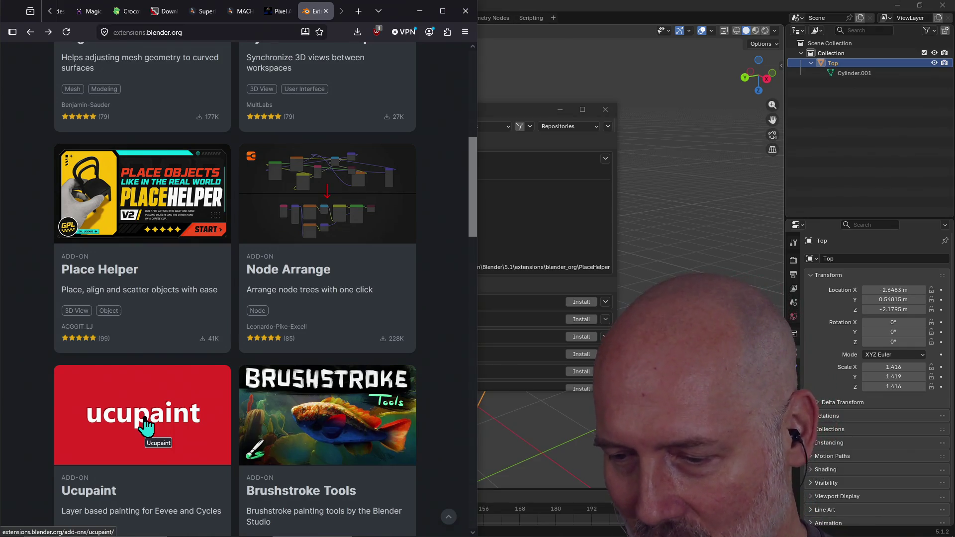
# - Glance at Blender's preferences, then scroll the extensions home page past Ucupaint and Brushstroke Tools
pyautogui.hotkey('alt', 'Tab')
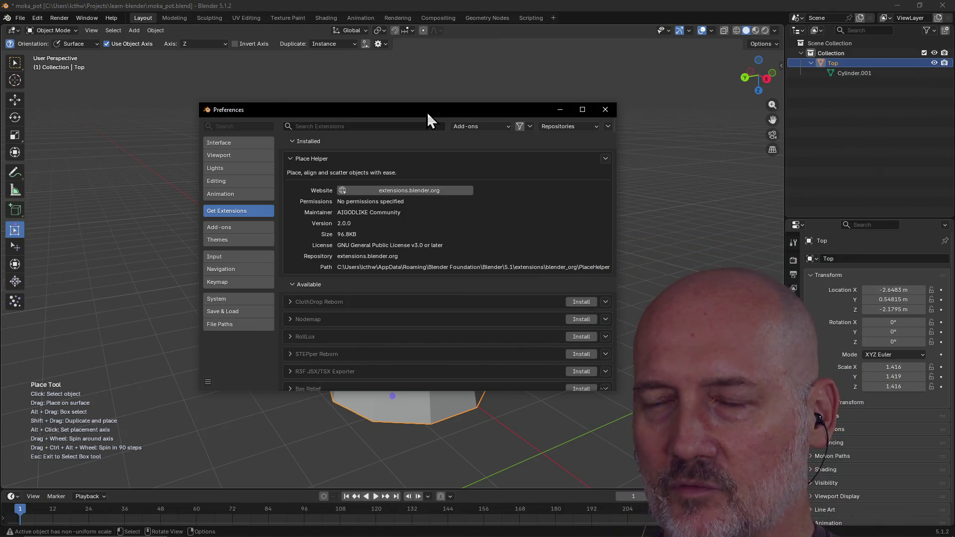
pyautogui.hotkey('alt', 'Tab')
pyautogui.hotkey('alt', 'Tab')
pyautogui.hotkey('alt', 'Tab')
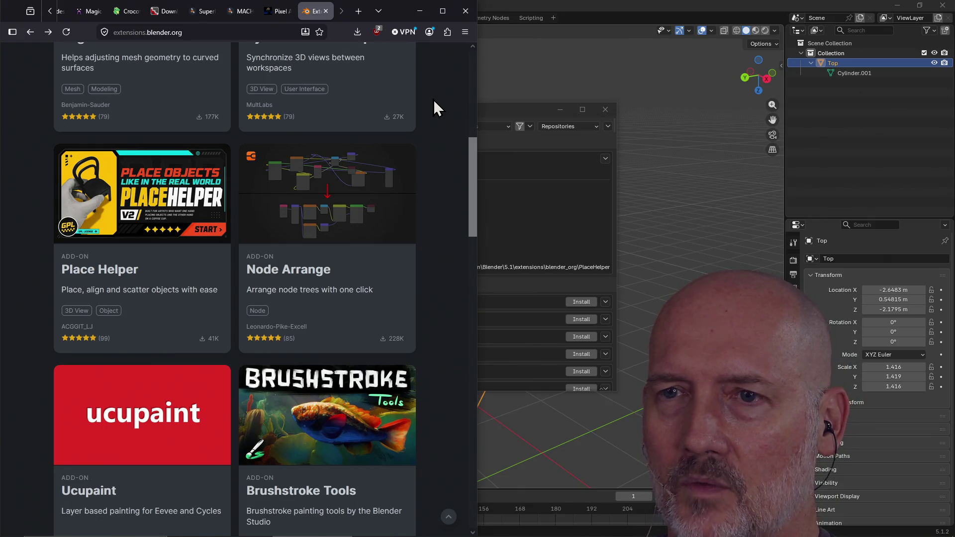
pyautogui.scroll(-5, 267, 223)
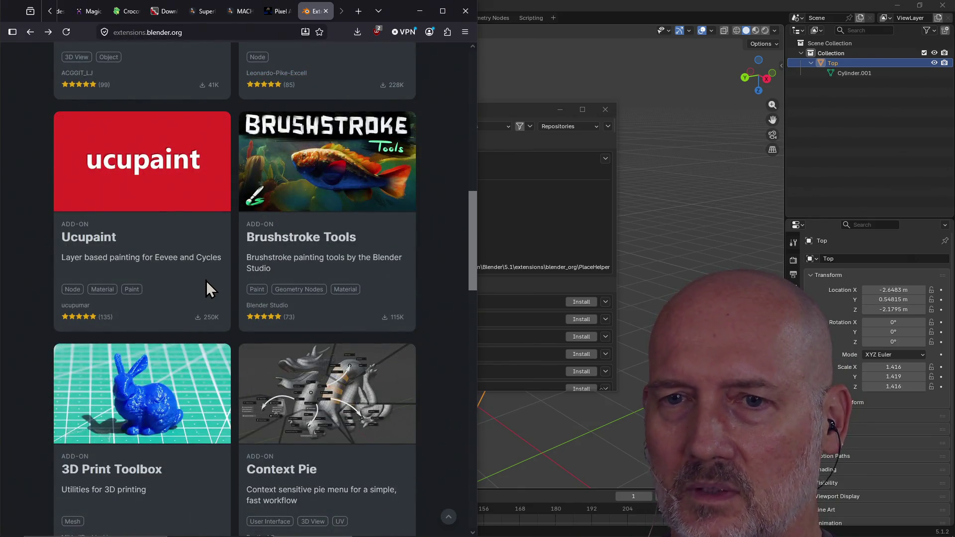
pyautogui.scroll(1, 206, 278)
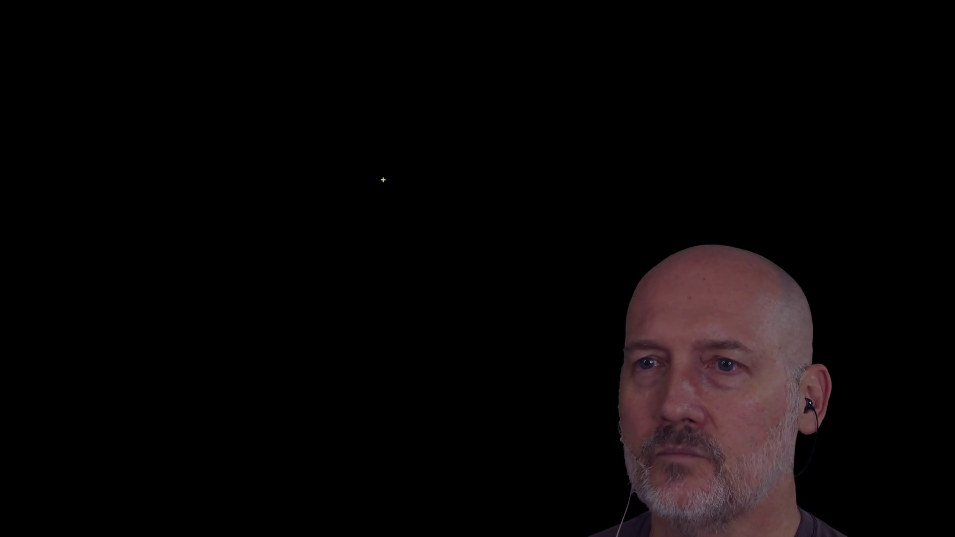
# - Draw the eight yellow road edges of a crossroads with the annotation pen
pyautogui.moveTo(388, 245); pyautogui.dragTo(392, 412)
pyautogui.moveTo(469, 246); pyautogui.dragTo(469, 411)
pyautogui.moveTo(386, 244); pyautogui.dragTo(208, 245)
pyautogui.moveTo(374, 190); pyautogui.dragTo(195, 188)
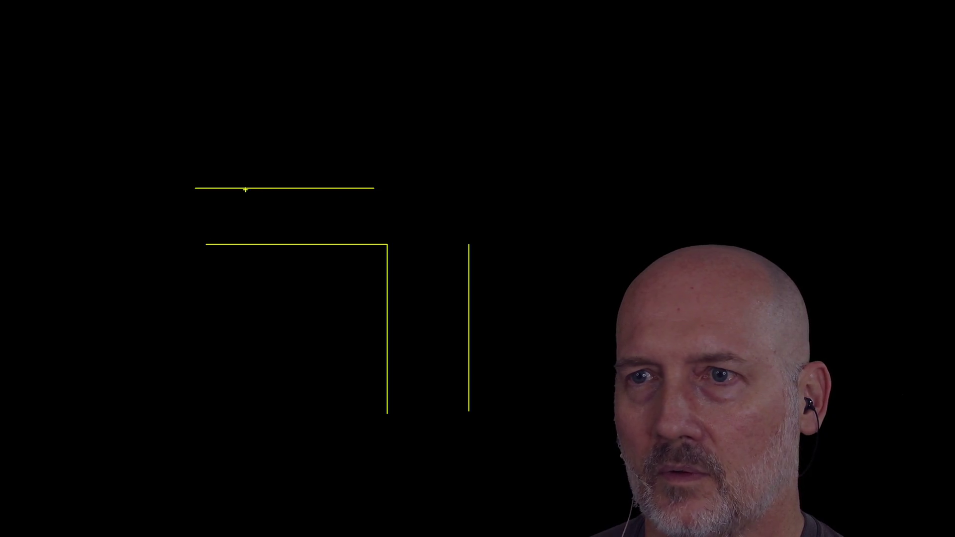
pyautogui.moveTo(376, 188)
pyautogui.mouseDown()
pyautogui.moveTo(386, 36)
pyautogui.moveTo(377, 30)
pyautogui.mouseUp()
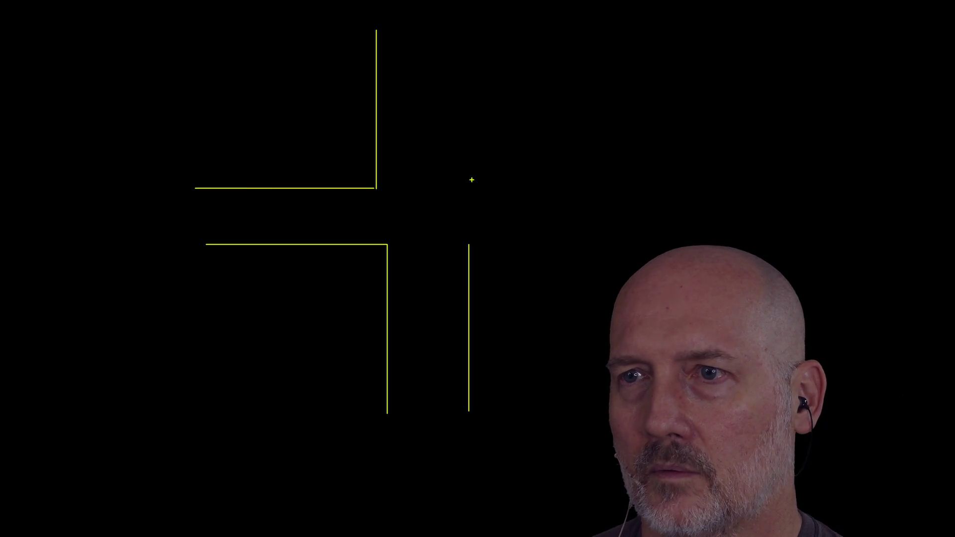
pyautogui.moveTo(466, 196); pyautogui.dragTo(466, 36)
pyautogui.moveTo(464, 187); pyautogui.dragTo(634, 187)
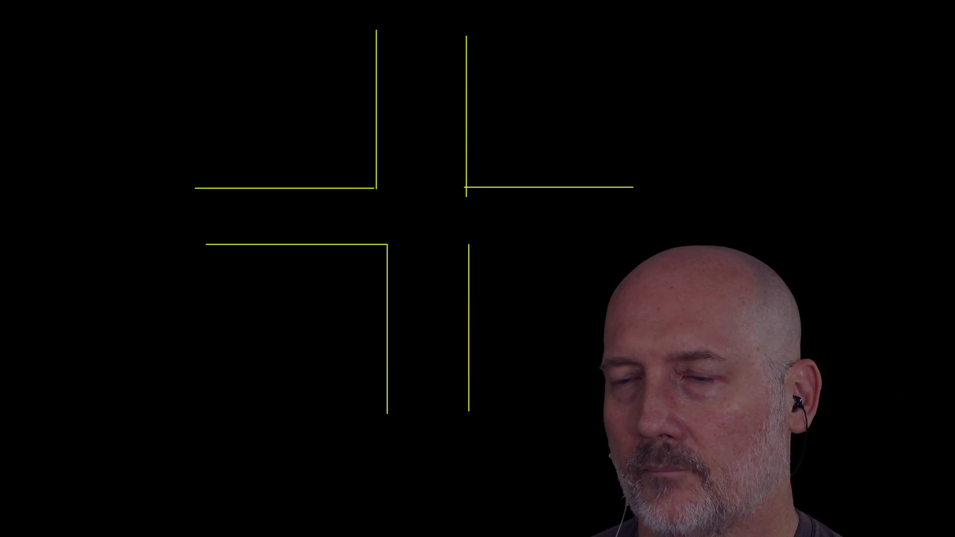
pyautogui.moveTo(493, 262); pyautogui.dragTo(640, 261)
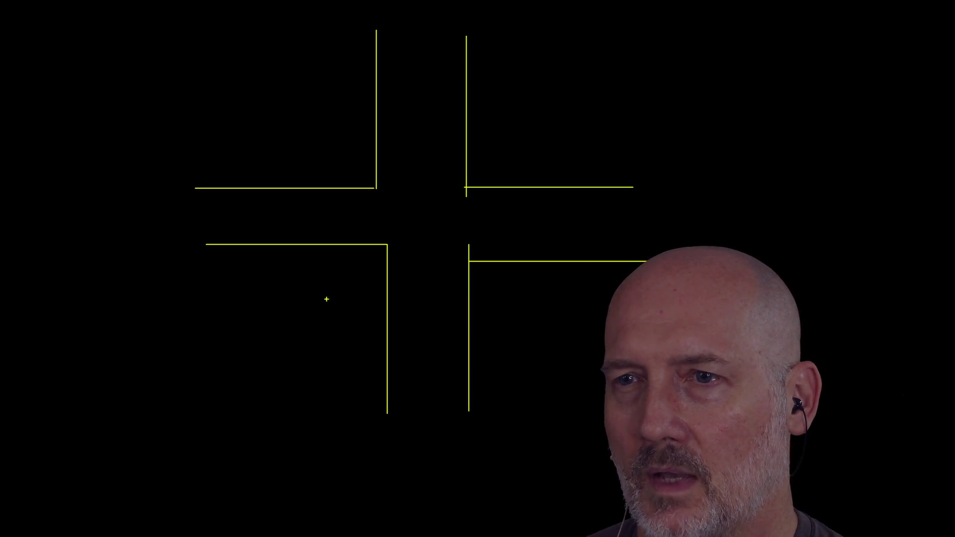
# - Sketch a turning path and arrows showing the car's route into the upper road
pyautogui.moveTo(368, 252)
pyautogui.mouseDown()
pyautogui.moveTo(354, 279)
pyautogui.moveTo(426, 271)
pyautogui.mouseUp()
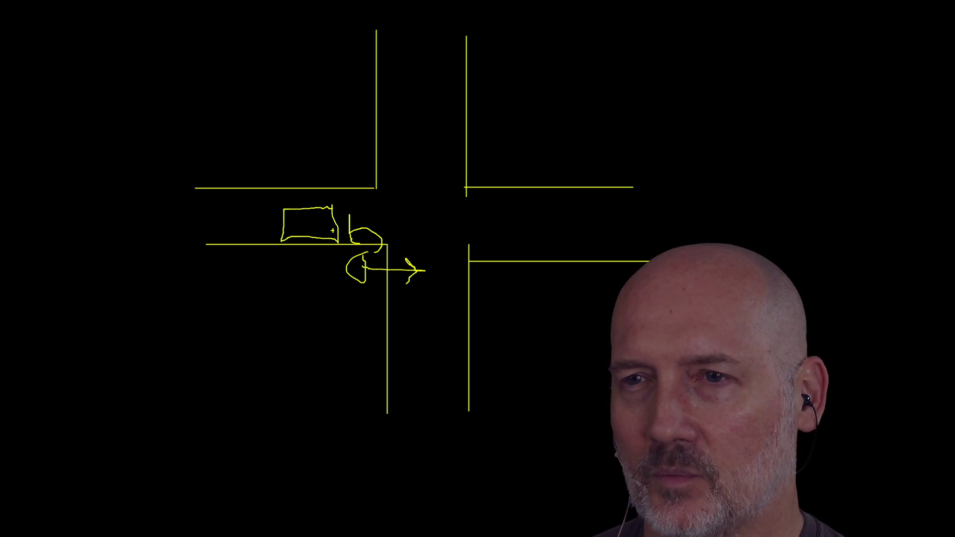
pyautogui.moveTo(324, 225); pyautogui.dragTo(392, 149)
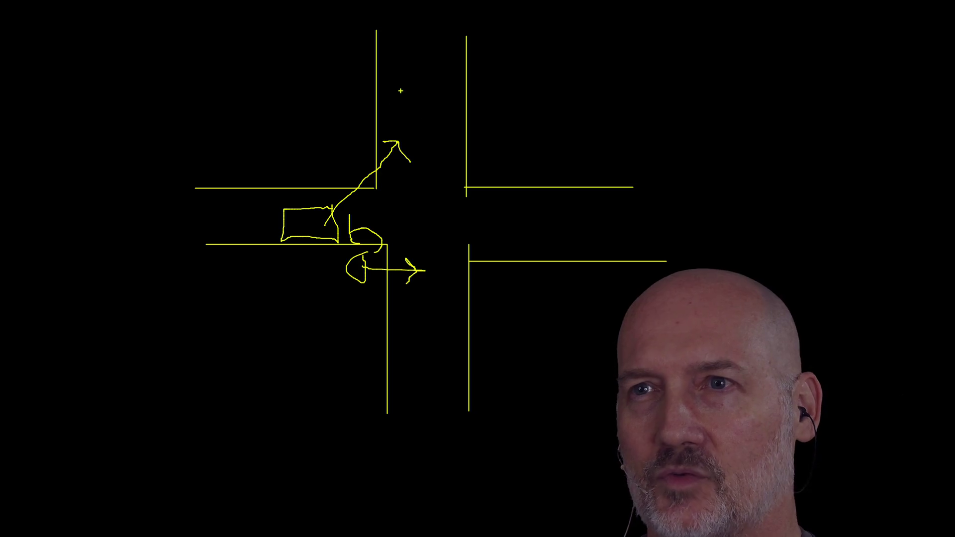
pyautogui.moveTo(389, 52); pyautogui.dragTo(396, 81)
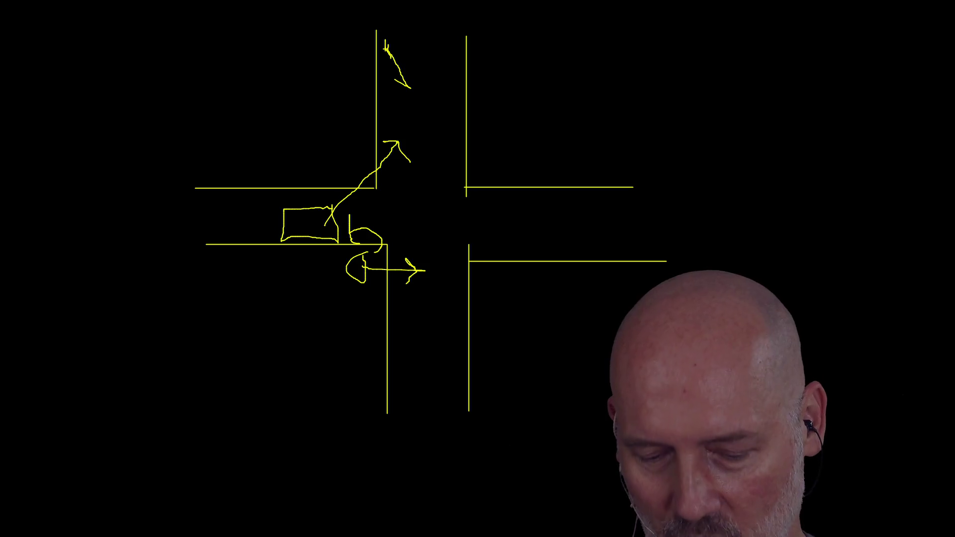
pyautogui.moveTo(397, 84); pyautogui.dragTo(420, 99)
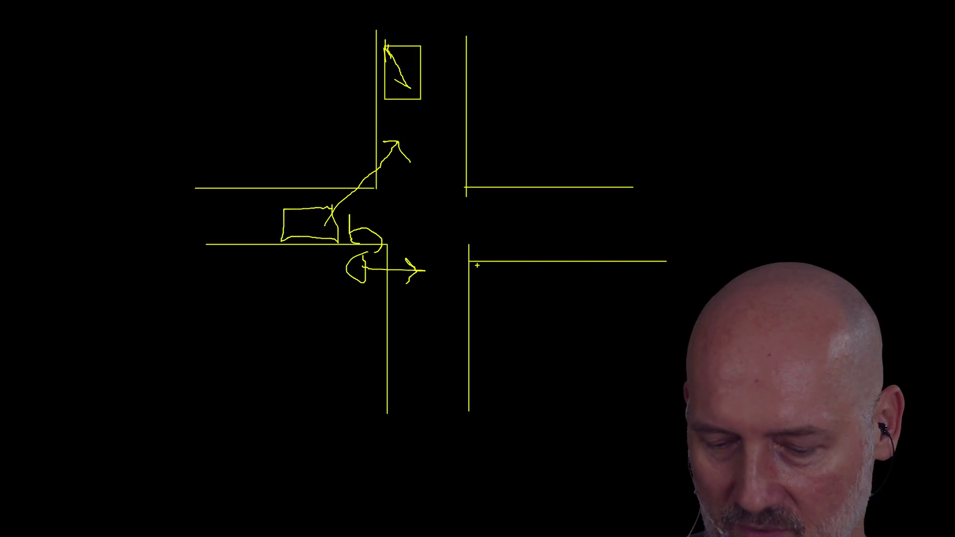
# - Switch to red and mark a spot by the right road edge plus a curved path across the route
pyautogui.press('r')
pyautogui.moveTo(473, 247)
pyautogui.mouseDown()
pyautogui.moveTo(472, 259)
pyautogui.moveTo(485, 243)
pyautogui.mouseUp()
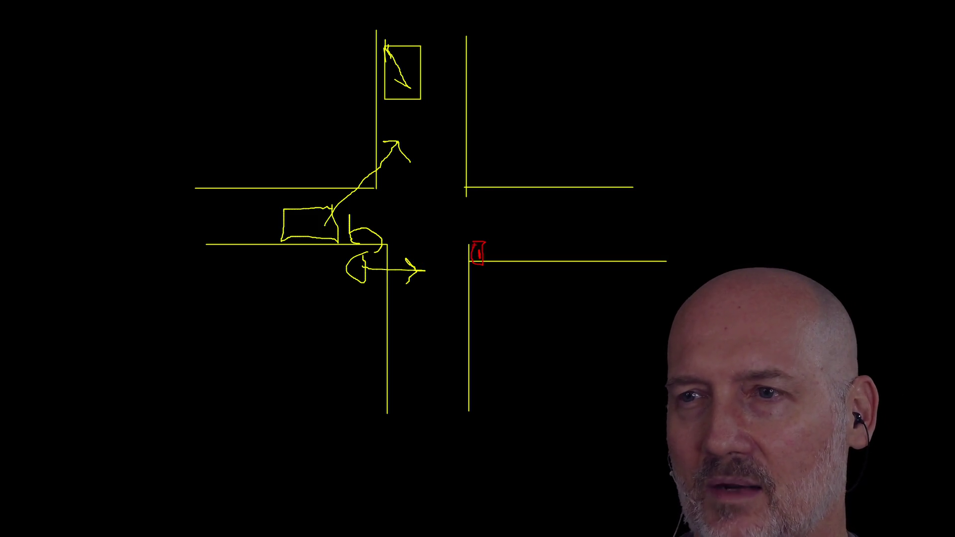
pyautogui.moveTo(321, 219); pyautogui.dragTo(372, 180)
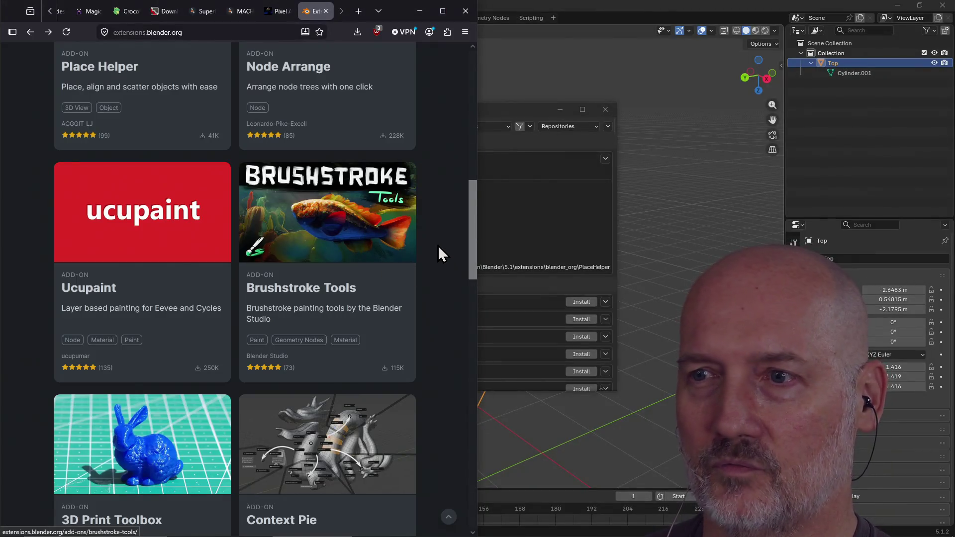
# - Open the full Add-ons listing of 893 add-ons and sort it by Rating
pyautogui.scroll(-1, 432, 313)
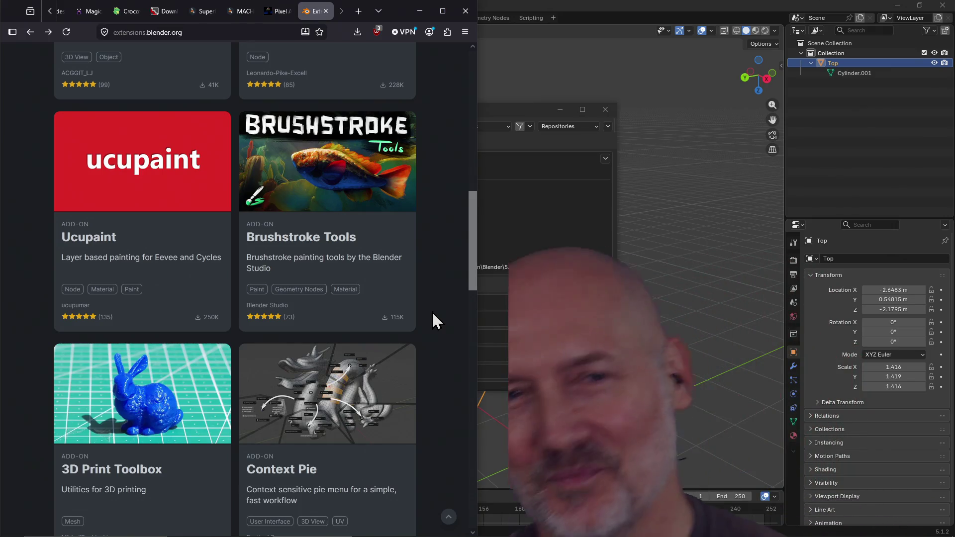
pyautogui.scroll(2, 432, 313)
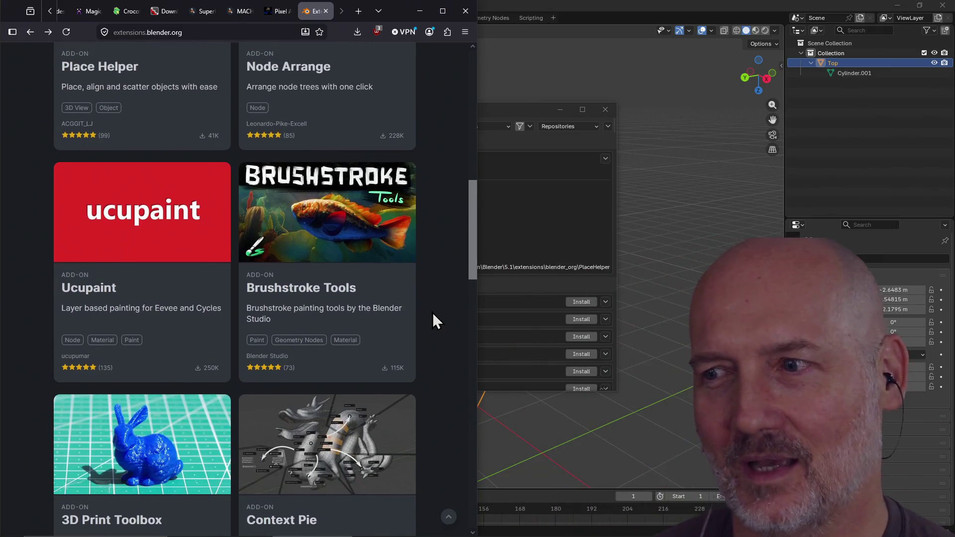
pyautogui.scroll(-2, 433, 314)
pyautogui.scroll(-4, 435, 320)
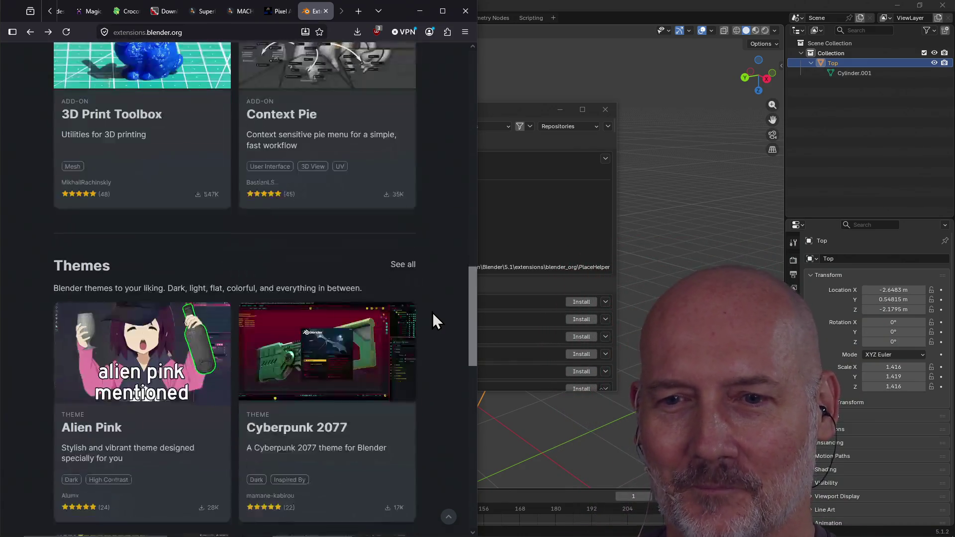
pyautogui.scroll(-3, 436, 321)
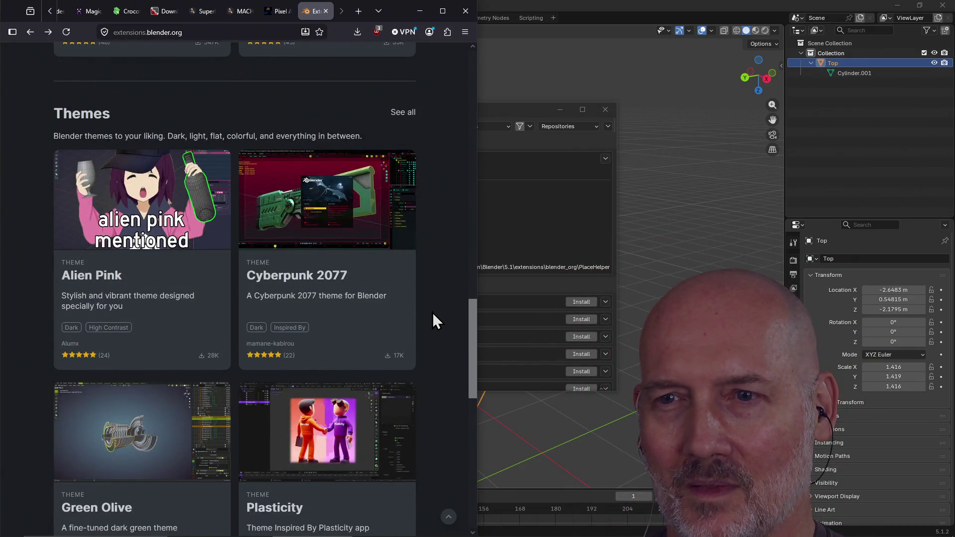
pyautogui.scroll(-3, 436, 321)
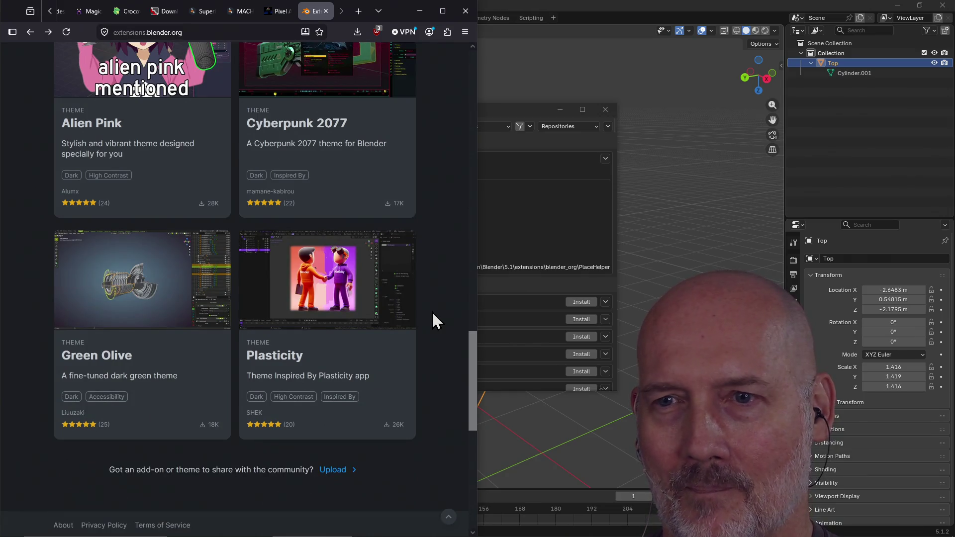
pyautogui.scroll(20, 427, 327)
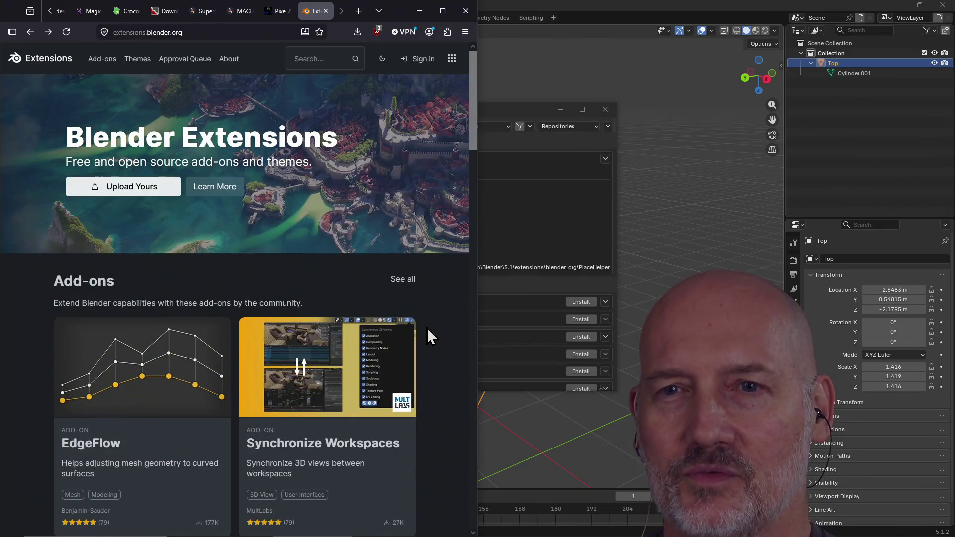
pyautogui.click(404, 280)
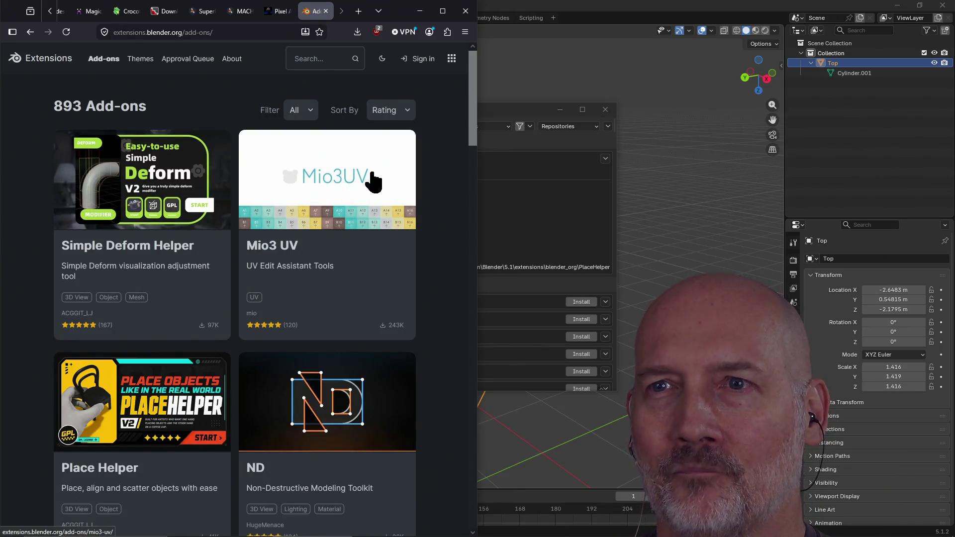
pyautogui.click(411, 118)
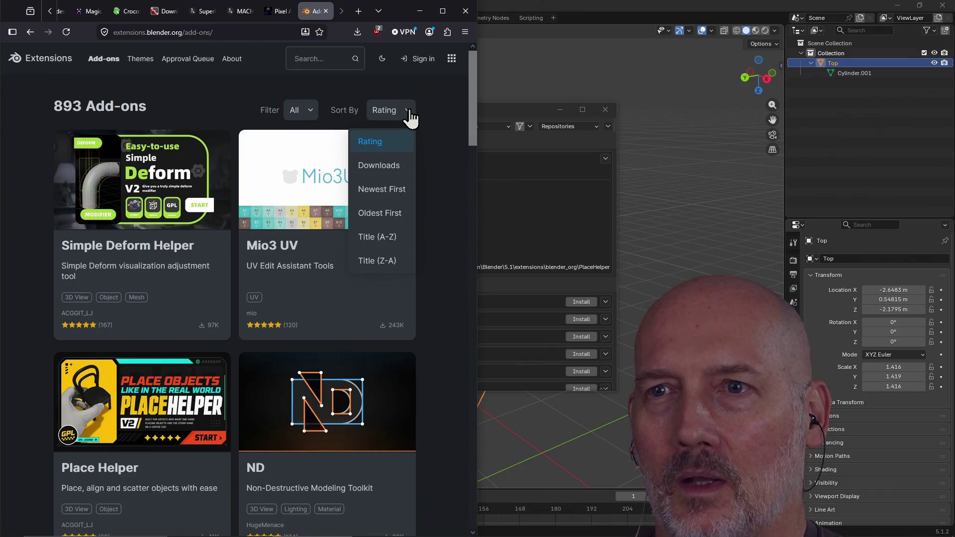
pyautogui.click(380, 145)
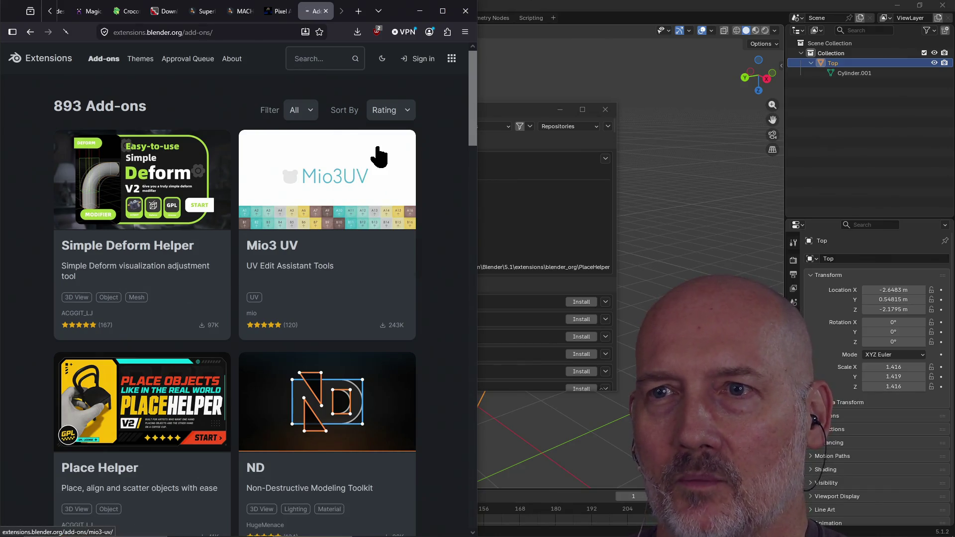
# - Check the category Filter list without filtering, then scroll down to the ND card
pyautogui.click(307, 110)
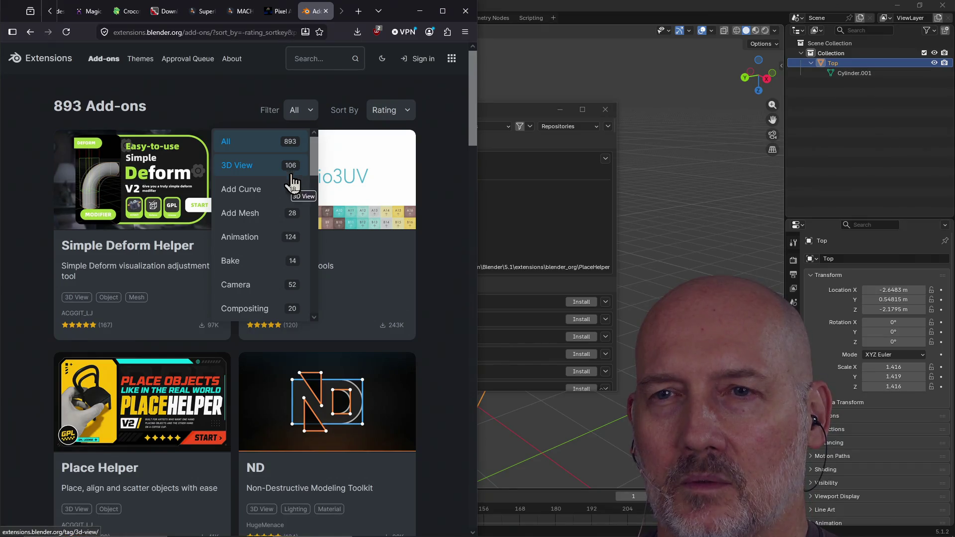
pyautogui.scroll(-6, 281, 275)
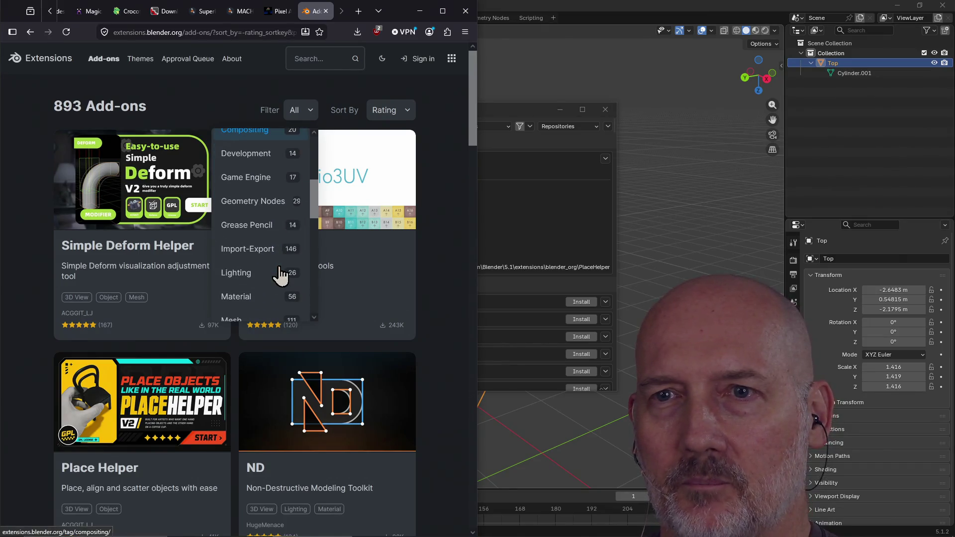
pyautogui.scroll(3, 281, 278)
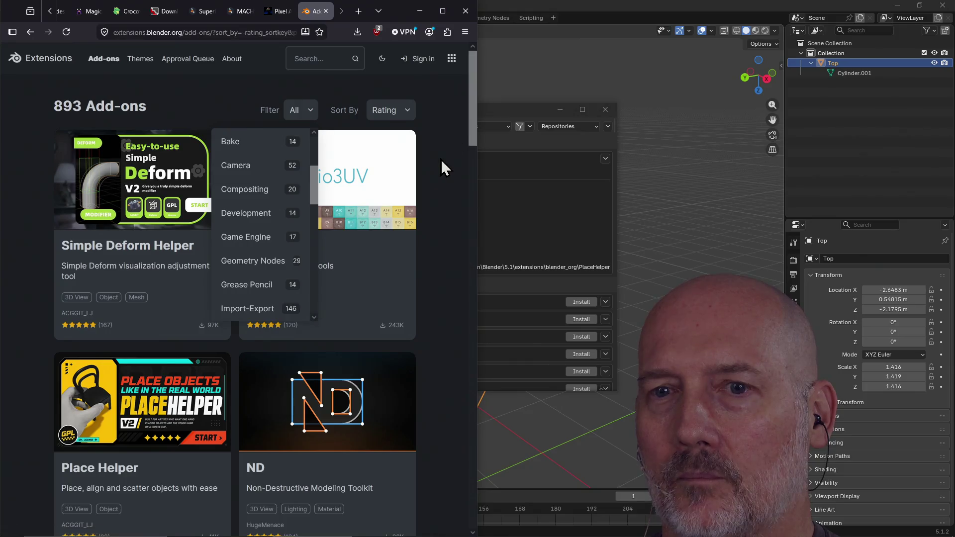
pyautogui.click(426, 184)
pyautogui.scroll(-2, 435, 244)
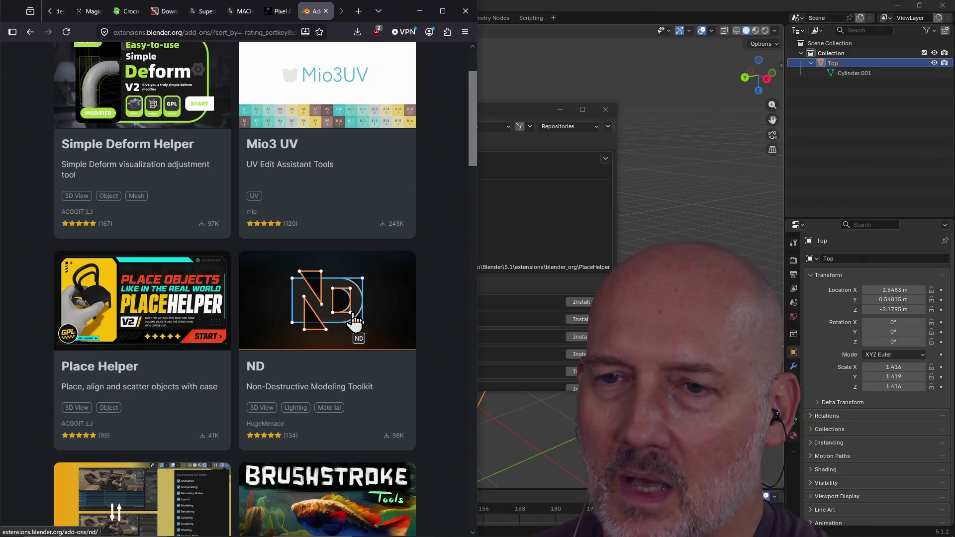
pyautogui.scroll(-1, 334, 313)
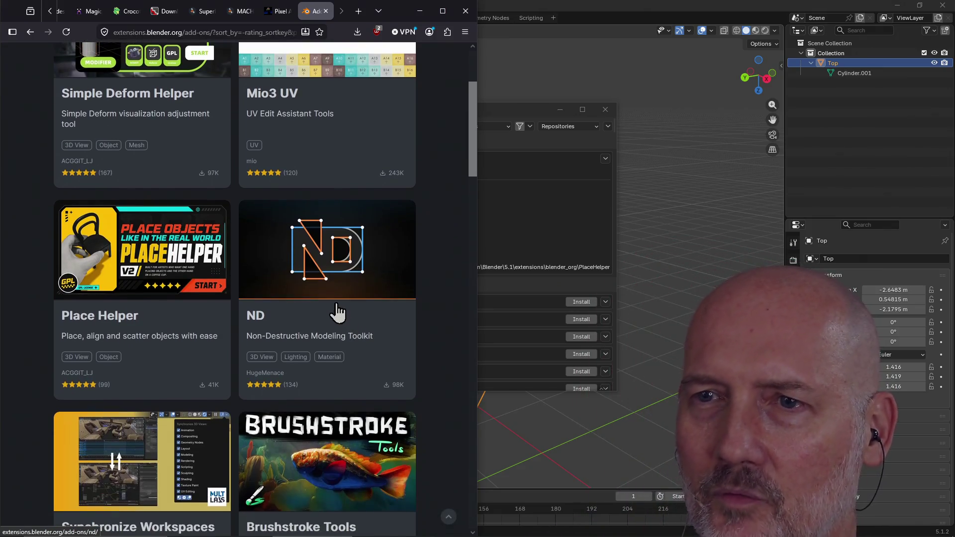
# - Open the ND Non-Destructive Modeling Toolkit page and scroll to its description and features
pyautogui.click(329, 268)
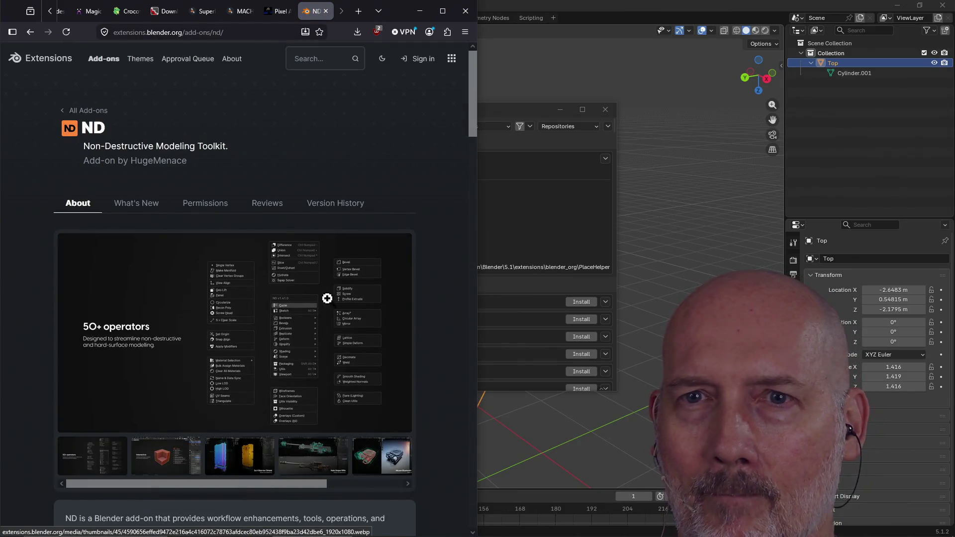
pyautogui.scroll(-8, 294, 307)
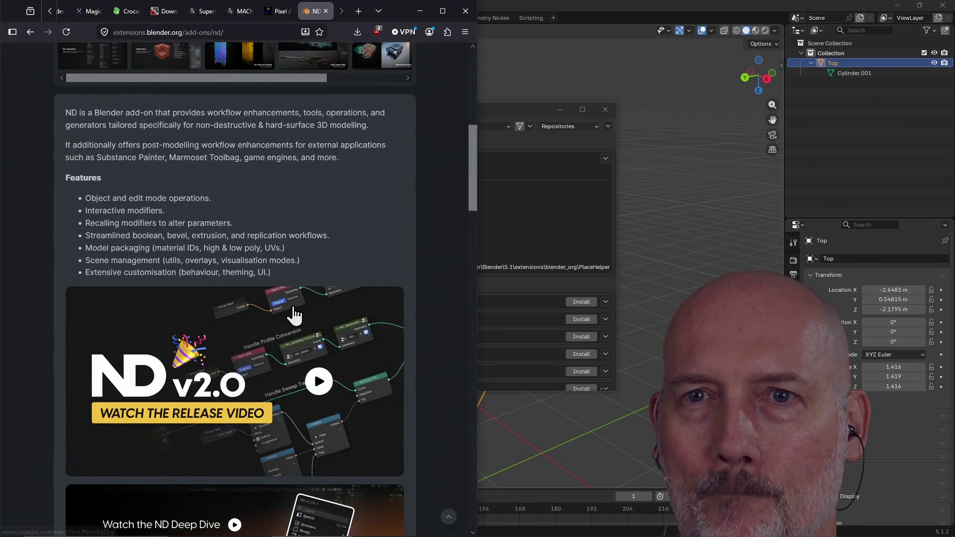
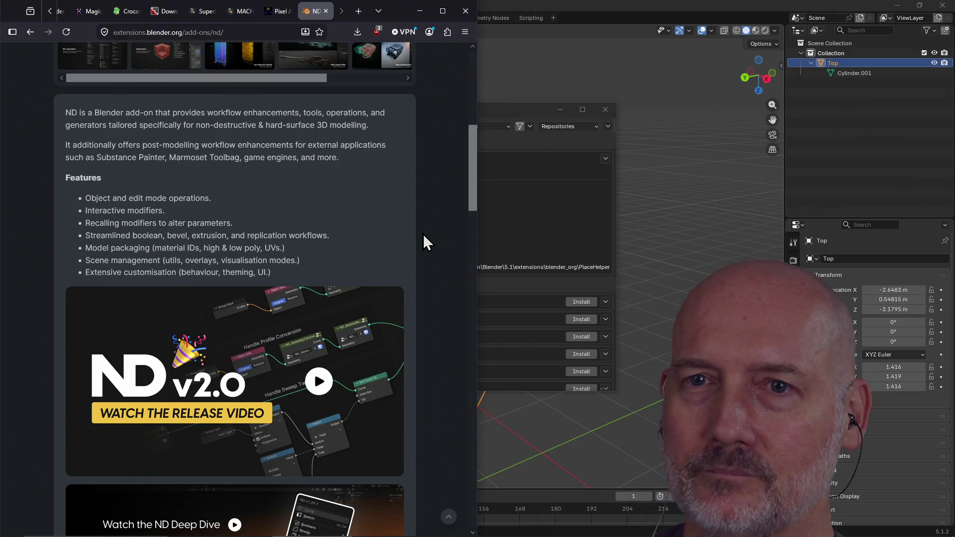
# - Scroll through the ND add-on page's features and What's New, then open the ND v2.0 release video
pyautogui.scroll(-3, 423, 235)
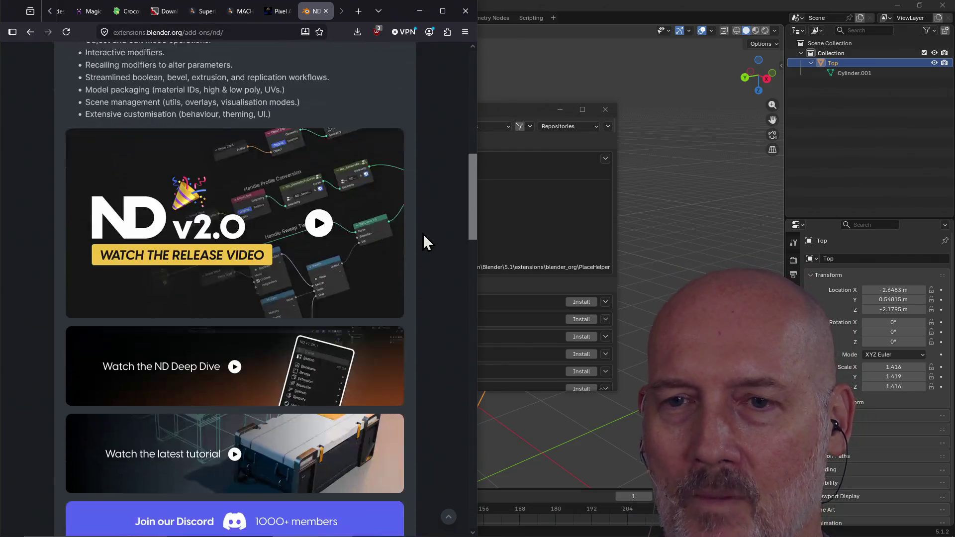
pyautogui.scroll(-1, 424, 235)
pyautogui.scroll(5, 424, 235)
pyautogui.scroll(-10, 424, 235)
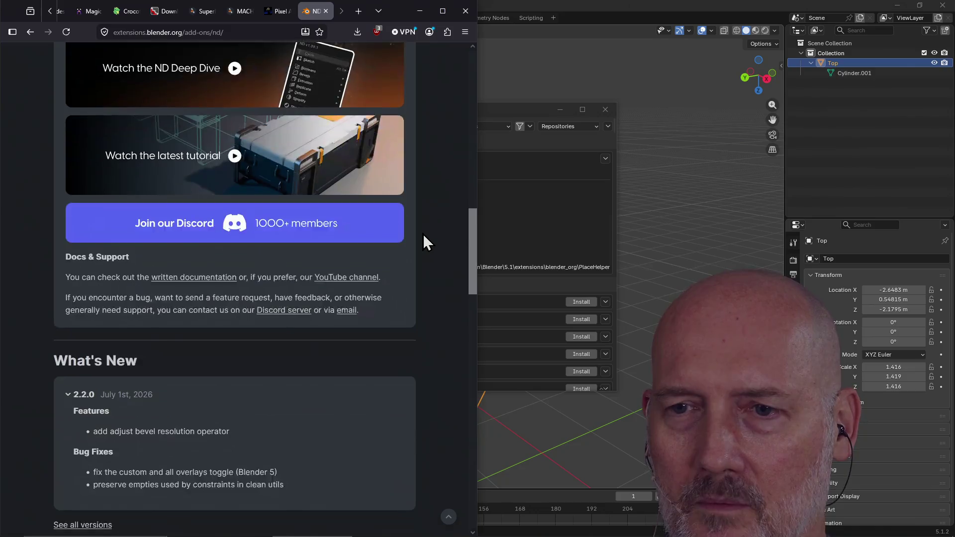
pyautogui.scroll(-6, 424, 235)
pyautogui.scroll(10, 423, 235)
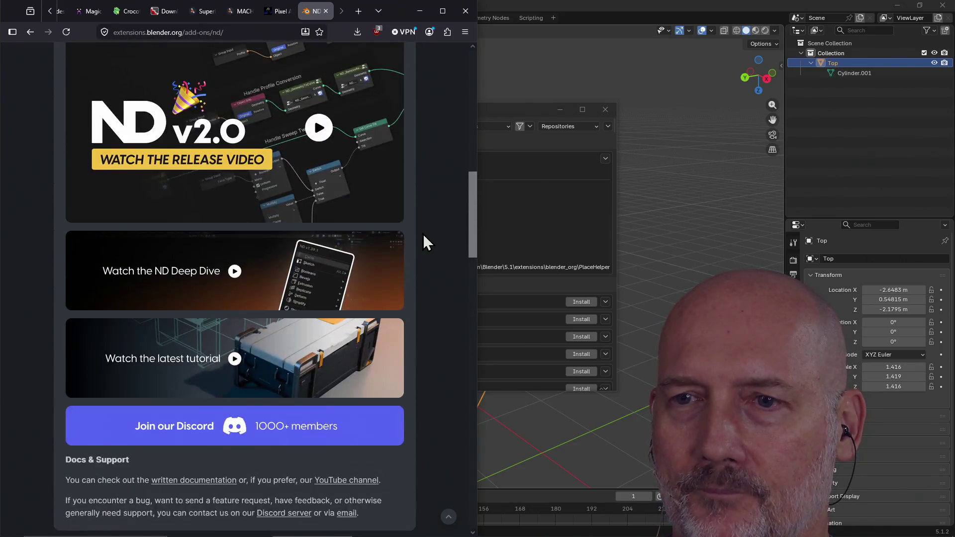
pyautogui.scroll(2, 423, 243)
pyautogui.click(315, 229)
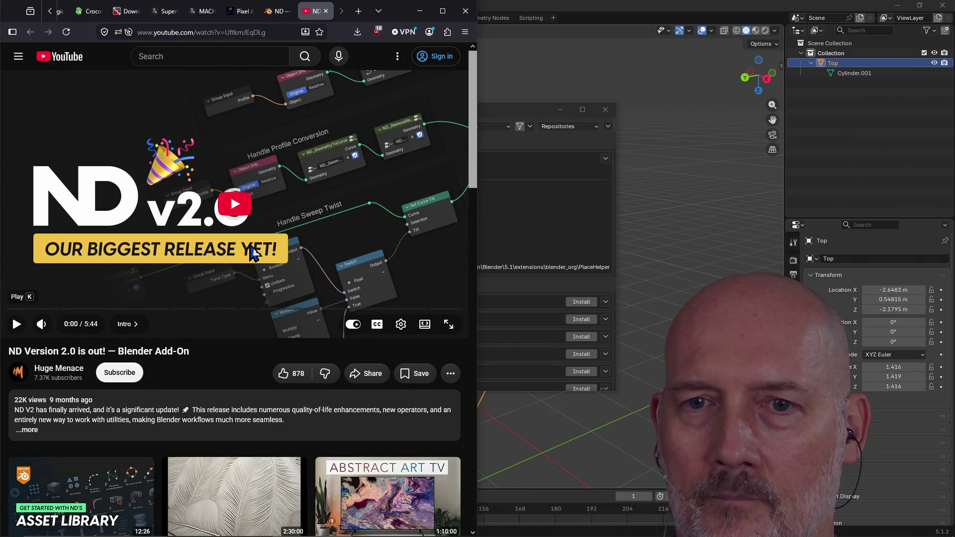
# - Play the ND v2.0 video and jump ahead through 0:27, 0:42, 1:15, 2:17 and 2:35
pyautogui.click(163, 239)
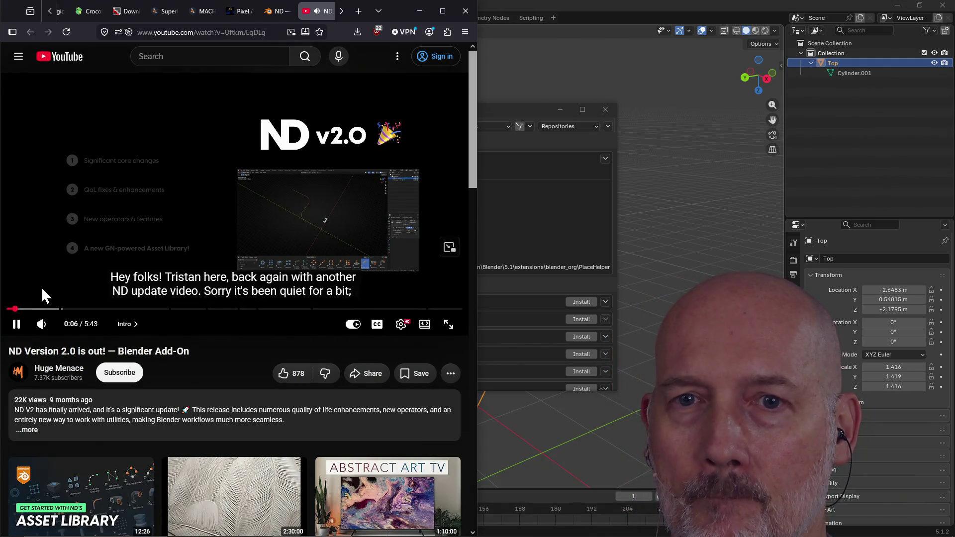
pyautogui.click(40, 308)
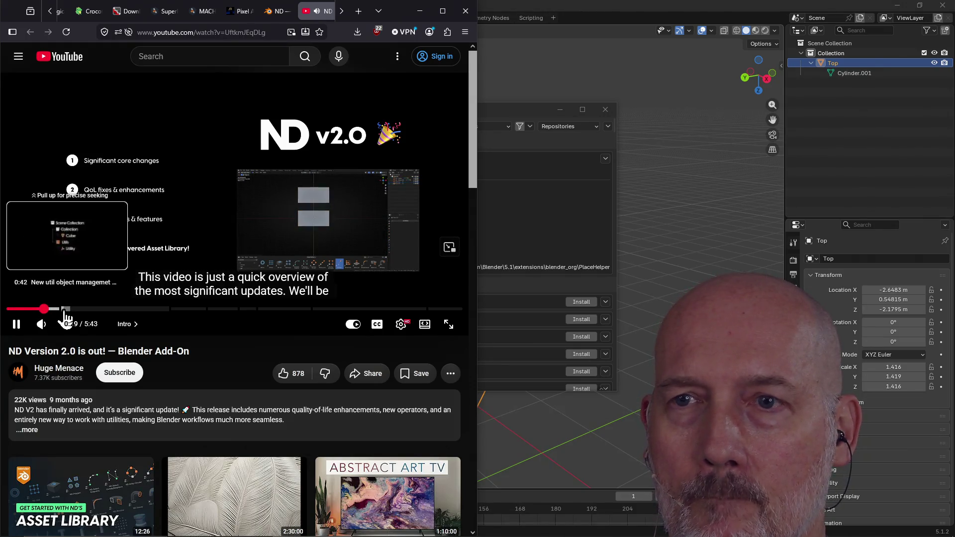
pyautogui.click(66, 309)
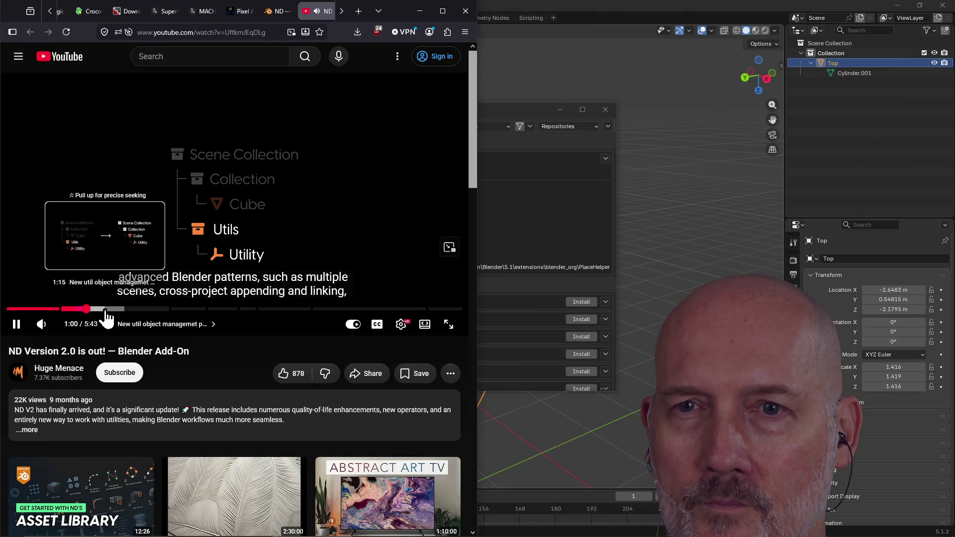
pyautogui.click(105, 309)
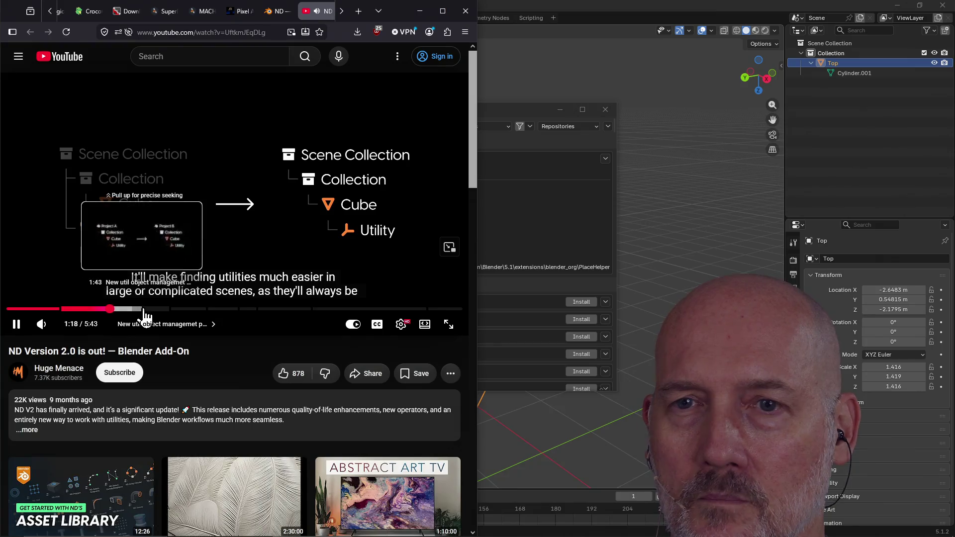
pyautogui.click(187, 309)
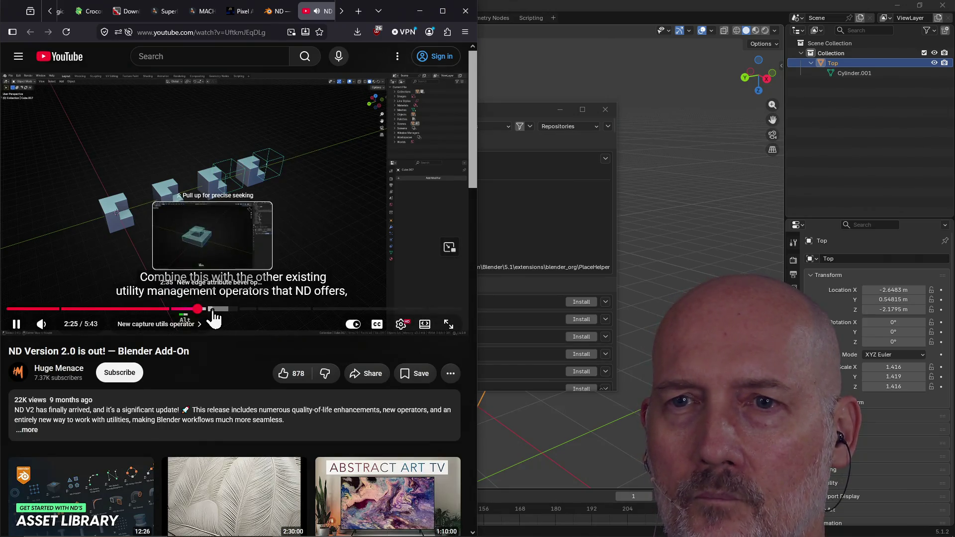
pyautogui.click(213, 309)
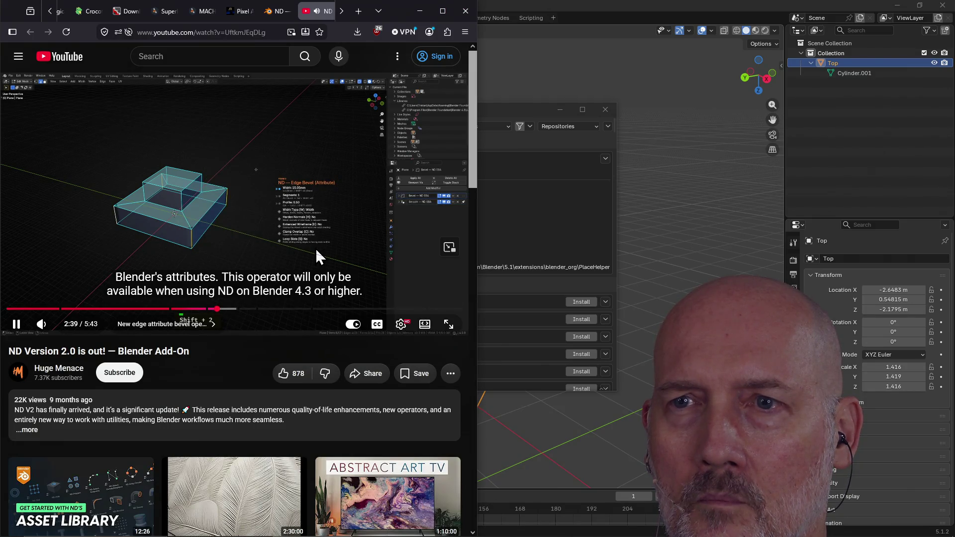
# - Skip on to 2:50, 3:18 and 4:03, then close the video and return to Blender Preferences
pyautogui.click(233, 311)
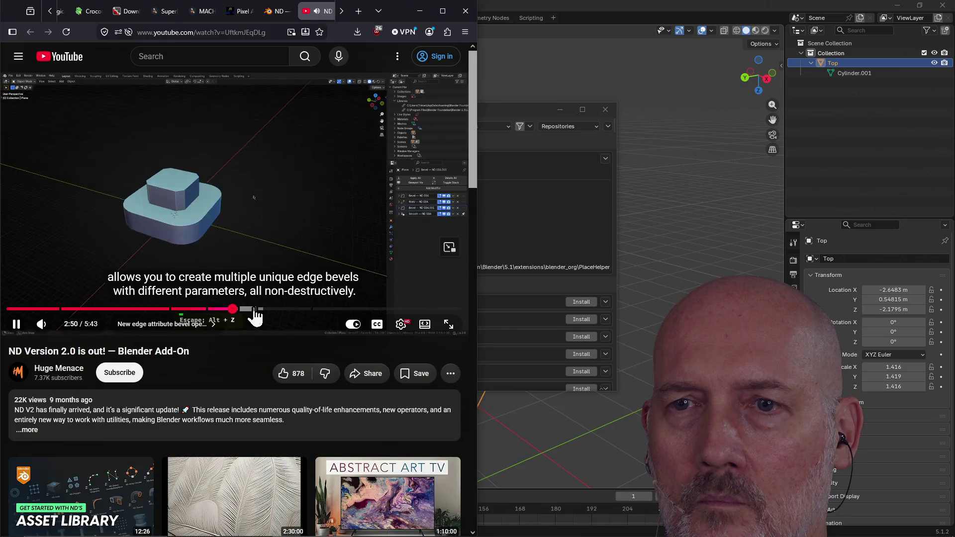
pyautogui.click(255, 312)
pyautogui.click(272, 309)
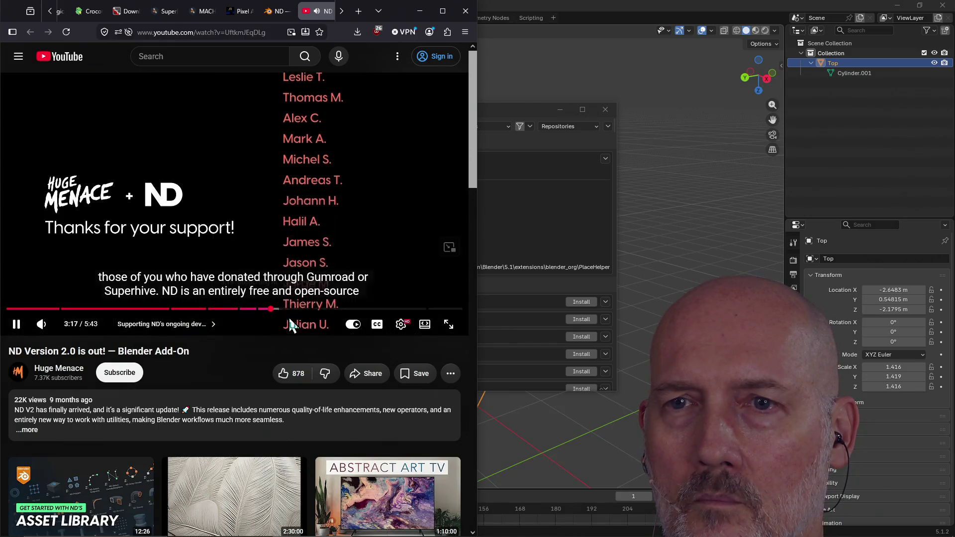
pyautogui.click(332, 309)
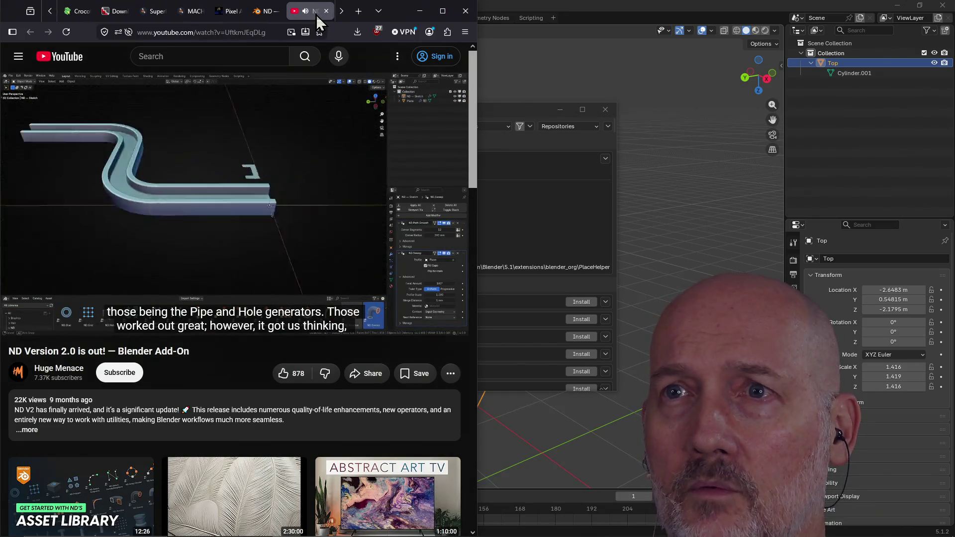
pyautogui.click(327, 11)
pyautogui.click(541, 12)
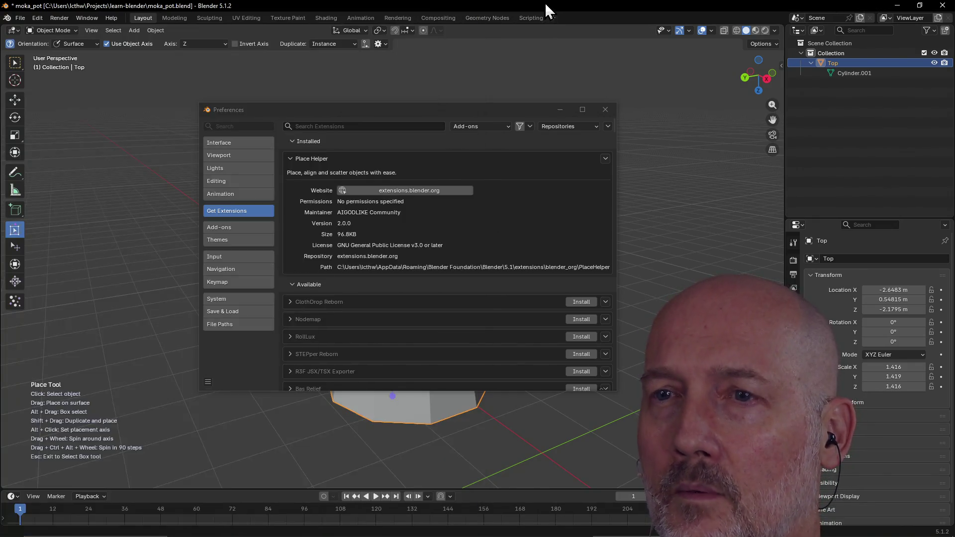
# - Back in Blender's Get Extensions, search the available extensions for 'ND'
pyautogui.hotkey('alt', 'Tab')
pyautogui.hotkey('alt', 'Tab')
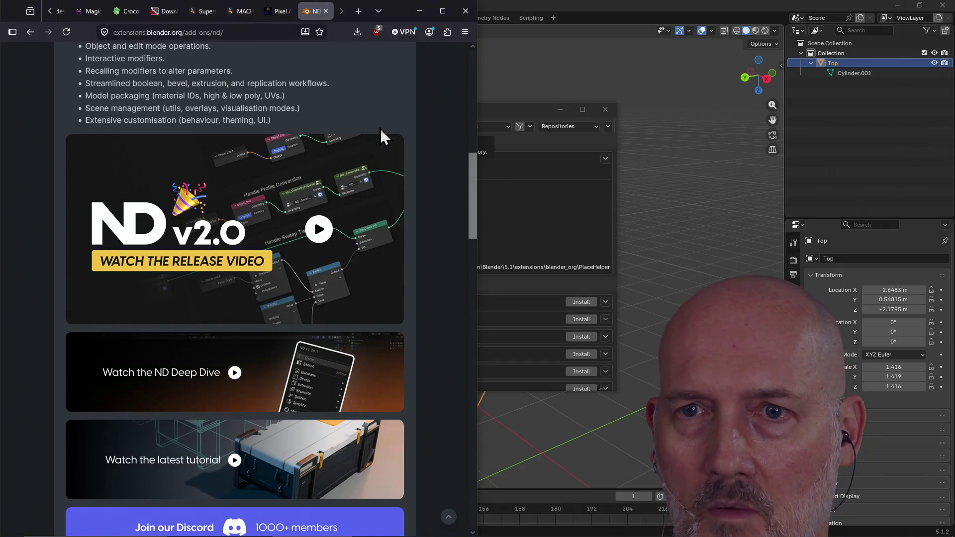
pyautogui.click(524, 153)
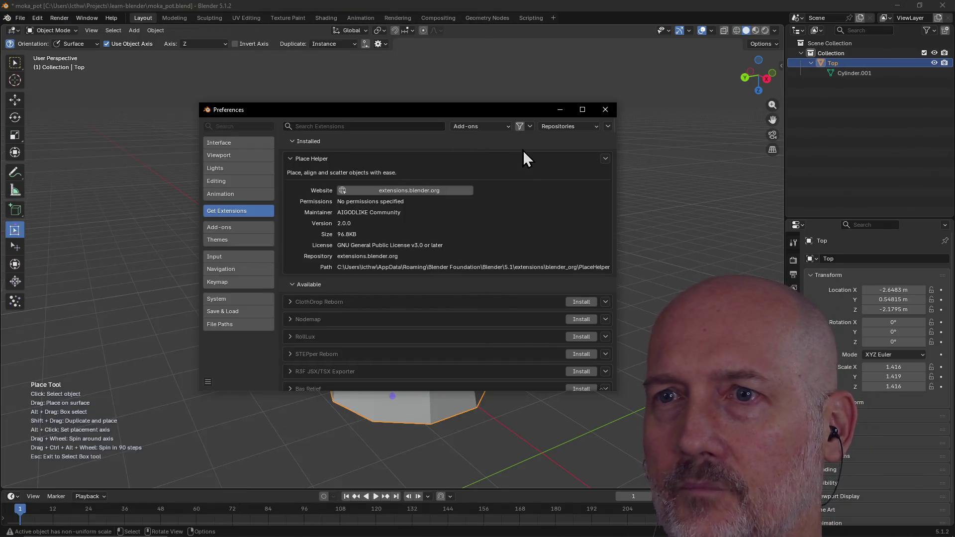
pyautogui.click(379, 126)
pyautogui.write('ND')
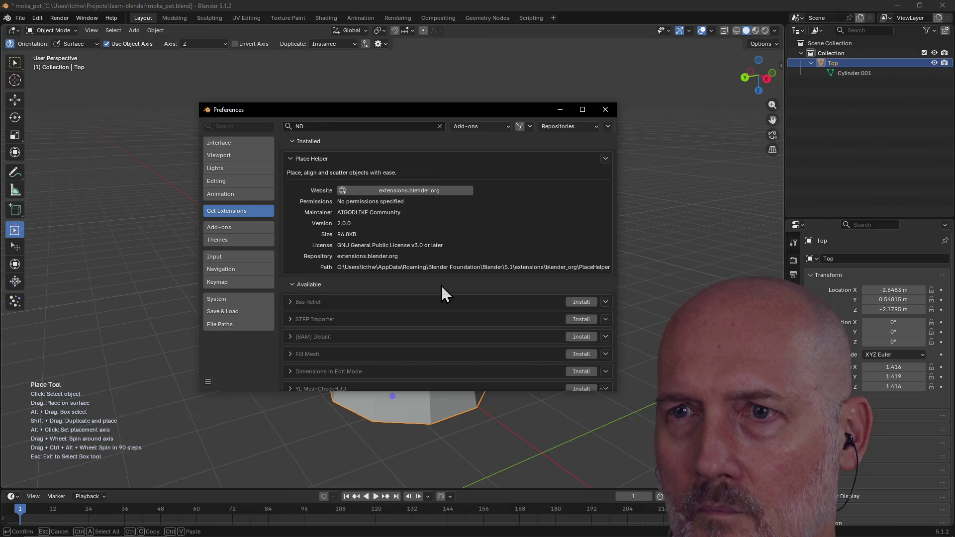
# - Collapse Place Helper's details, scroll the ND results and check the tag filter
pyautogui.click(291, 158)
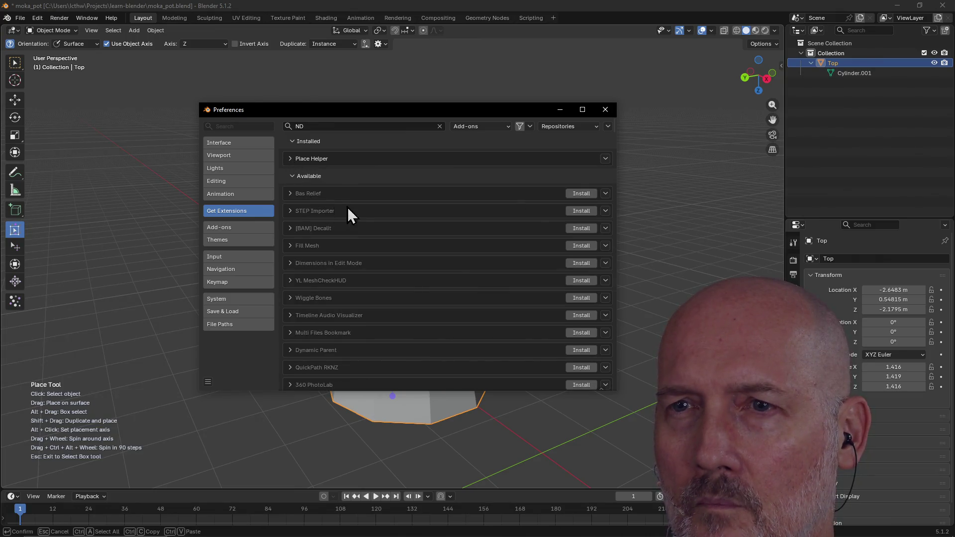
pyautogui.click(350, 177)
pyautogui.click(350, 177)
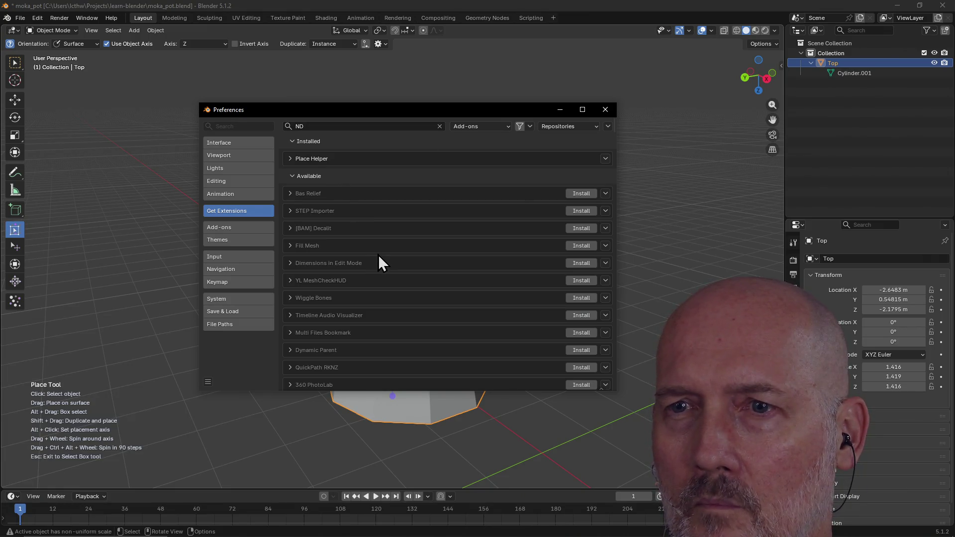
pyautogui.scroll(-10, 379, 256)
pyautogui.scroll(-15, 378, 255)
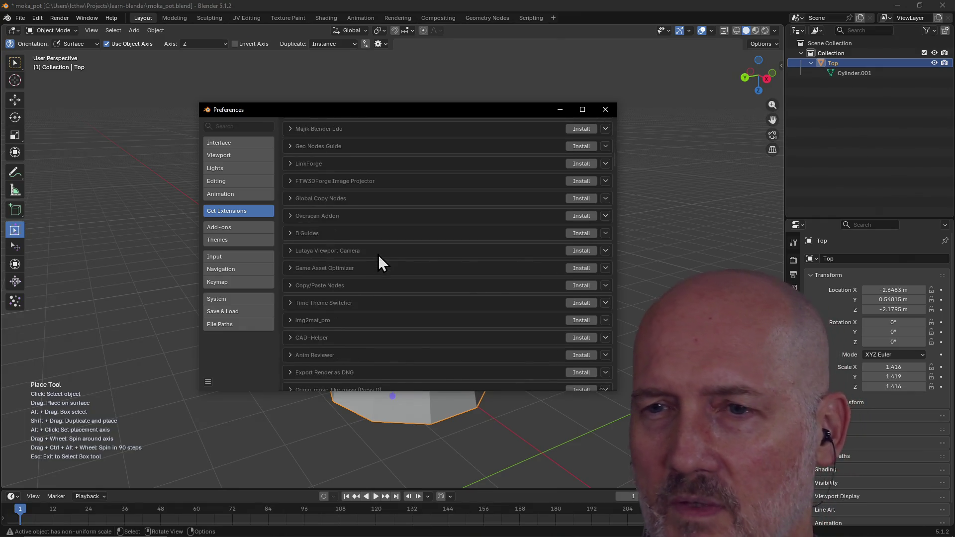
pyautogui.scroll(-15, 378, 256)
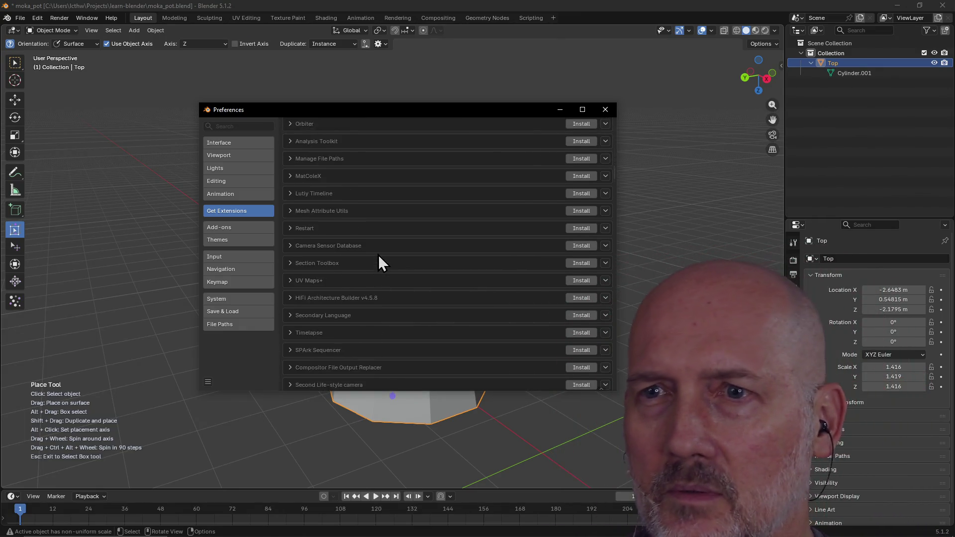
pyautogui.scroll(20, 378, 255)
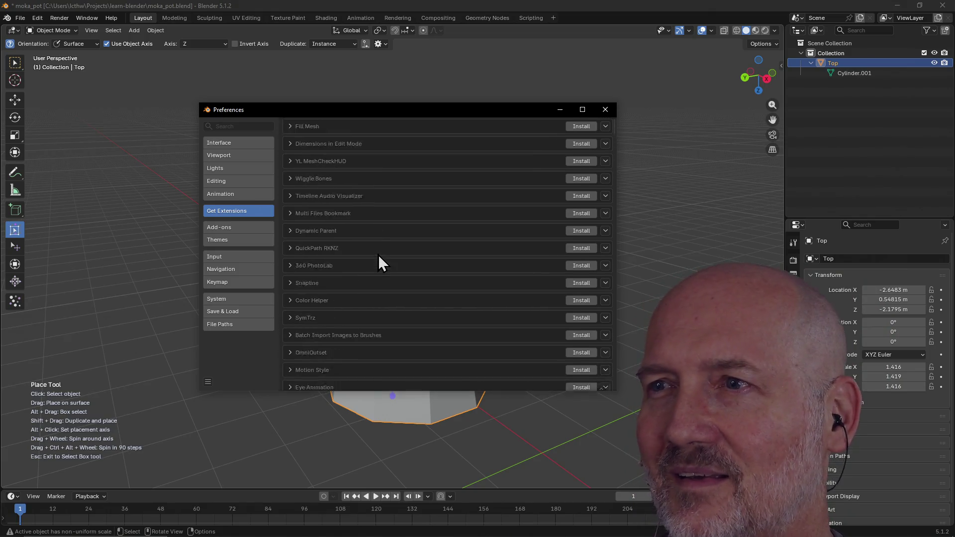
pyautogui.scroll(5, 378, 255)
pyautogui.click(529, 126)
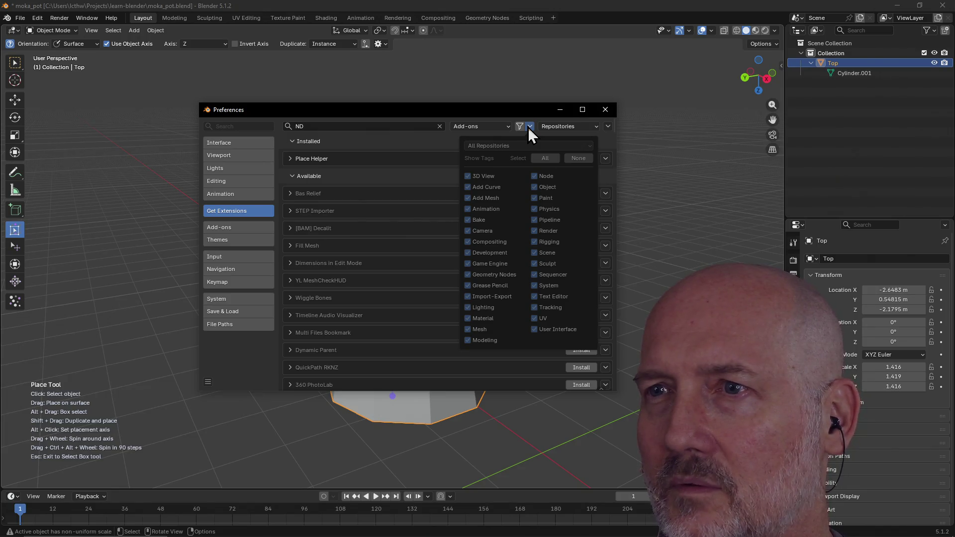
pyautogui.click(530, 127)
# - Change the search to 'NDv2', then trim and clear it when nothing matches
pyautogui.click(347, 126)
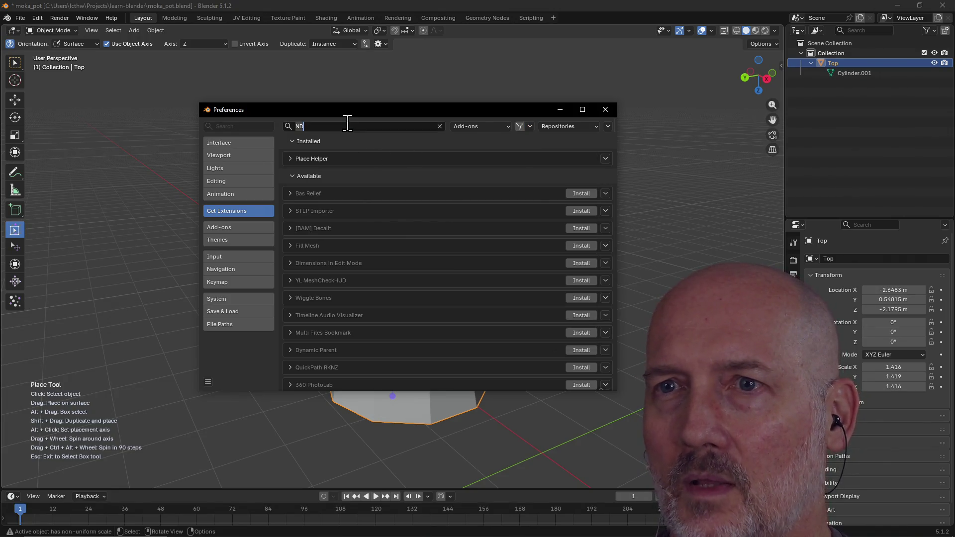
pyautogui.write('vb')
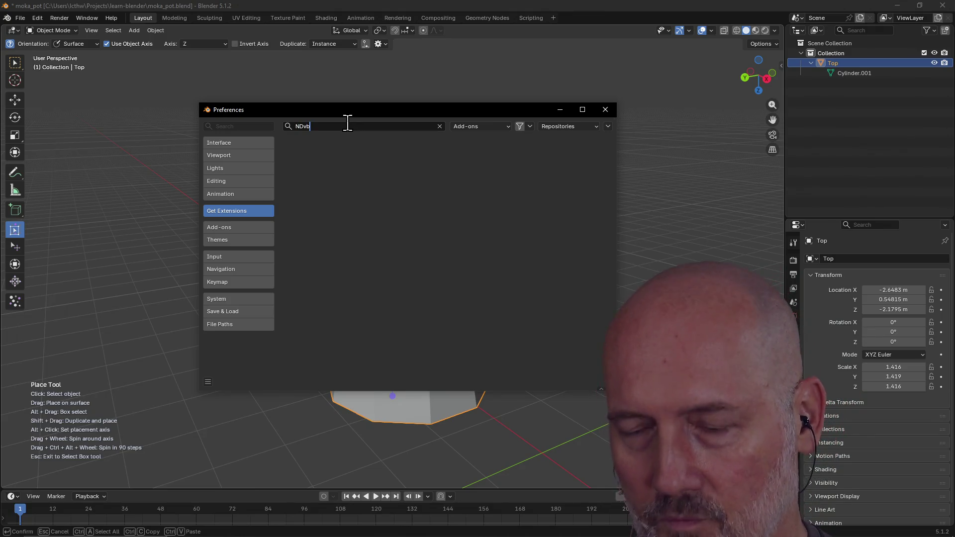
pyautogui.press('BackSpace')
pyautogui.write('2')
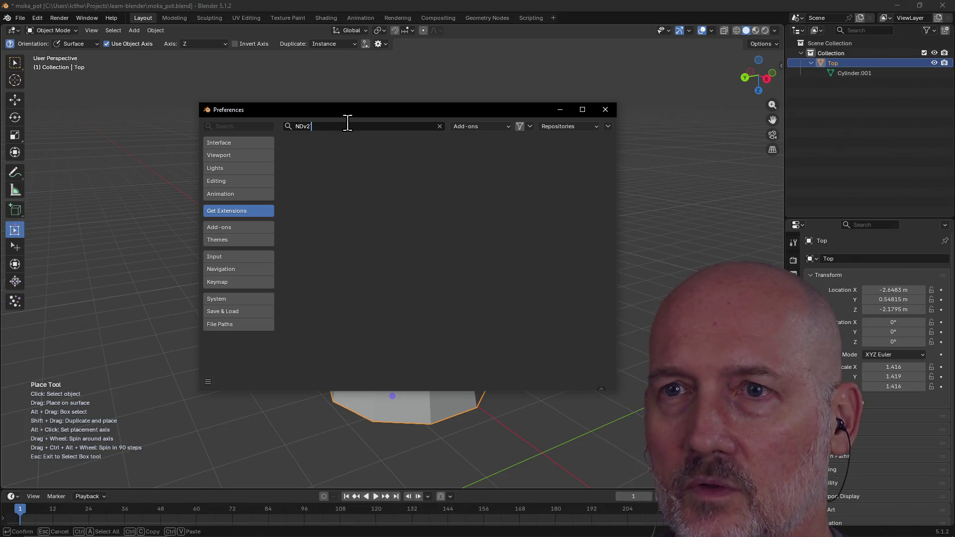
pyautogui.press('BackSpace')
pyautogui.press('BackSpace')
pyautogui.press('BackSpace')
pyautogui.press('BackSpace')
pyautogui.write('nd')
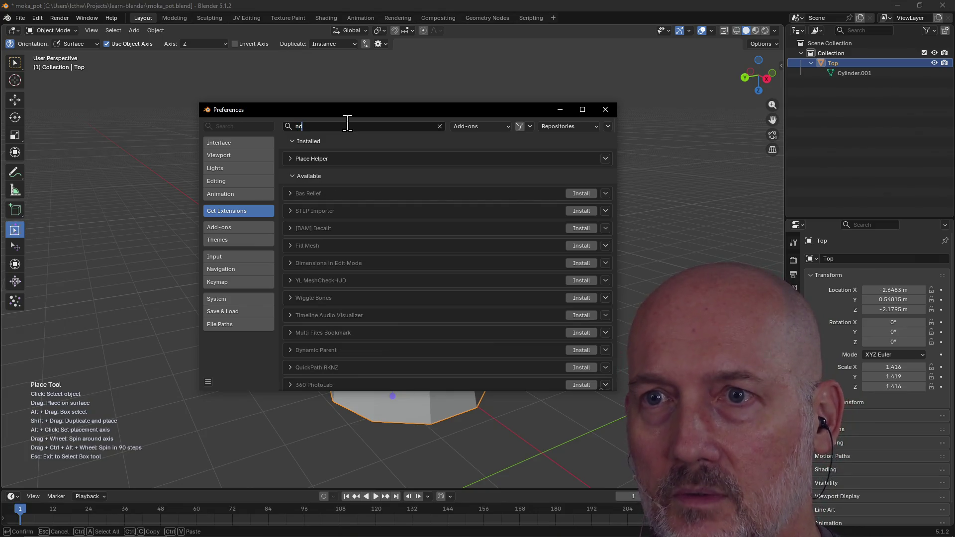
pyautogui.write('v2')
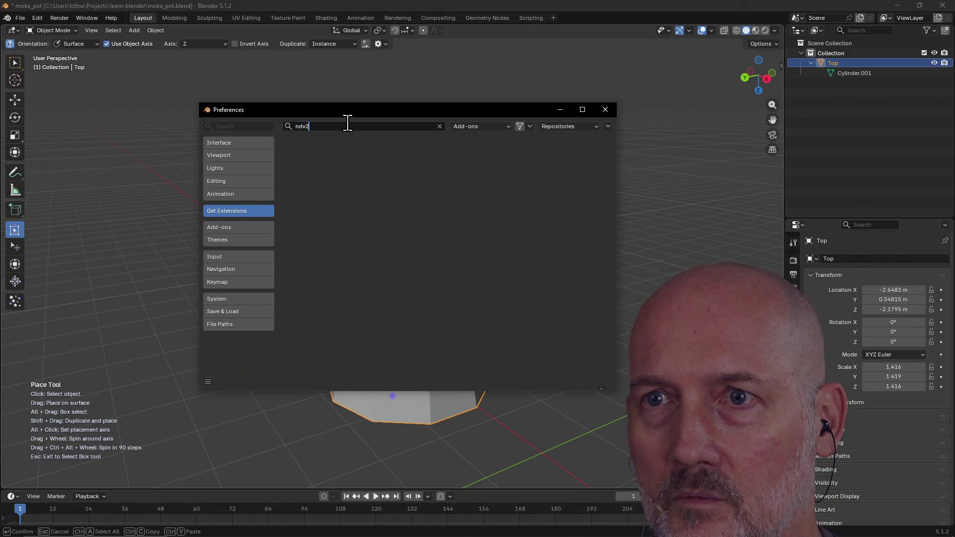
pyautogui.press('BackSpace')
pyautogui.press('BackSpace')
pyautogui.press('BackSpace')
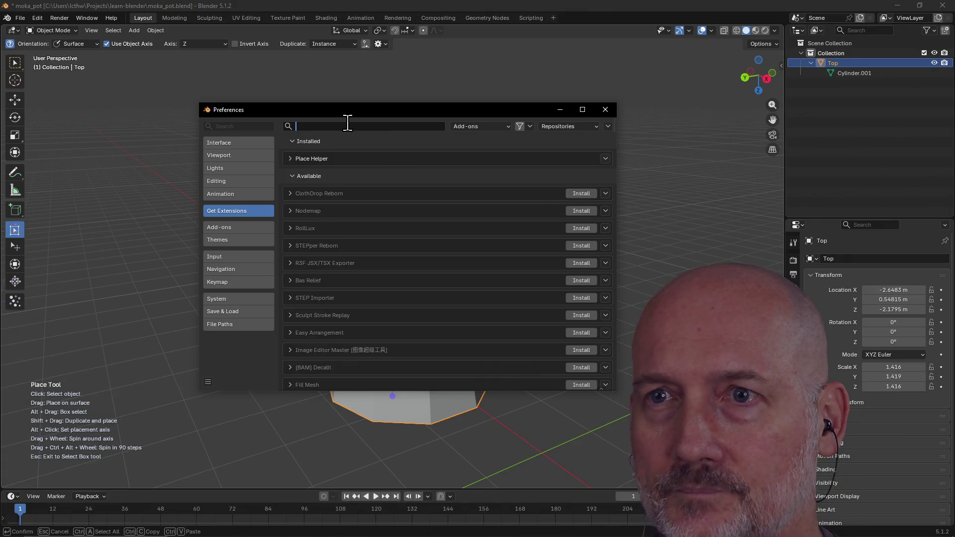
pyautogui.hotkey('alt', 'Tab')
pyautogui.hotkey('alt', 'Tab')
pyautogui.hotkey('alt', 'Tab')
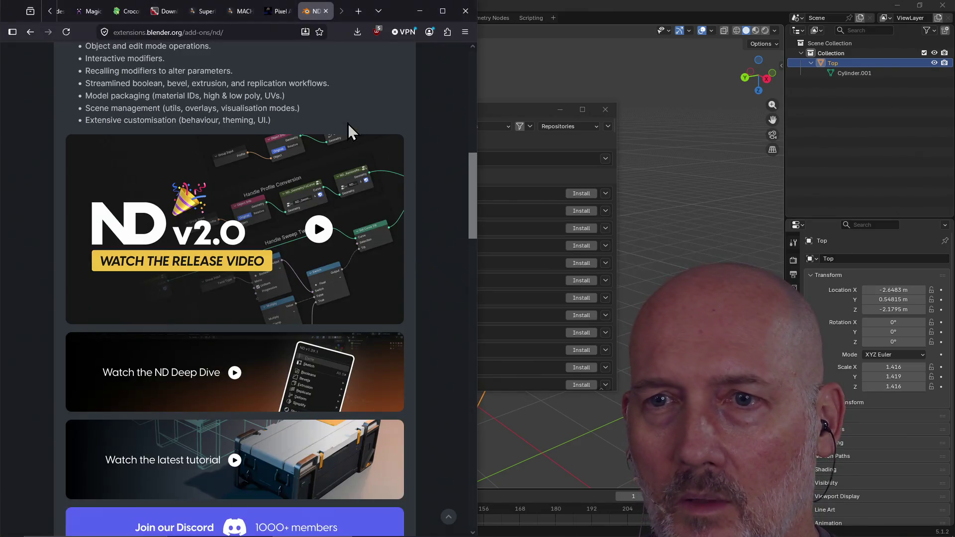
# - Copy the ND page's URL in Firefox and paste it into Blender's extension search
pyautogui.scroll(6, 320, 130)
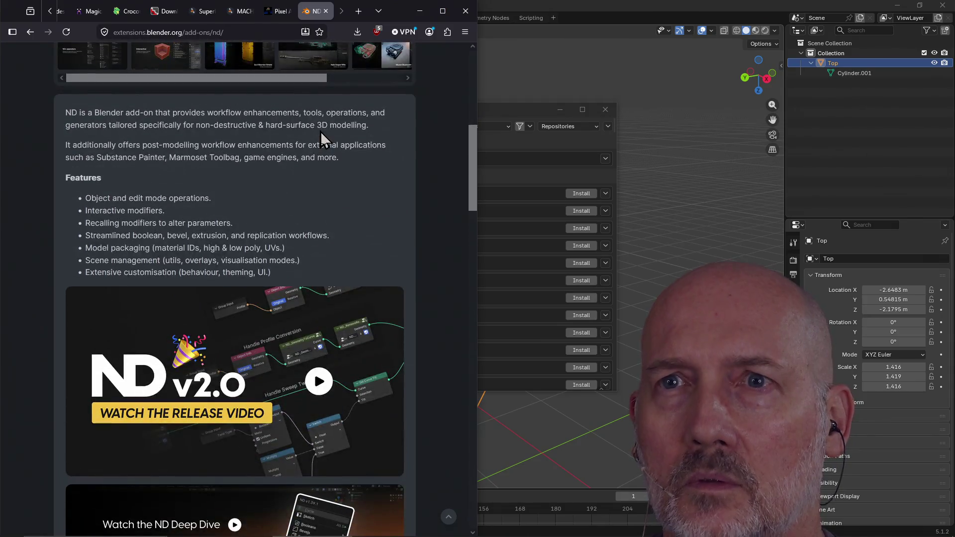
pyautogui.scroll(-4, 320, 132)
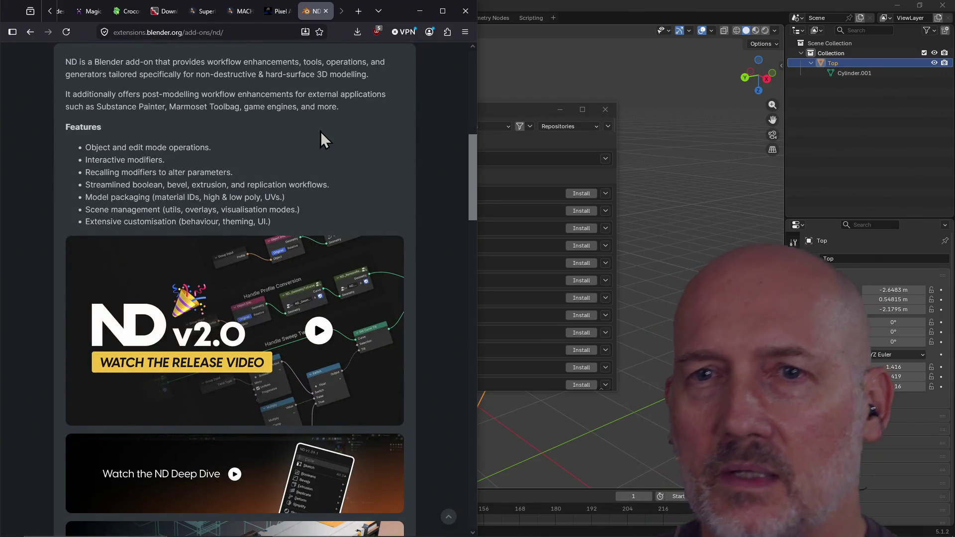
pyautogui.click(259, 32)
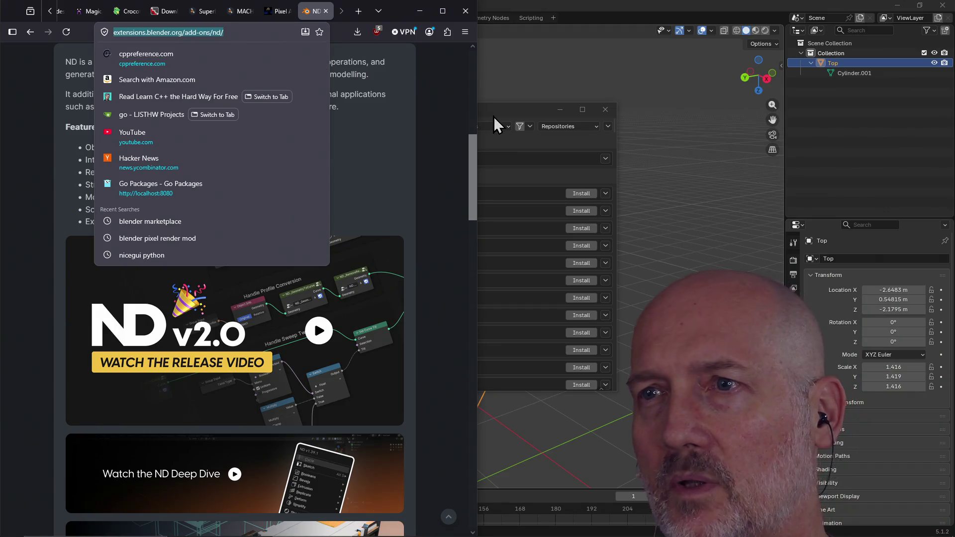
pyautogui.click(500, 125)
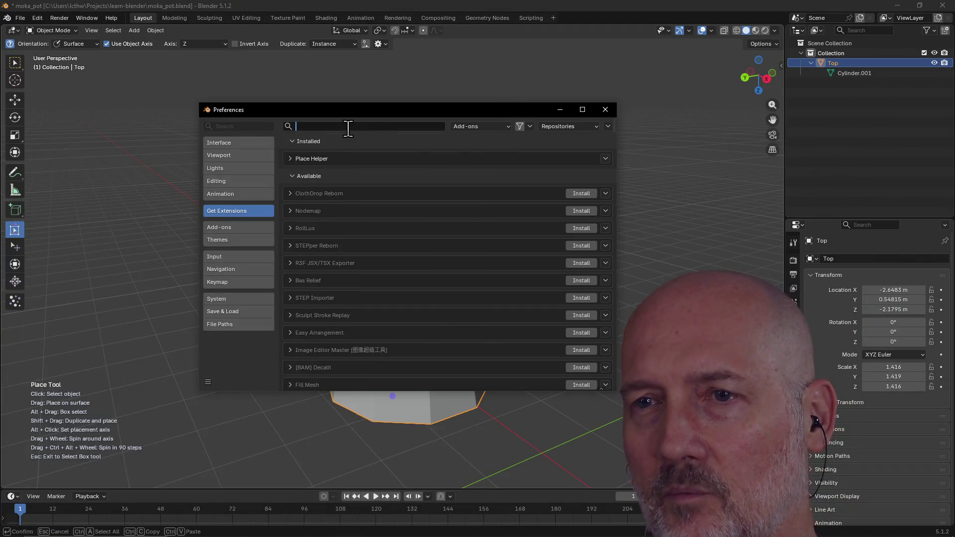
pyautogui.hotkey('alt', 'Tab')
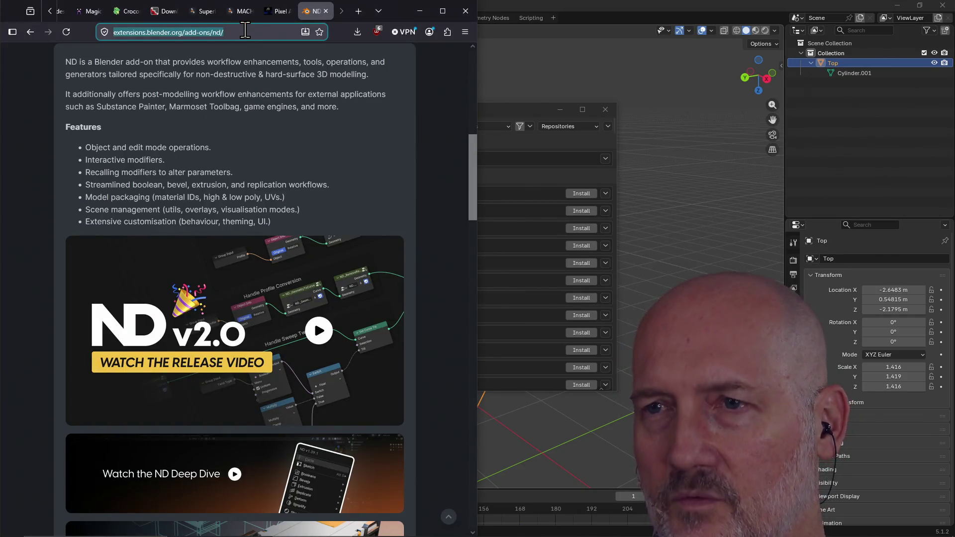
pyautogui.hotkey('alt', 'Tab')
pyautogui.write('https://extensions.blender.org/add-ons/nd/')
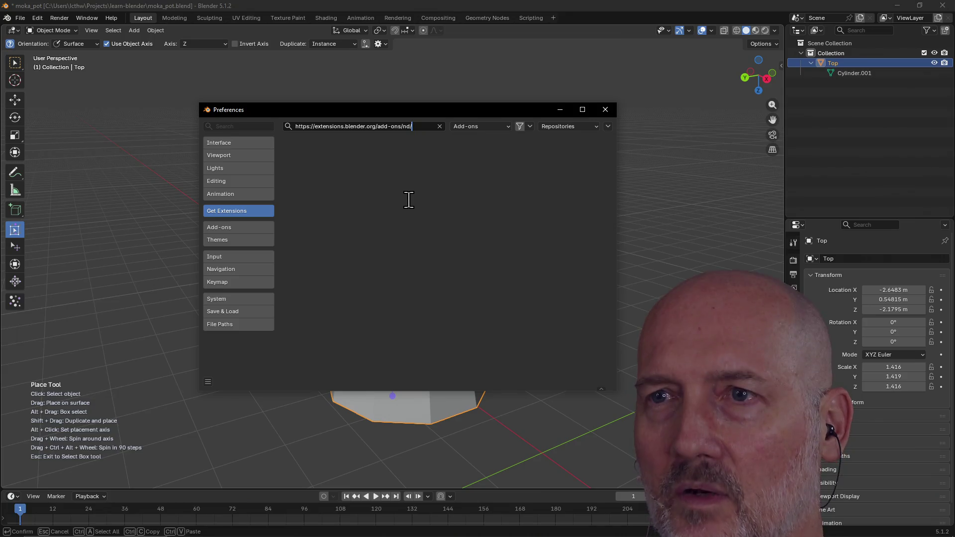
# - Clear the pasted address and search the extensions for 'nd sur', trimming it back
pyautogui.click(440, 126)
pyautogui.scroll(-3, 446, 264)
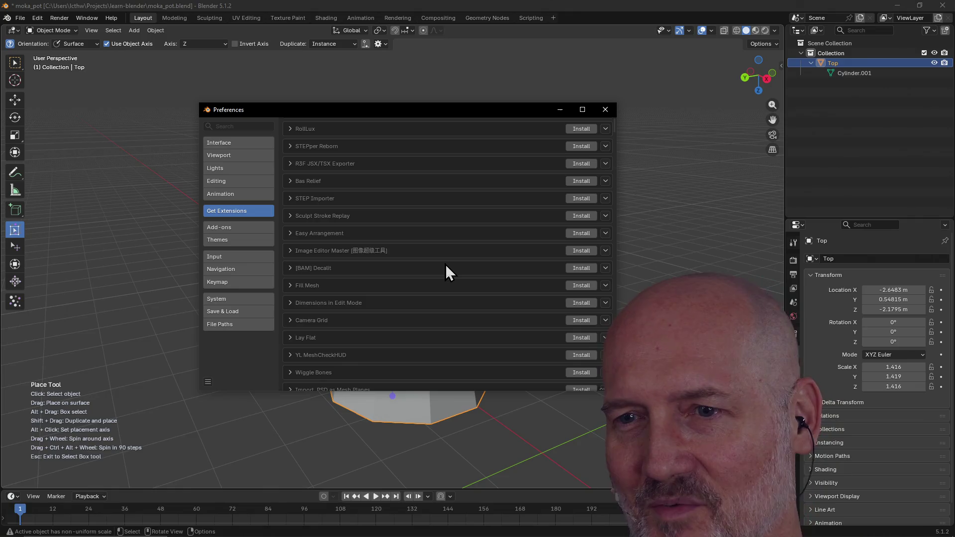
pyautogui.scroll(4, 447, 254)
pyautogui.click(352, 127)
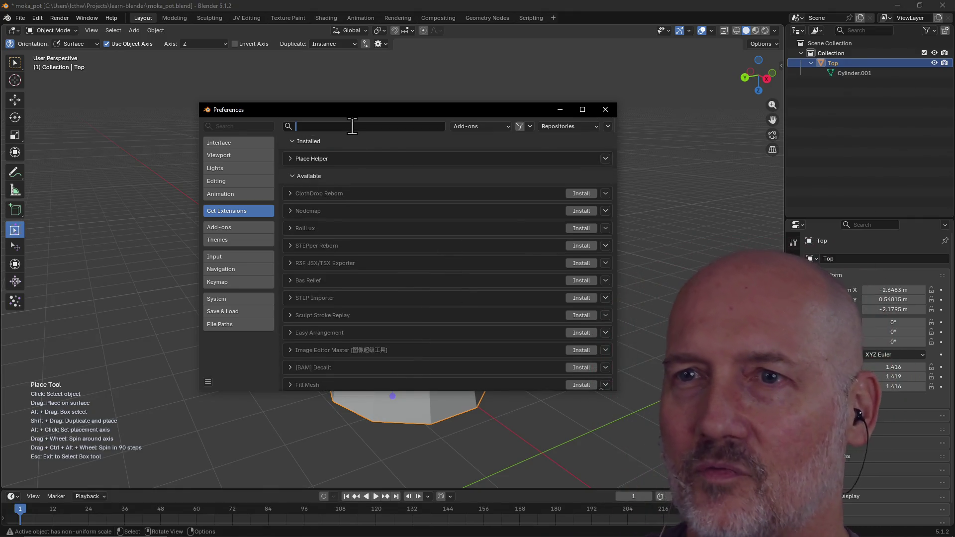
pyautogui.write('rnd')
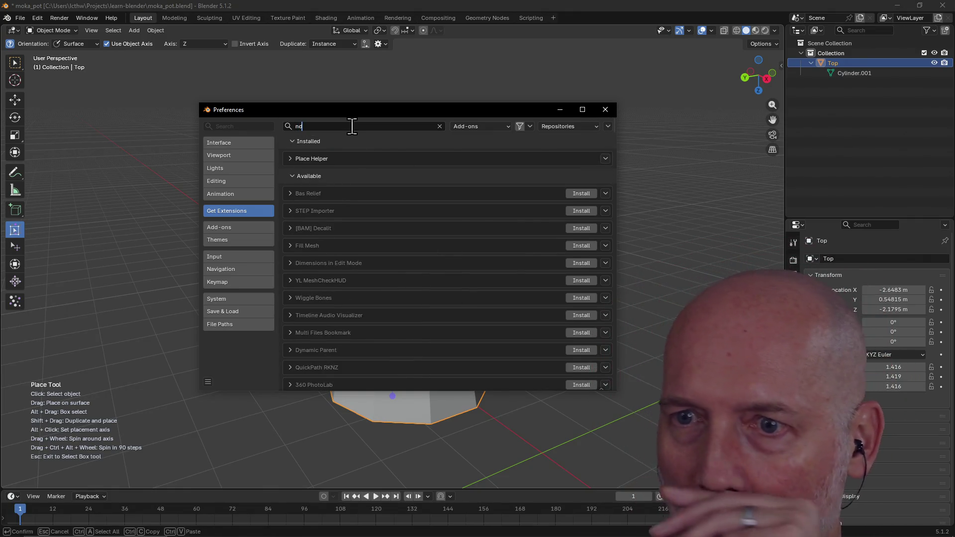
pyautogui.write(' sur')
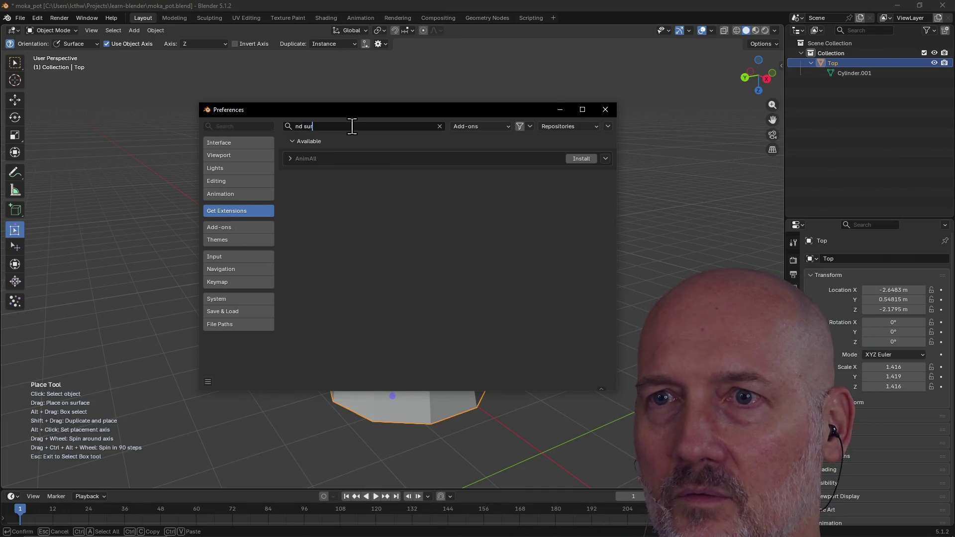
pyautogui.press('BackSpace')
pyautogui.press('BackSpace')
# - Compare with the ND web page, try the search 'nd to', then trim it back to 'nd'
pyautogui.hotkey('alt', 'Tab')
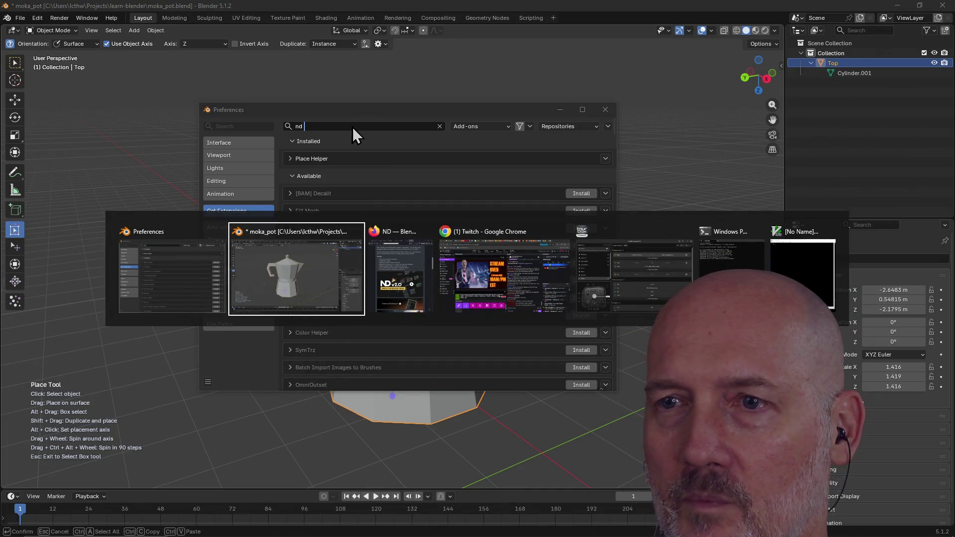
pyautogui.press('Tab')
pyautogui.scroll(5, 297, 181)
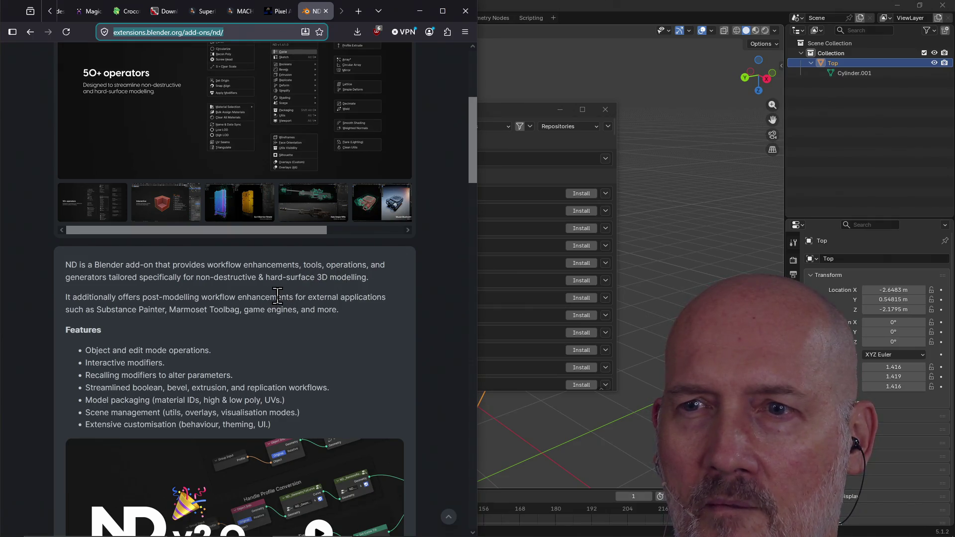
pyautogui.click(494, 111)
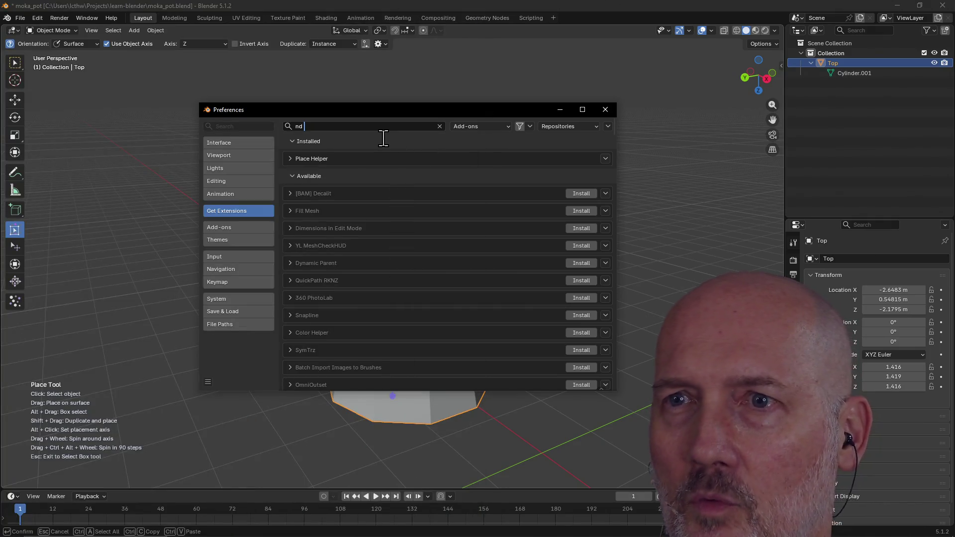
pyautogui.write('too')
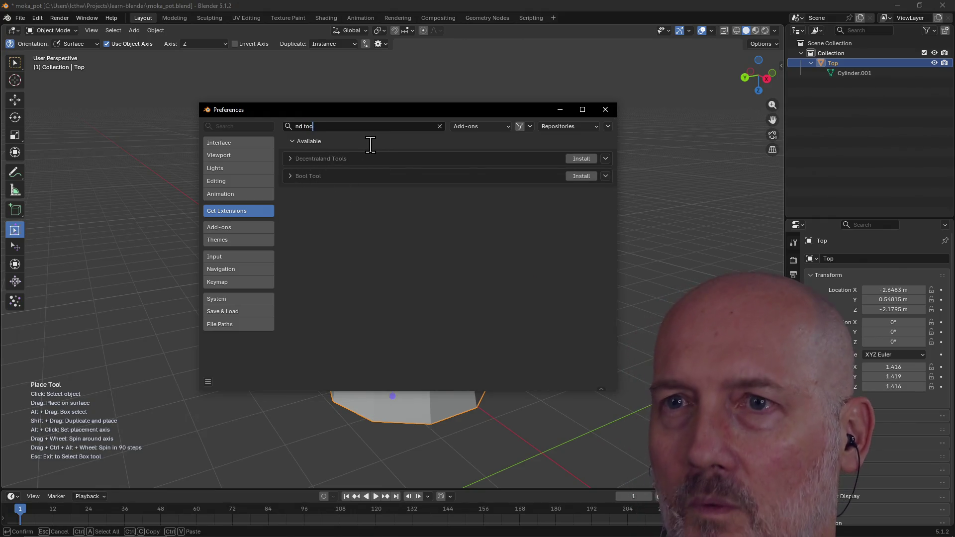
pyautogui.press('BackSpace')
pyautogui.press('BackSpace')
pyautogui.press('BackSpace')
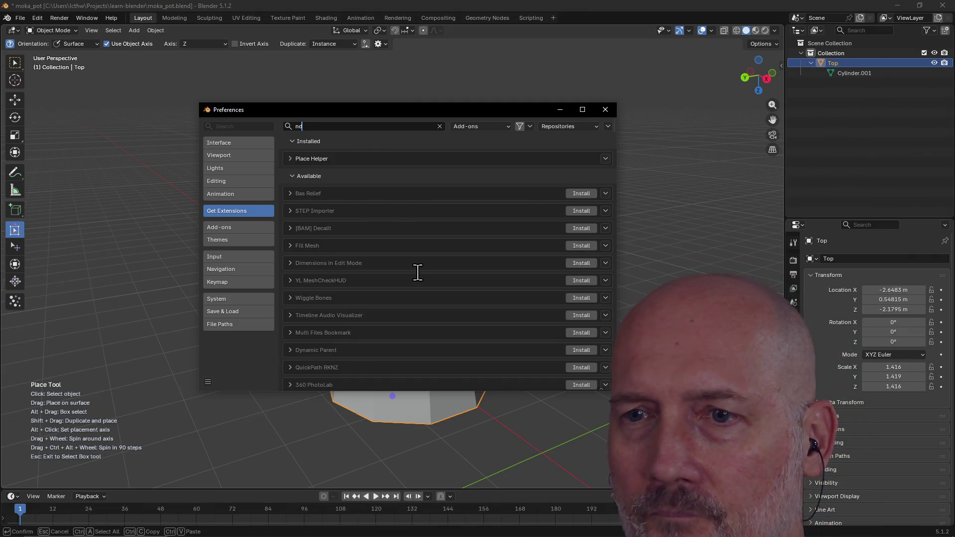
# - Check the ND page again, try searching the developer name 'huge', then reset the search
pyautogui.hotkey('alt', 'Tab')
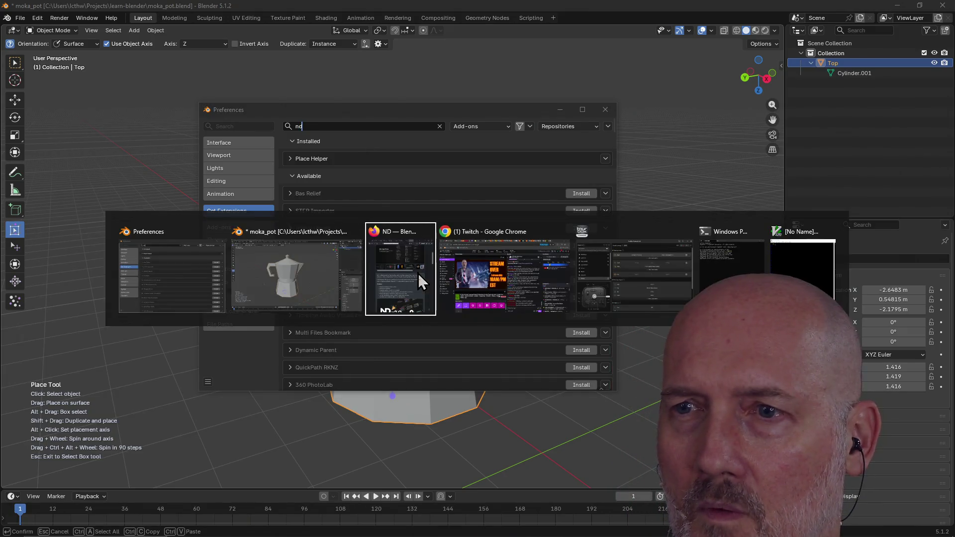
pyautogui.click(418, 273)
pyautogui.scroll(5, 339, 356)
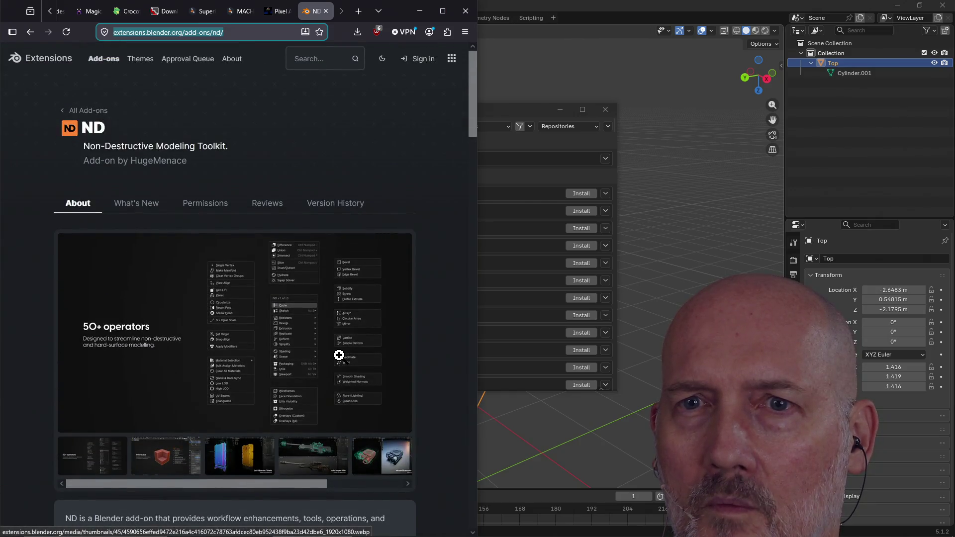
pyautogui.hotkey('alt', 'Tab')
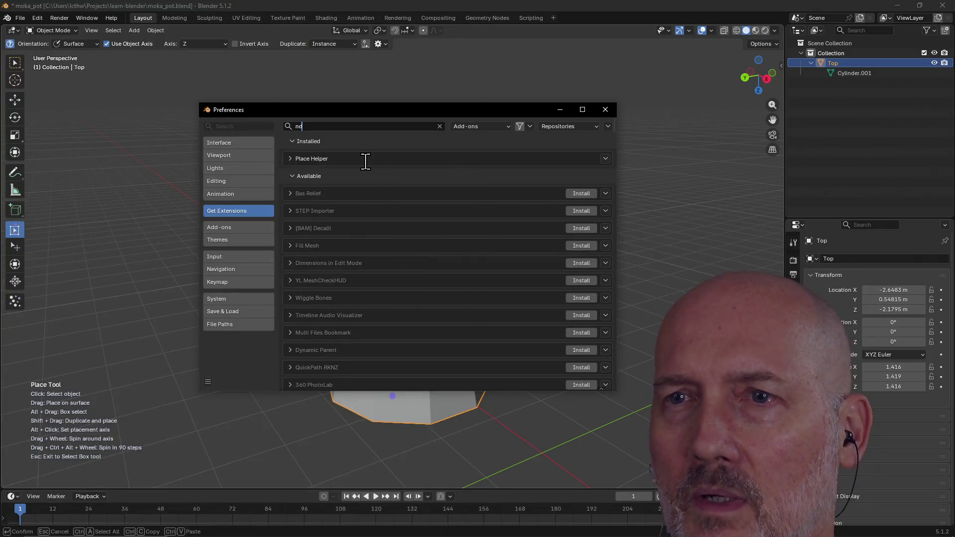
pyautogui.press('BackSpace')
pyautogui.press('BackSpace')
pyautogui.write('huge')
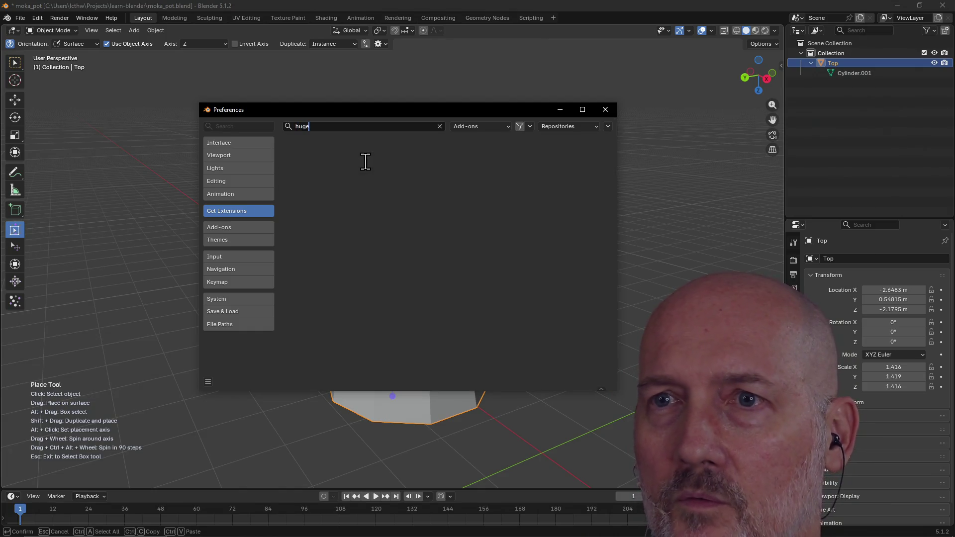
pyautogui.press('BackSpace')
pyautogui.press('BackSpace')
pyautogui.press('BackSpace')
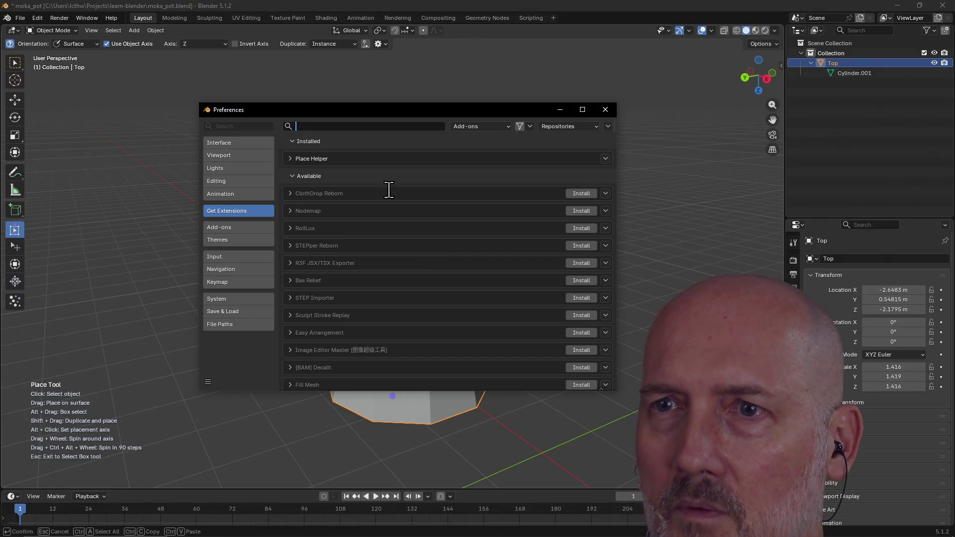
pyautogui.write('no')
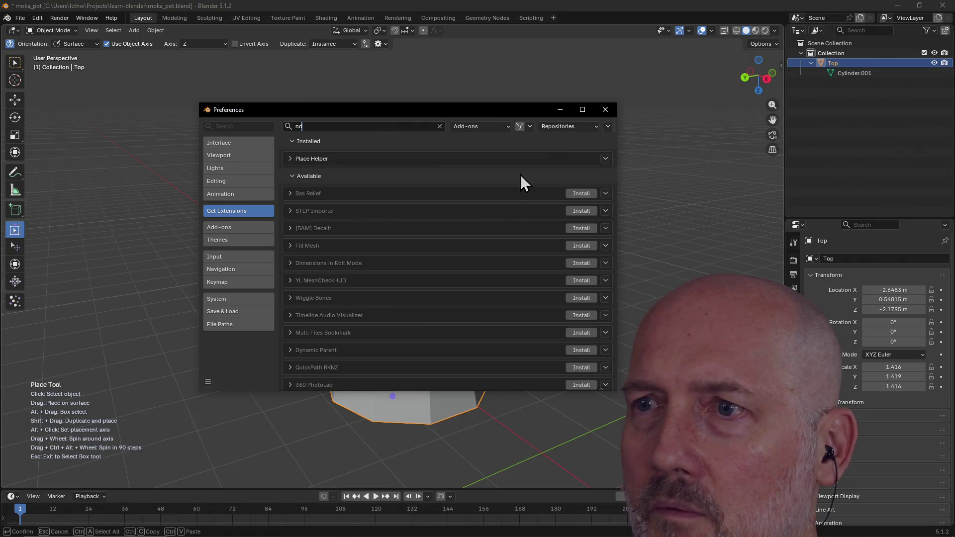
# - Scroll through the nd-filtered Available list, past Bas Relief and STEP Importer
pyautogui.scroll(-4, 520, 174)
pyautogui.scroll(-15, 497, 230)
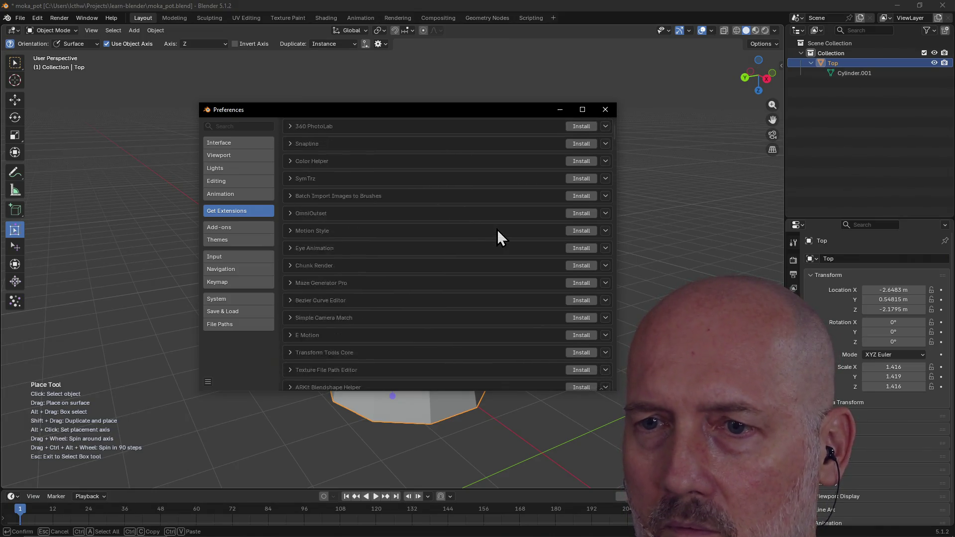
pyautogui.scroll(-15, 496, 238)
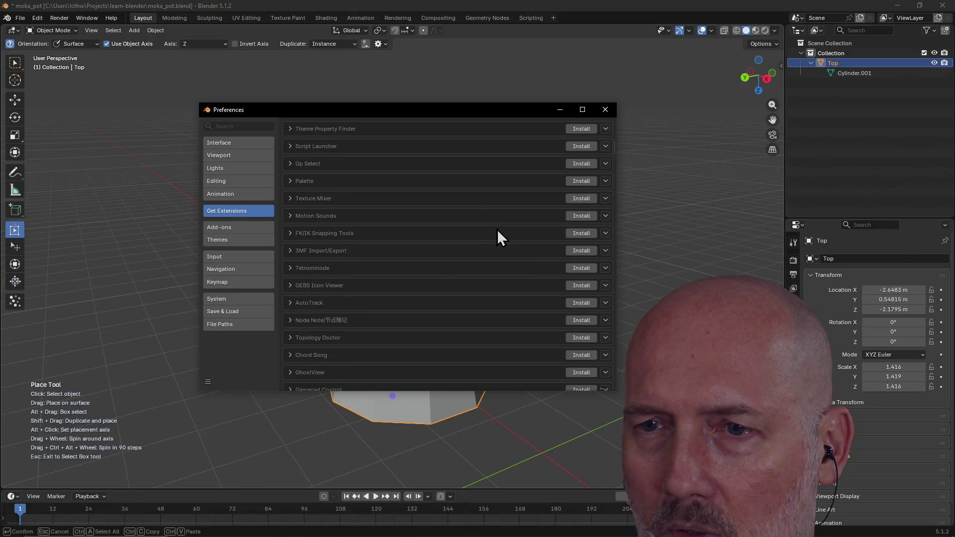
pyautogui.scroll(-15, 497, 230)
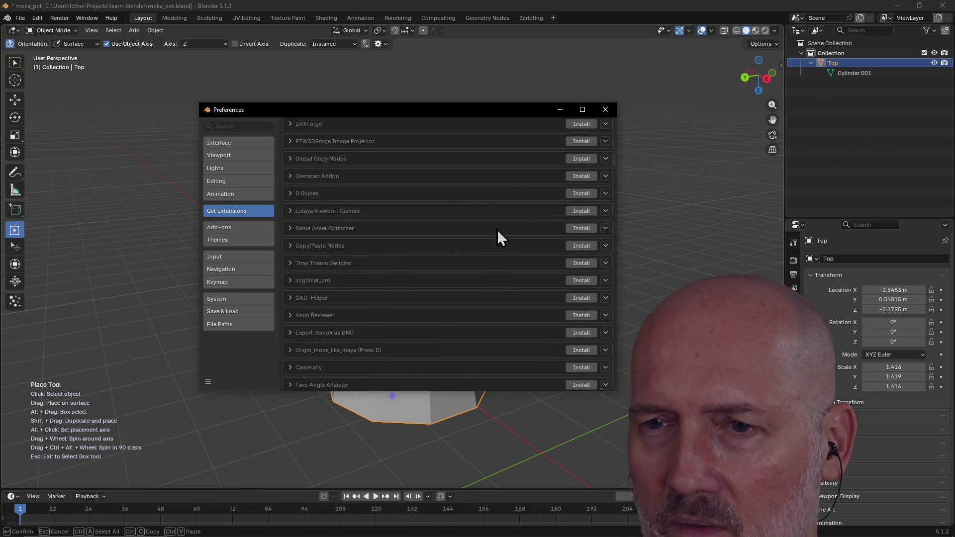
pyautogui.scroll(-9, 497, 230)
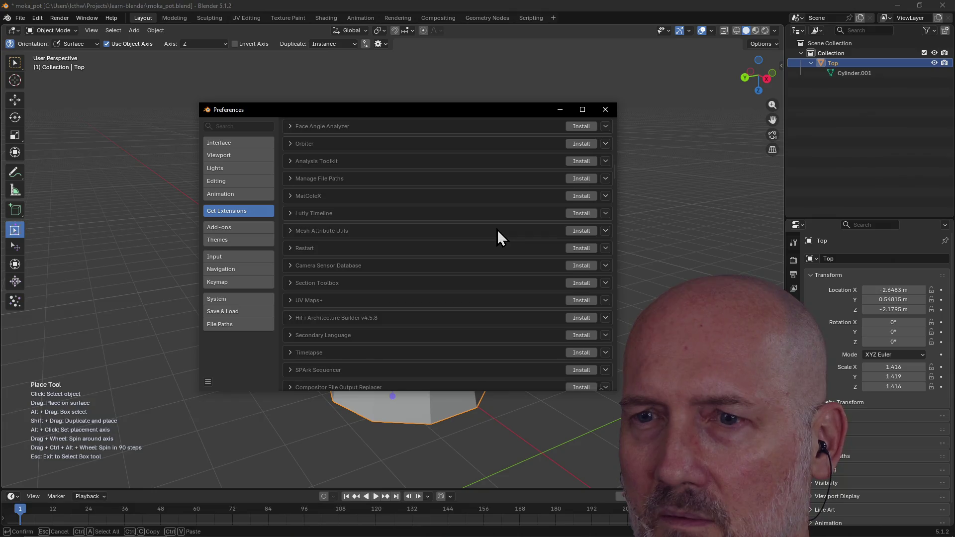
pyautogui.scroll(-12, 497, 230)
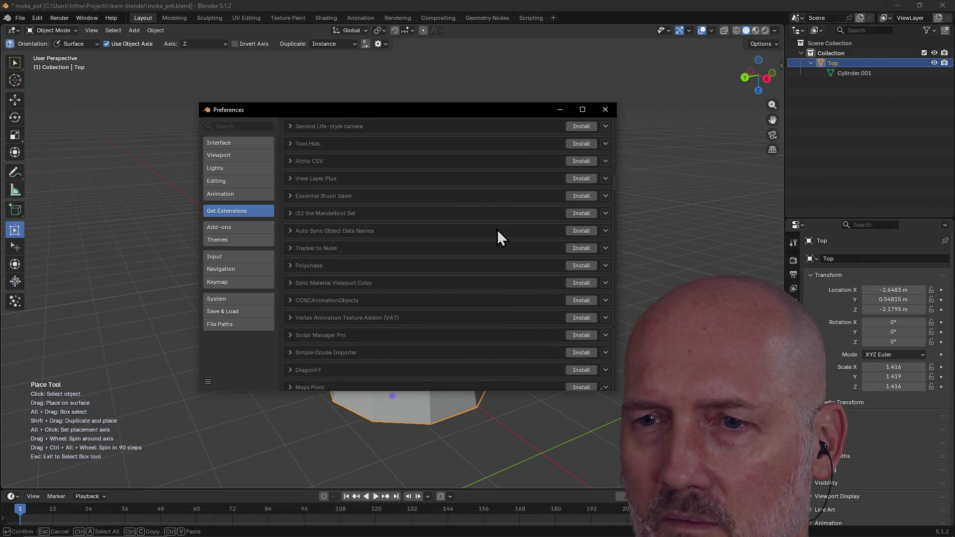
pyautogui.scroll(-10, 497, 229)
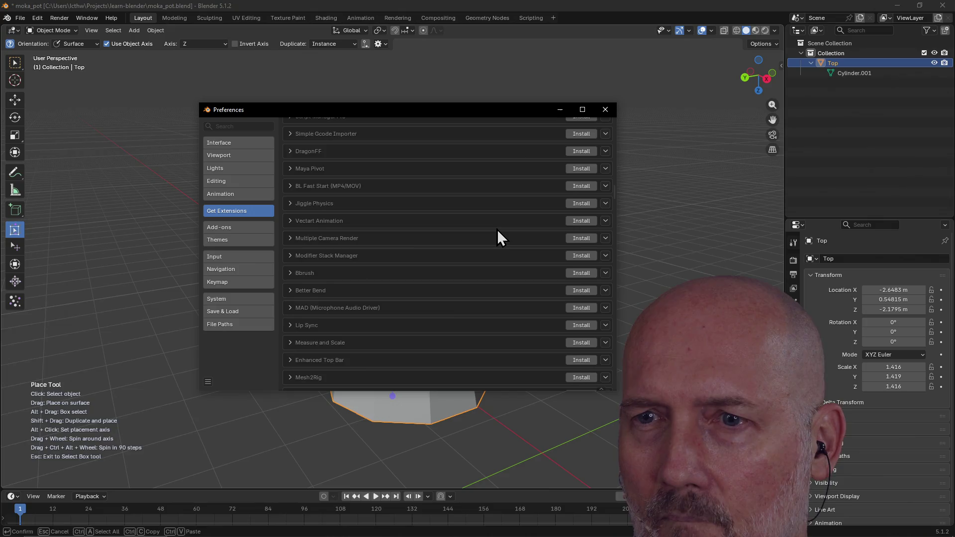
pyautogui.scroll(-10, 497, 229)
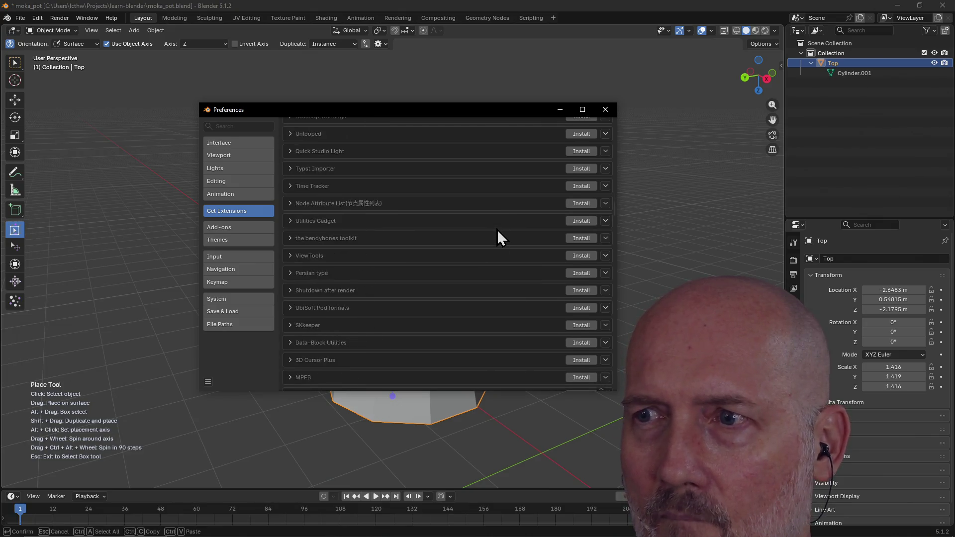
pyautogui.scroll(-8, 497, 229)
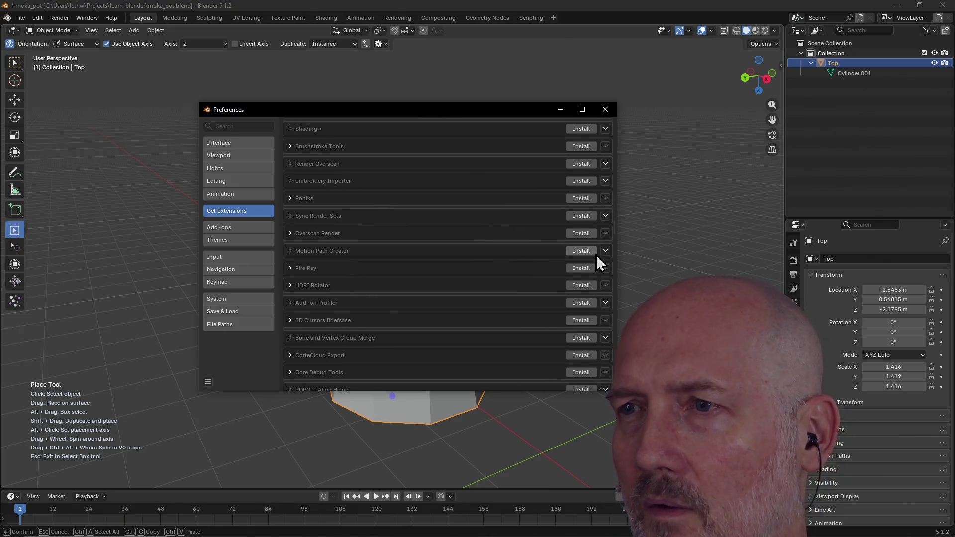
pyautogui.moveTo(612, 229)
pyautogui.mouseDown()
pyautogui.moveTo(617, 294)
pyautogui.moveTo(611, 124)
pyautogui.mouseUp()
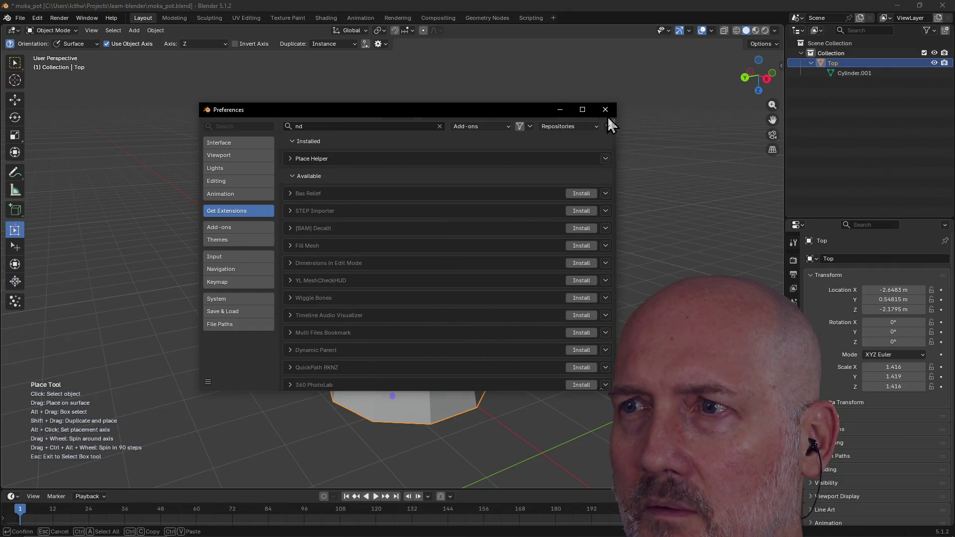
# - Check the three enabled extension repositories, then show the add-on category tag filter
pyautogui.click(595, 128)
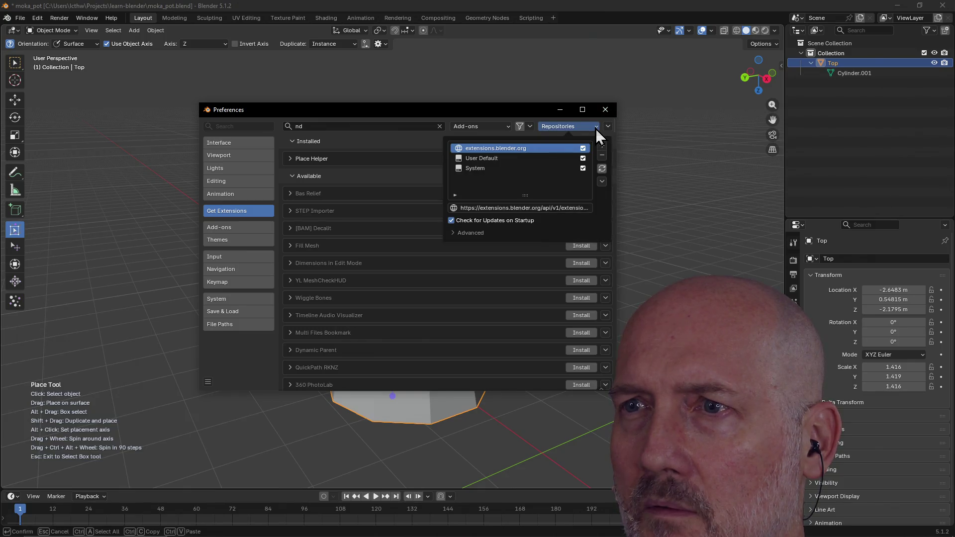
pyautogui.click(595, 128)
pyautogui.click(595, 128)
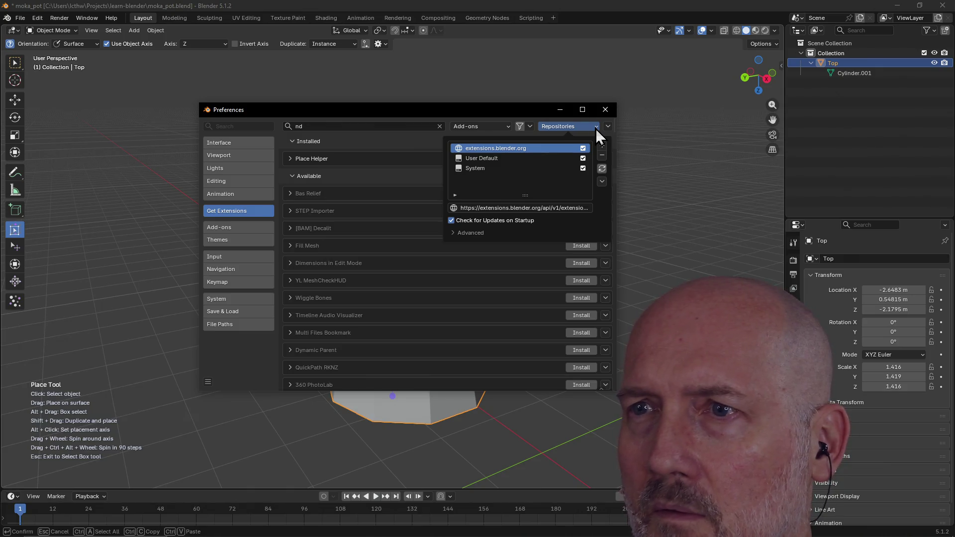
pyautogui.click(595, 127)
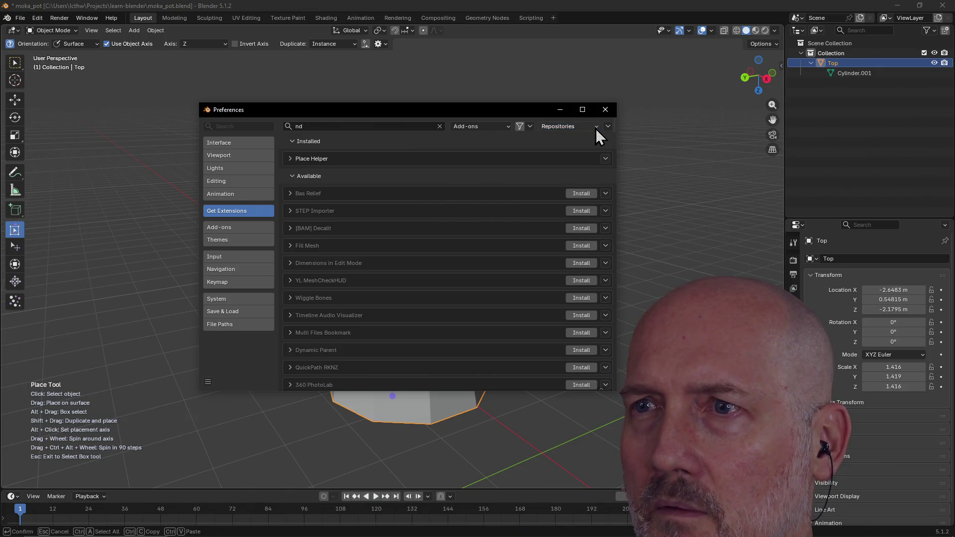
pyautogui.click(530, 126)
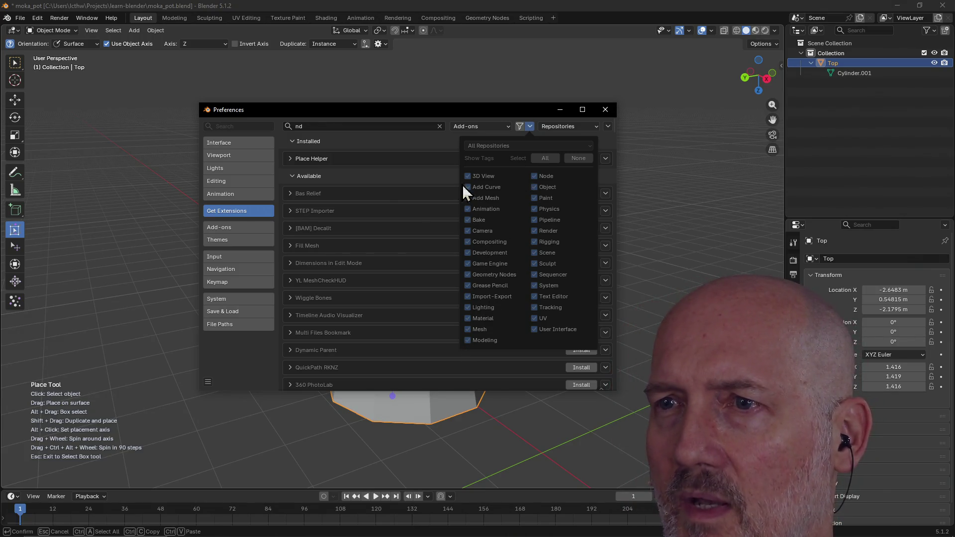
pyautogui.hotkey('alt', 'Tab')
pyautogui.hotkey('alt', 'Tab')
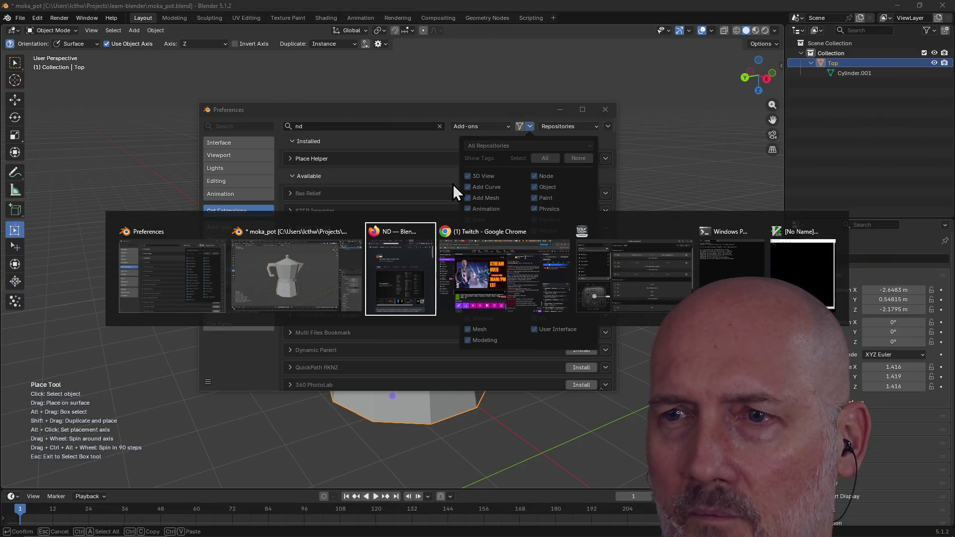
# - Scroll through the ND page's description, features, changelog and permissions, then back to the top
pyautogui.scroll(-10, 406, 259)
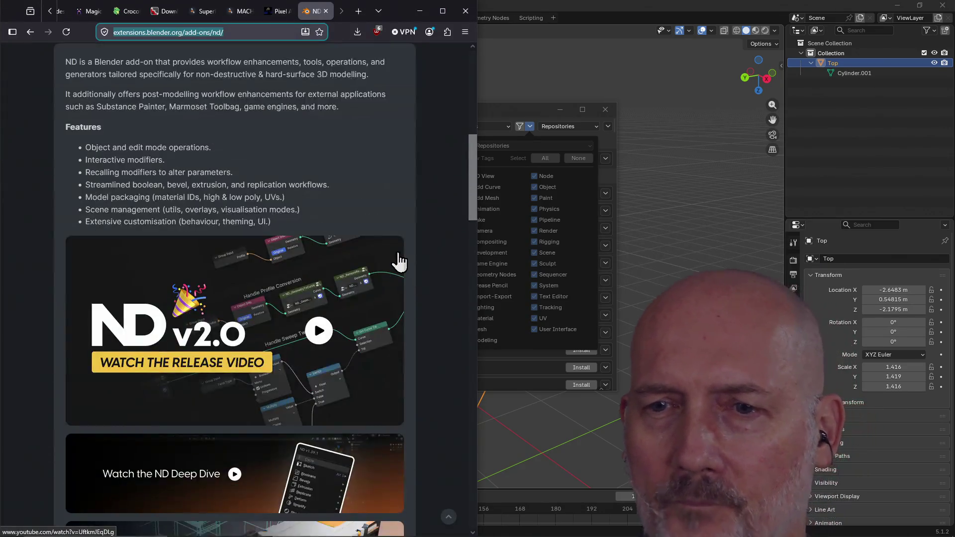
pyautogui.scroll(-3, 400, 261)
pyautogui.scroll(-5, 399, 261)
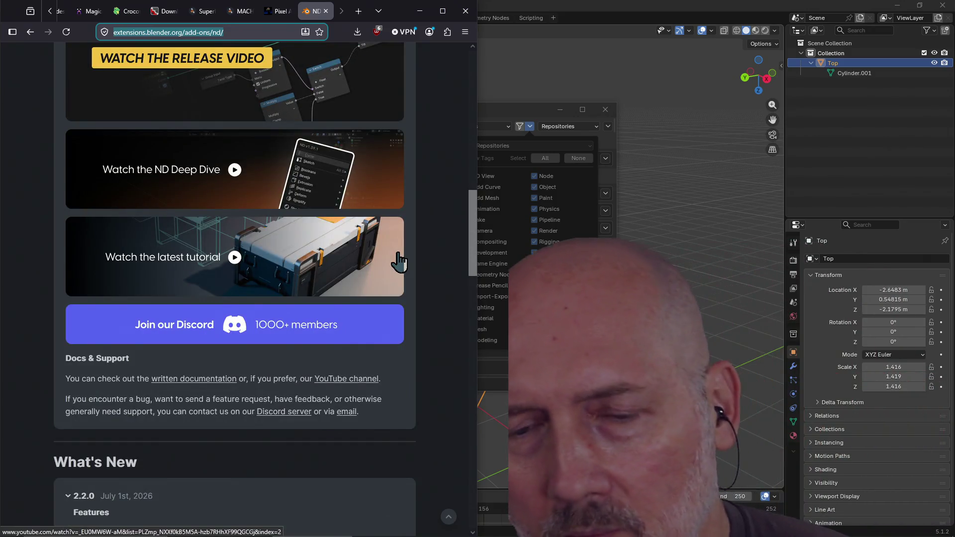
pyautogui.scroll(-1, 399, 261)
pyautogui.scroll(-2, 400, 262)
pyautogui.scroll(2, 402, 261)
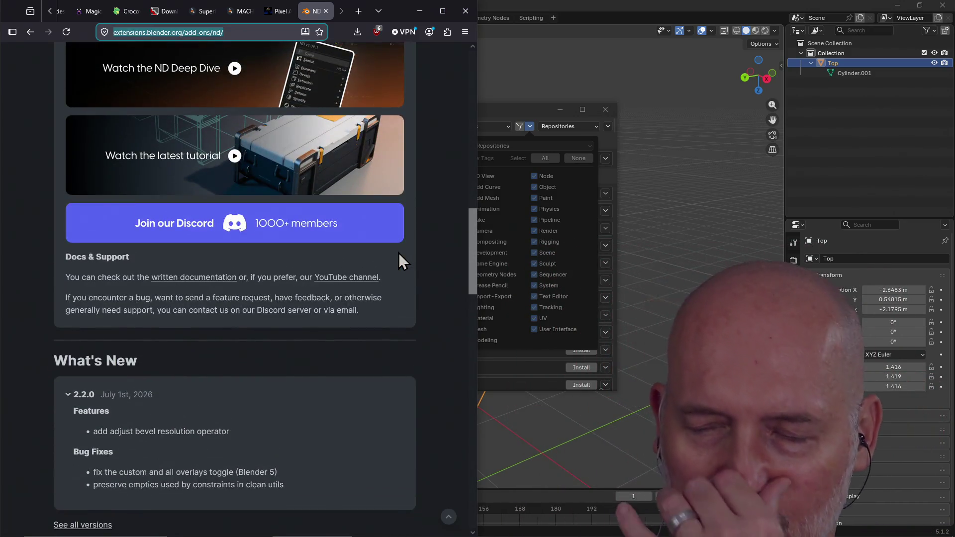
pyautogui.scroll(15, 399, 253)
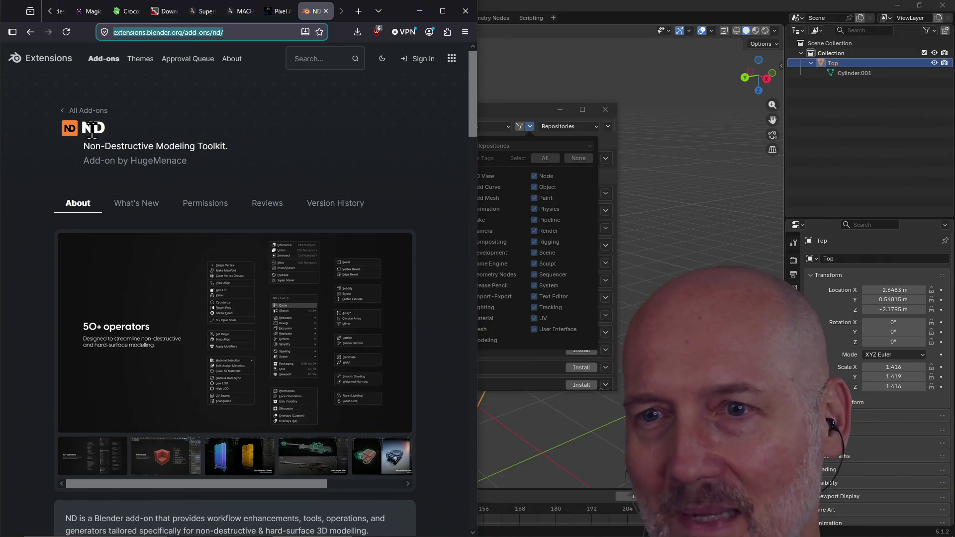
pyautogui.scroll(-4, 251, 137)
pyautogui.scroll(-4, 276, 228)
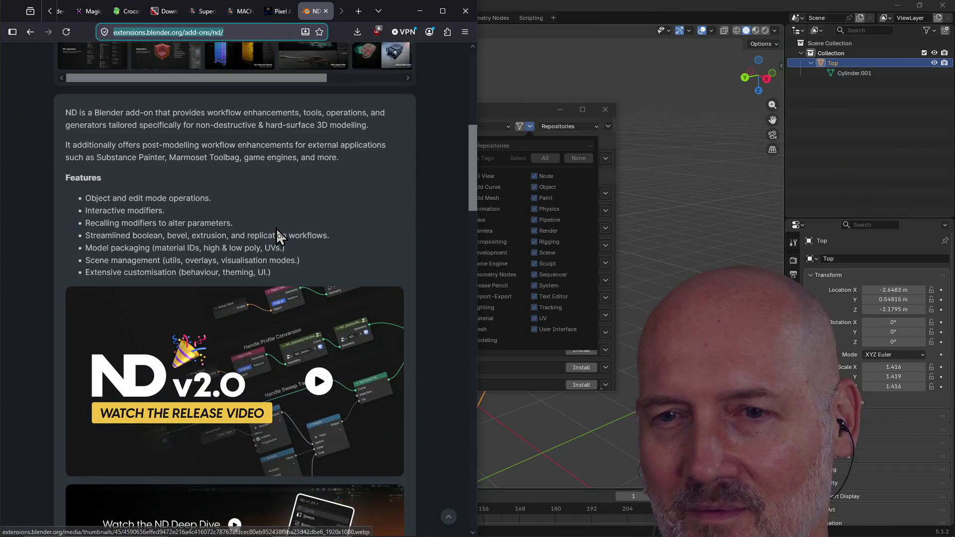
pyautogui.scroll(-3, 276, 228)
pyautogui.scroll(-10, 276, 230)
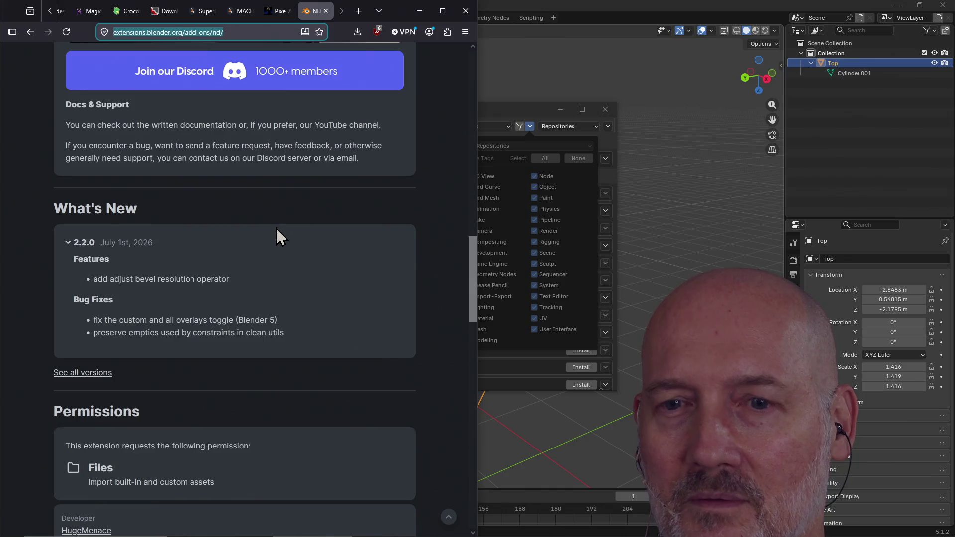
pyautogui.scroll(-3, 276, 228)
pyautogui.scroll(-3, 276, 228)
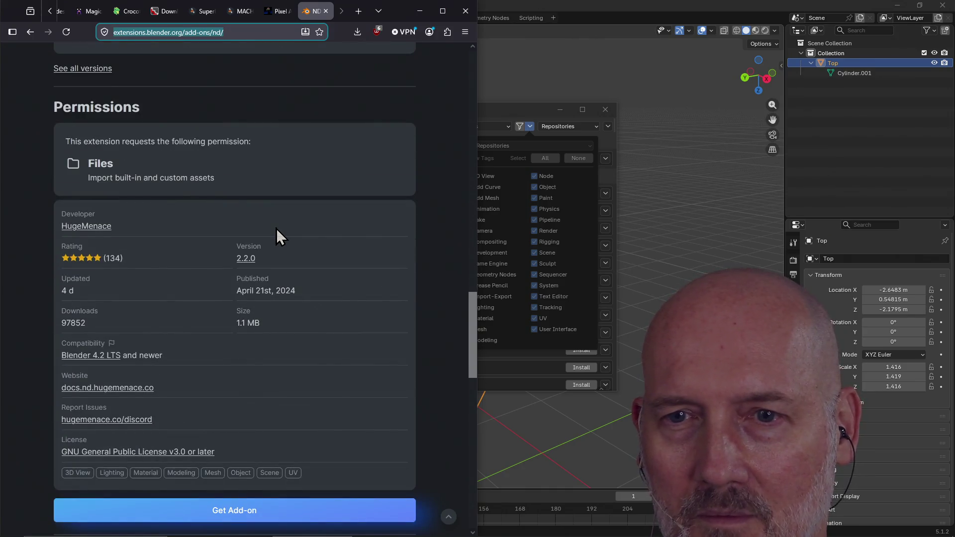
pyautogui.scroll(-3, 276, 229)
pyautogui.press('Home')
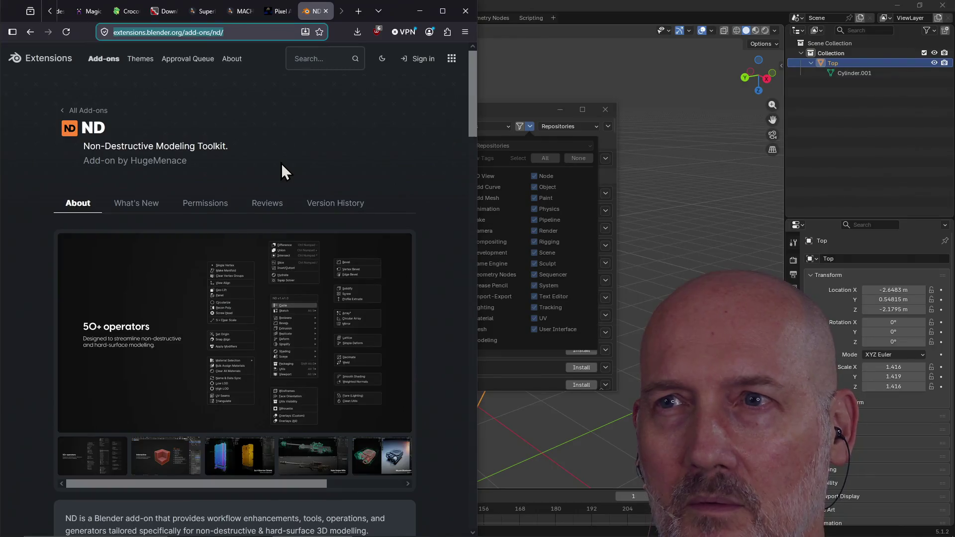
# - Compare Blender's 'nd' search with the ND page once more, then return to Get Extensions
pyautogui.click(503, 107)
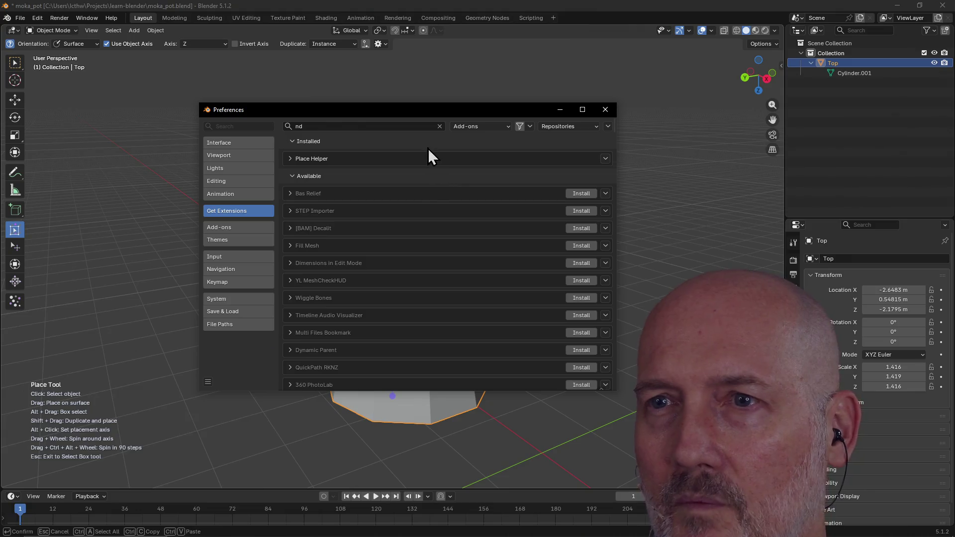
pyautogui.click(409, 127)
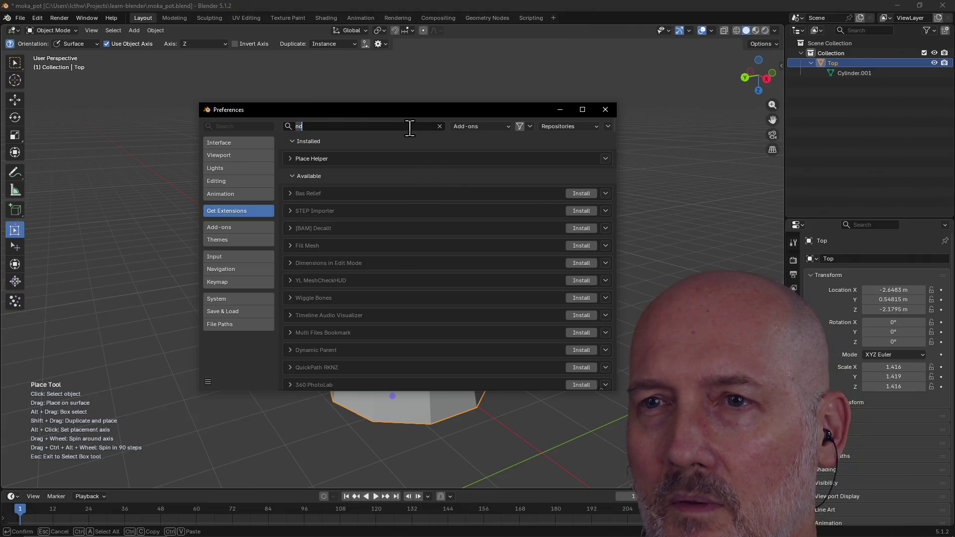
pyautogui.hotkey('alt', 'Tab')
pyautogui.hotkey('alt', 'Tab')
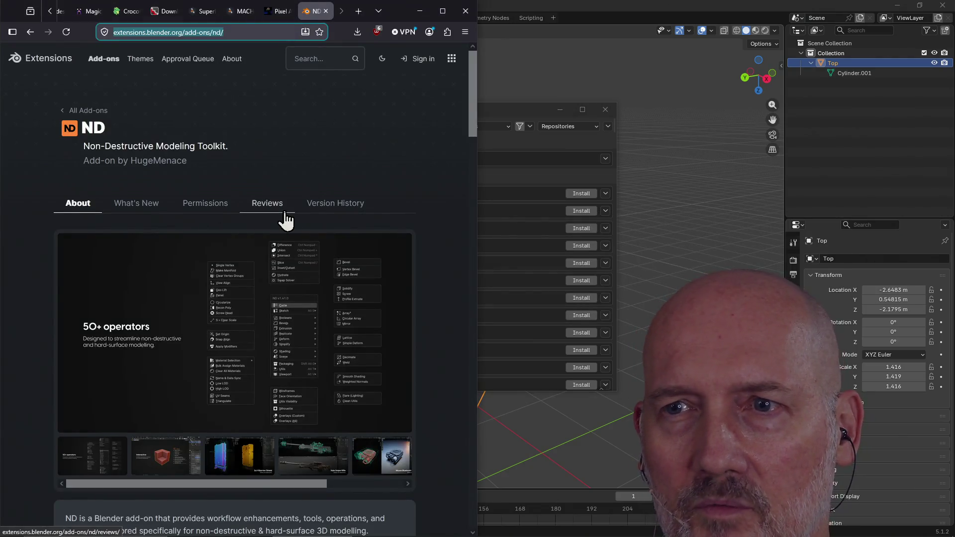
pyautogui.scroll(-4, 284, 214)
pyautogui.scroll(4, 174, 345)
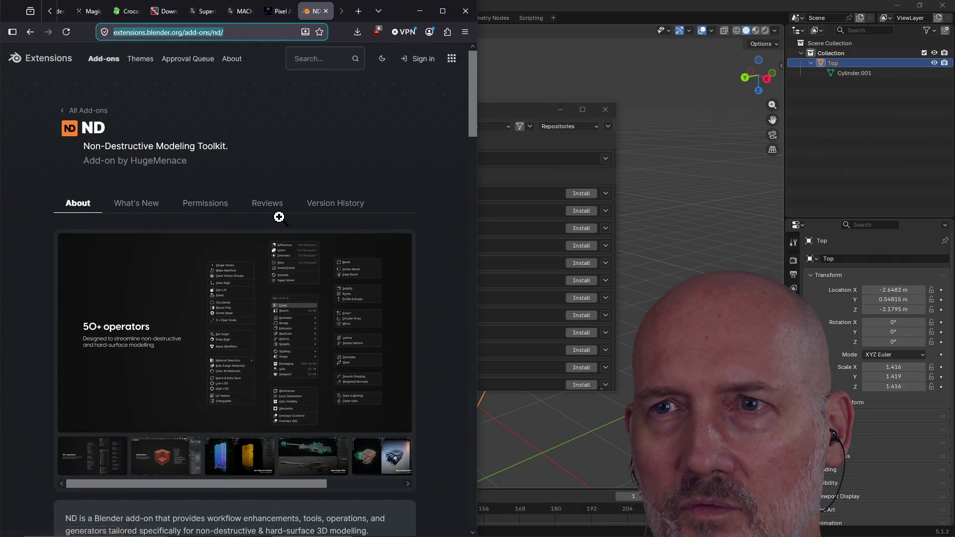
pyautogui.scroll(-18, 279, 219)
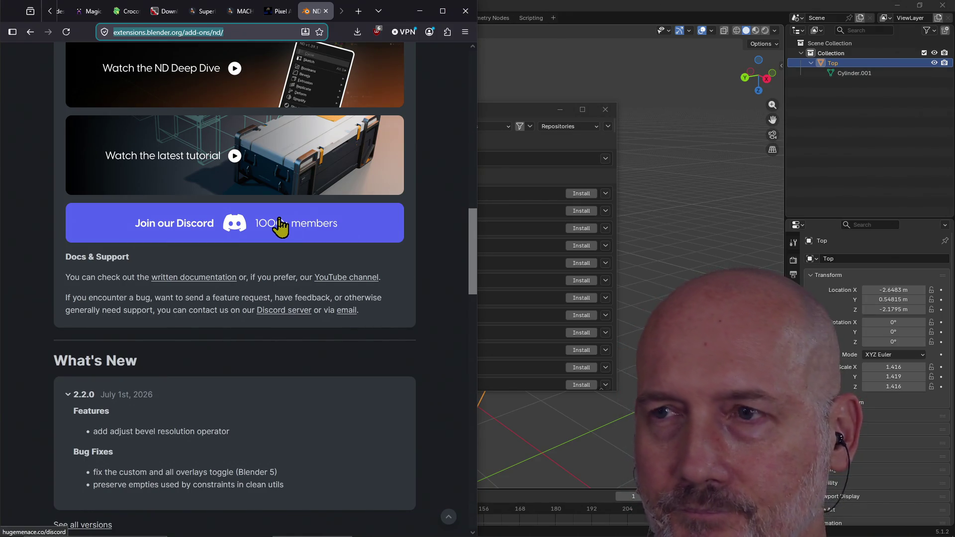
pyautogui.click(524, 114)
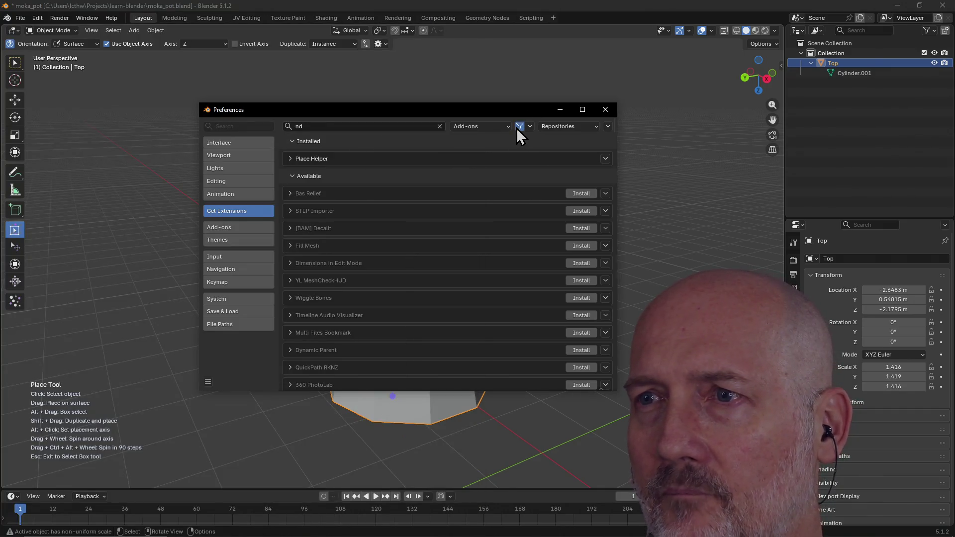
# - Set the tag filter to 3D View only and scroll the Available list down to ND
pyautogui.click(530, 127)
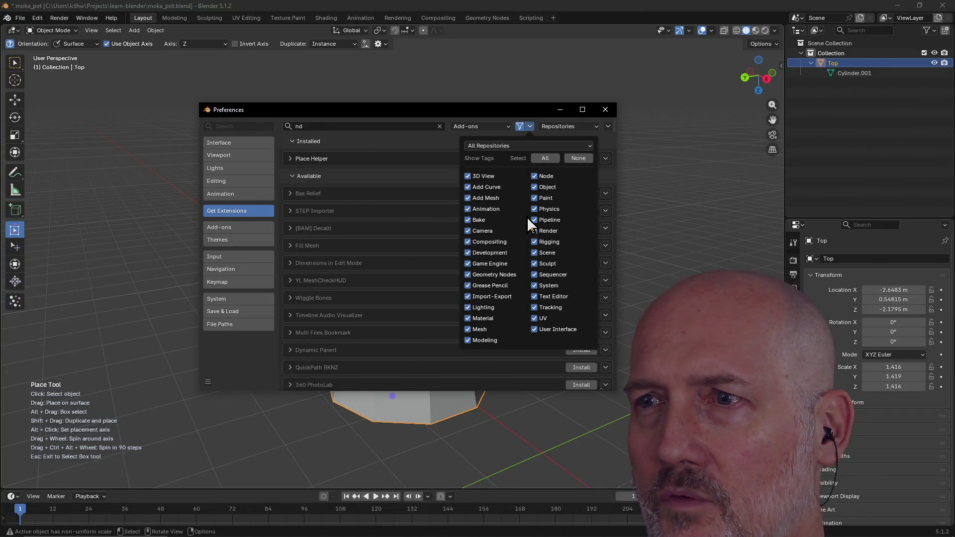
pyautogui.click(467, 187)
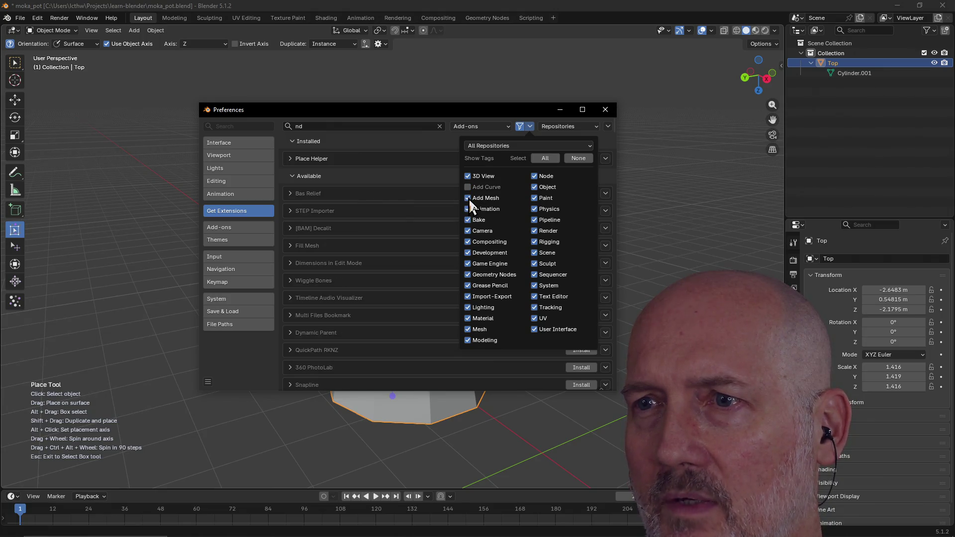
pyautogui.moveTo(470, 219); pyautogui.dragTo(467, 231)
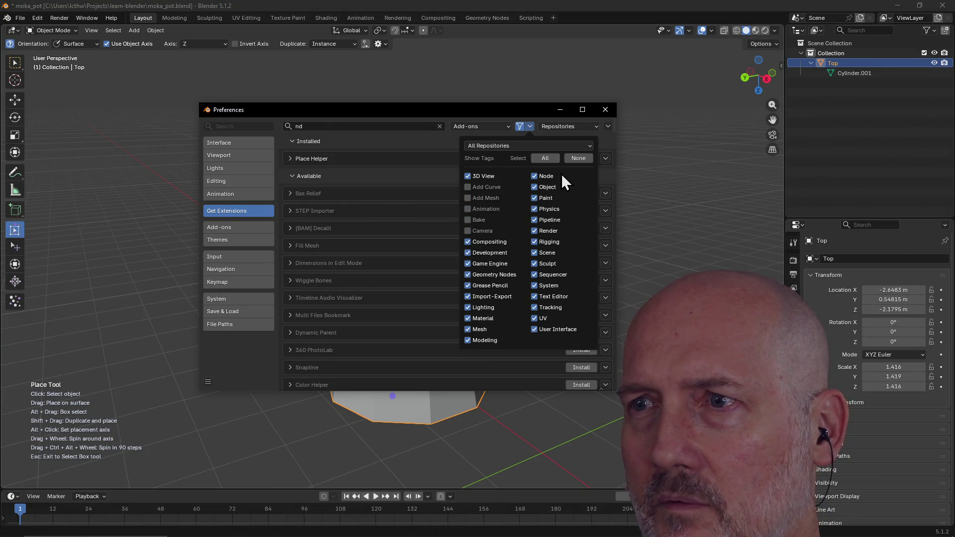
pyautogui.click(576, 160)
pyautogui.click(467, 176)
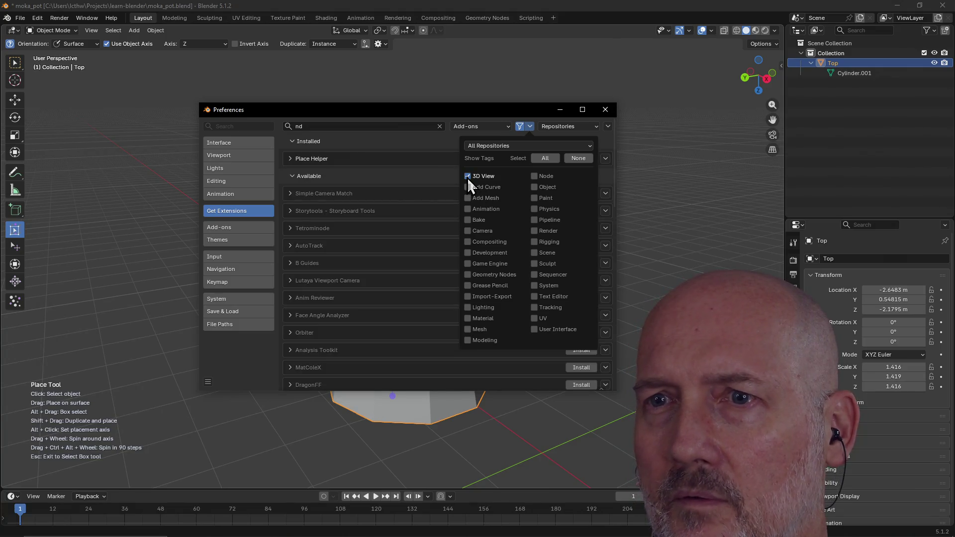
pyautogui.click(378, 129)
pyautogui.click(379, 127)
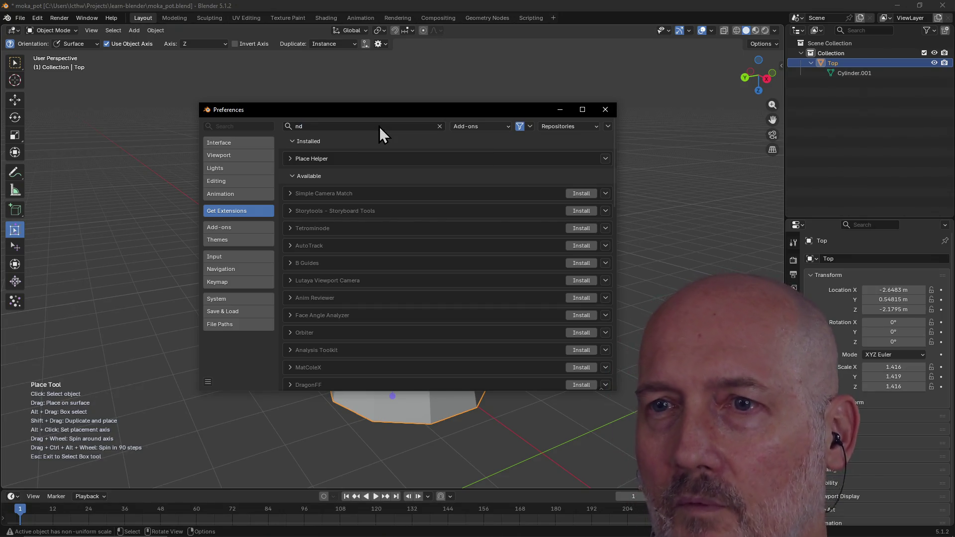
pyautogui.scroll(-5, 365, 247)
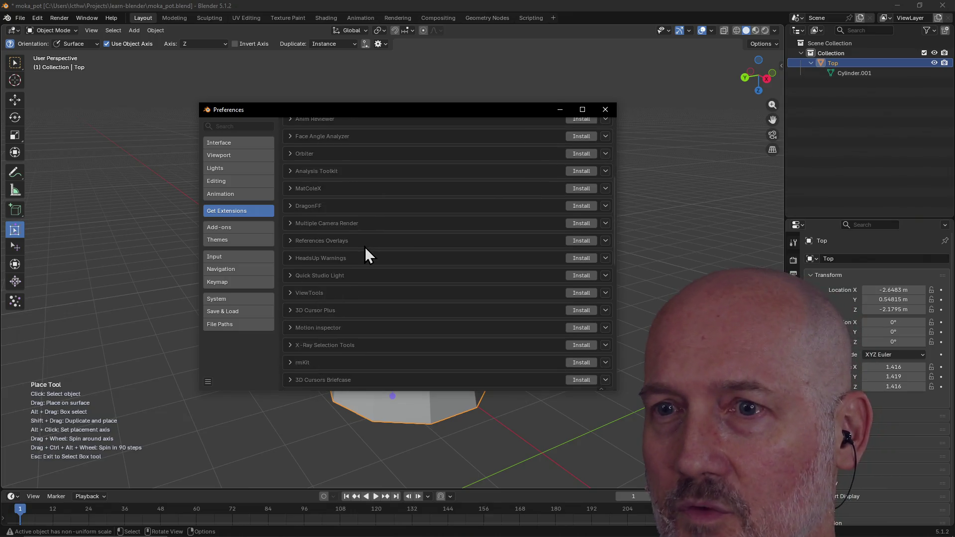
pyautogui.scroll(-10, 365, 248)
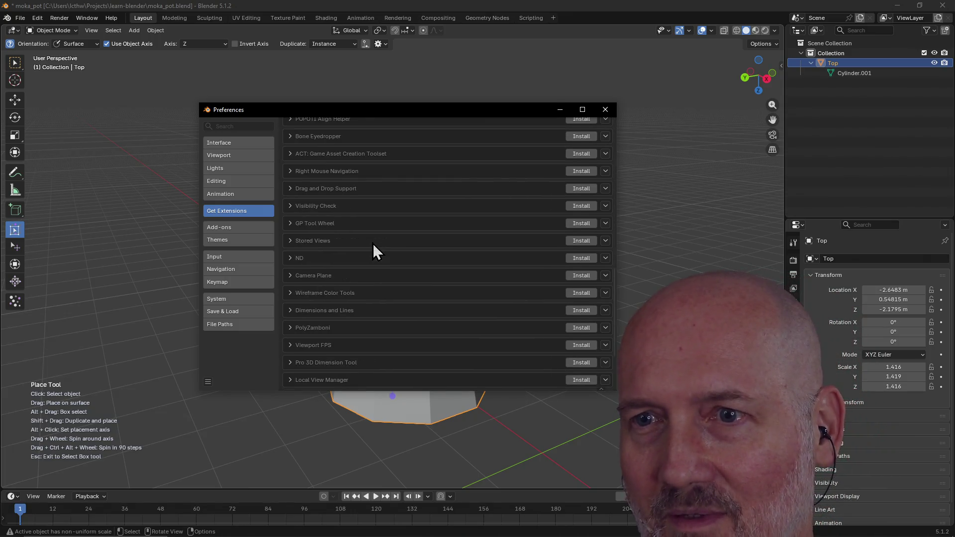
# - Expand the ND entry and install the ND 2.2.0 Non-Destructive Modeling Toolkit
pyautogui.click(294, 258)
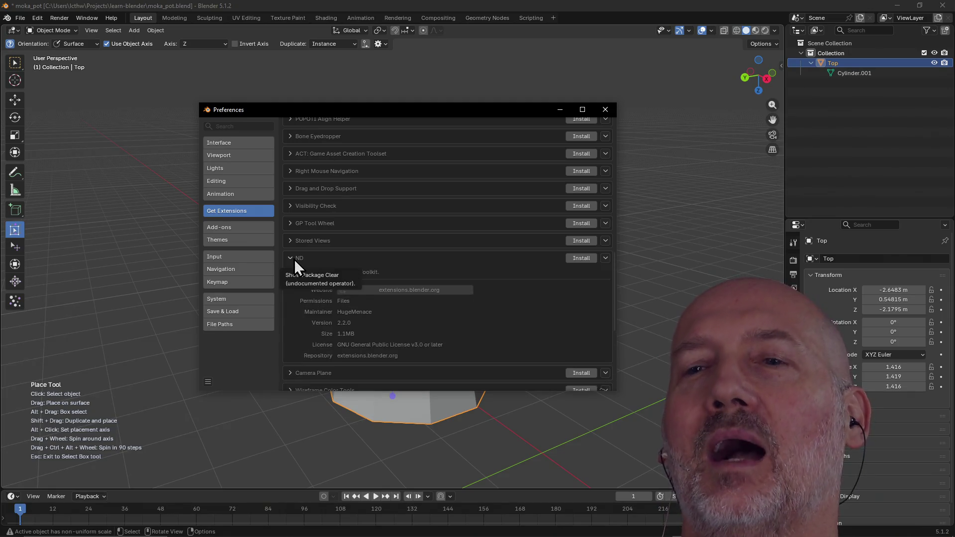
pyautogui.scroll(-2, 468, 311)
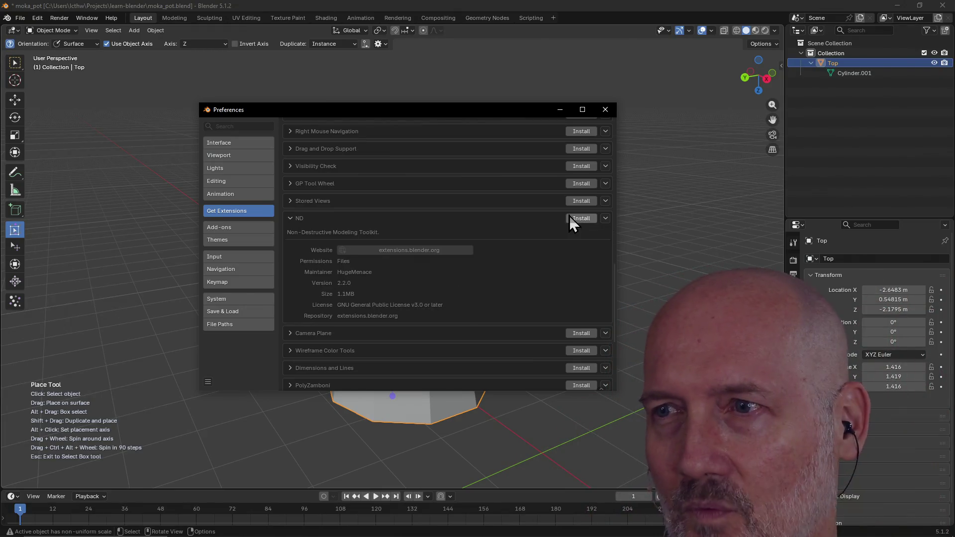
pyautogui.click(577, 220)
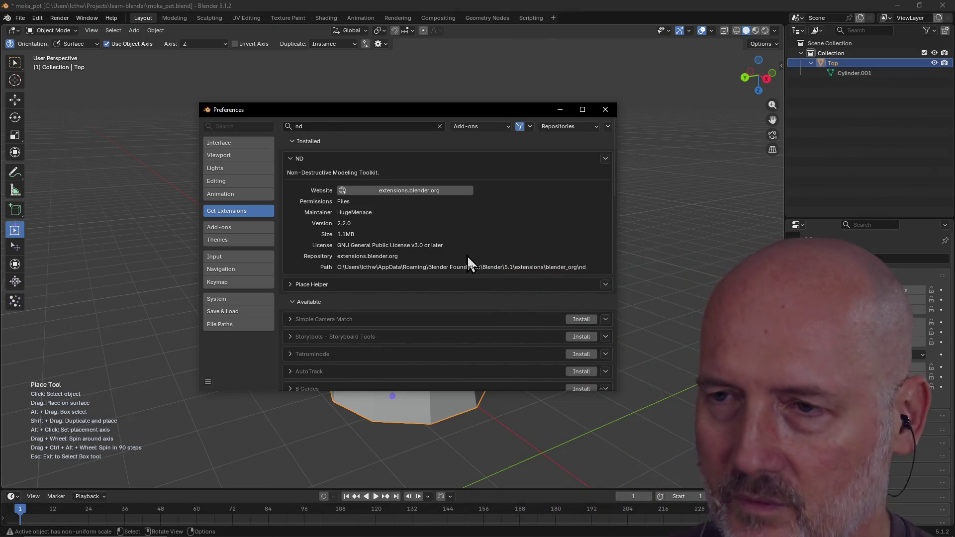
# - Scroll over the installed ND add-on's details, then close Preferences
pyautogui.scroll(-1, 485, 243)
pyautogui.scroll(-6, 491, 232)
pyautogui.scroll(7, 492, 232)
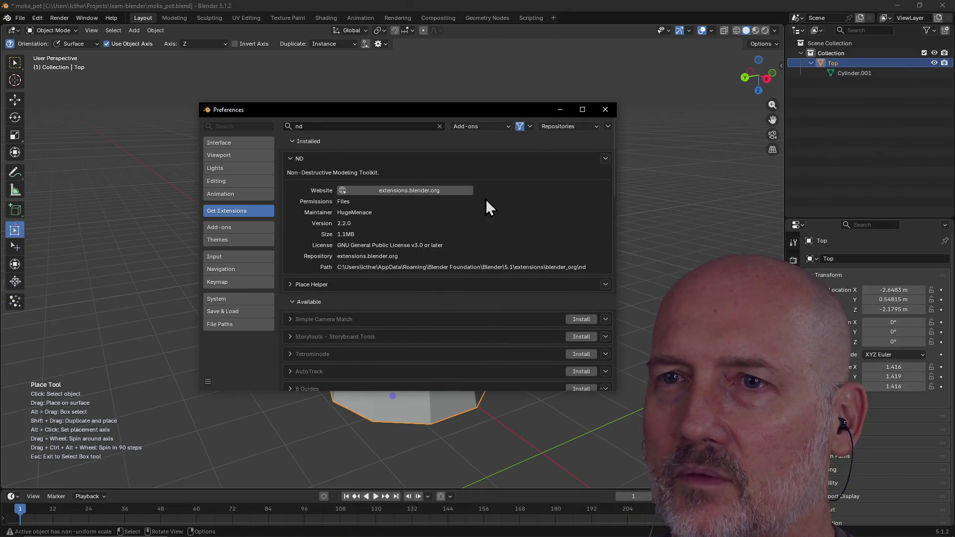
pyautogui.click(605, 111)
pyautogui.scroll(-3, 405, 264)
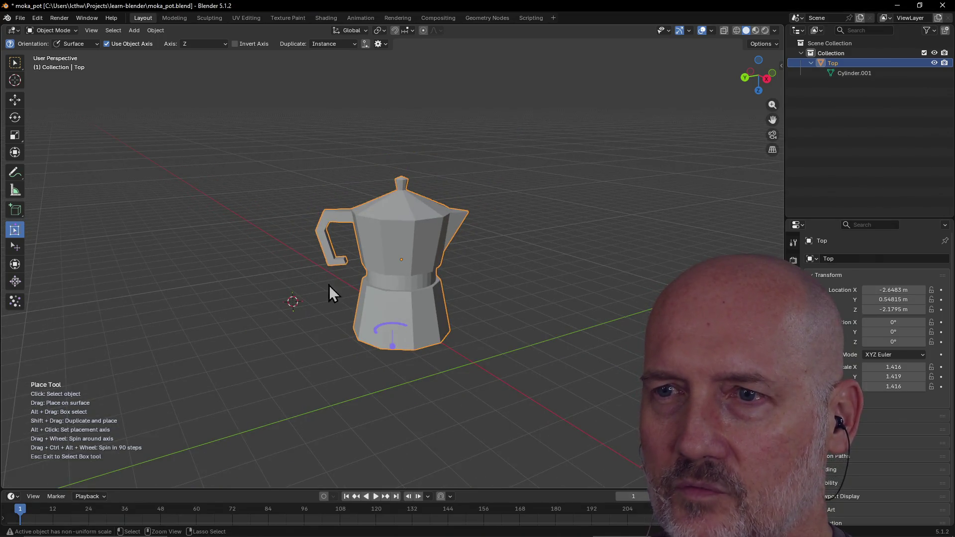
pyautogui.moveTo(443, 257)
pyautogui.mouseDown(button='middle')
pyautogui.moveTo(316, 279)
pyautogui.moveTo(455, 279)
pyautogui.moveTo(607, 253)
pyautogui.moveTo(502, 251)
pyautogui.moveTo(437, 269)
pyautogui.moveTo(499, 254)
pyautogui.moveTo(284, 237)
pyautogui.moveTo(326, 207)
pyautogui.moveTo(238, 203)
pyautogui.moveTo(645, 209)
pyautogui.moveTo(491, 241)
pyautogui.moveTo(578, 233)
pyautogui.moveTo(526, 239)
pyautogui.moveTo(278, 256)
pyautogui.moveTo(141, 247)
pyautogui.moveTo(412, 237)
pyautogui.moveTo(532, 251)
pyautogui.moveTo(563, 245)
pyautogui.moveTo(312, 238)
pyautogui.moveTo(436, 238)
pyautogui.moveTo(330, 240)
pyautogui.mouseUp(button='middle')
pyautogui.scroll(3, 326, 207)
pyautogui.scroll(-3, 578, 233)
pyautogui.scroll(3, 432, 240)
pyautogui.scroll(-3, 562, 240)
pyautogui.scroll(3, 435, 237)
pyautogui.scroll(-2, 333, 242)
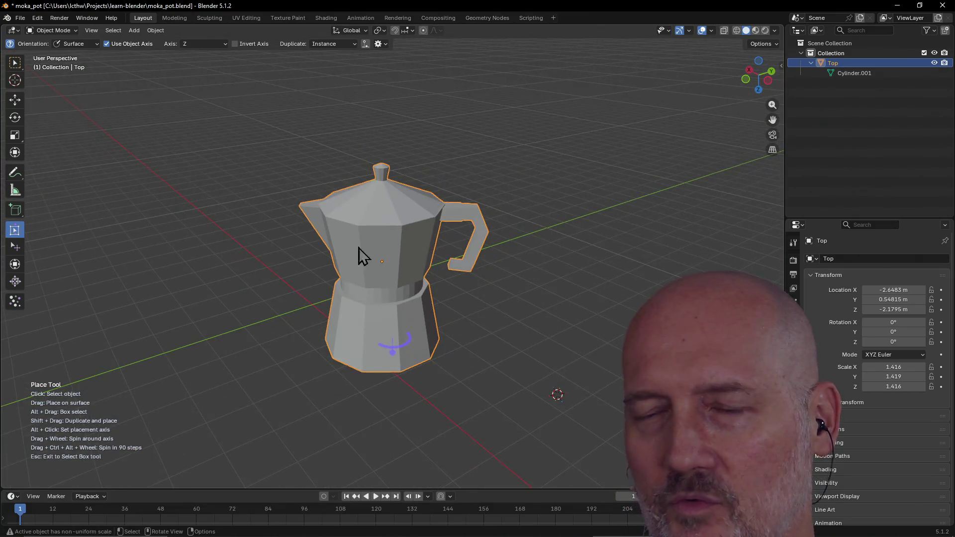
pyautogui.moveTo(493, 246)
pyautogui.mouseDown(button='middle')
pyautogui.moveTo(338, 247)
pyautogui.moveTo(428, 229)
pyautogui.moveTo(303, 228)
pyautogui.moveTo(453, 231)
pyautogui.moveTo(372, 246)
pyautogui.moveTo(535, 264)
pyautogui.moveTo(351, 286)
pyautogui.moveTo(558, 283)
pyautogui.moveTo(219, 278)
pyautogui.mouseUp(button='middle')
pyautogui.scroll(-2, 429, 229)
pyautogui.scroll(2, 467, 279)
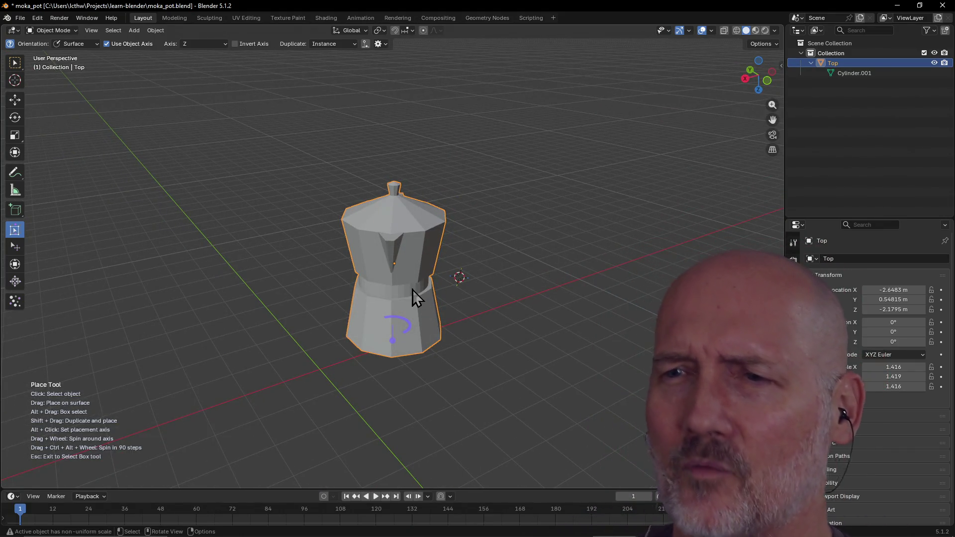
pyautogui.click(523, 360)
pyautogui.scroll(5, 518, 324)
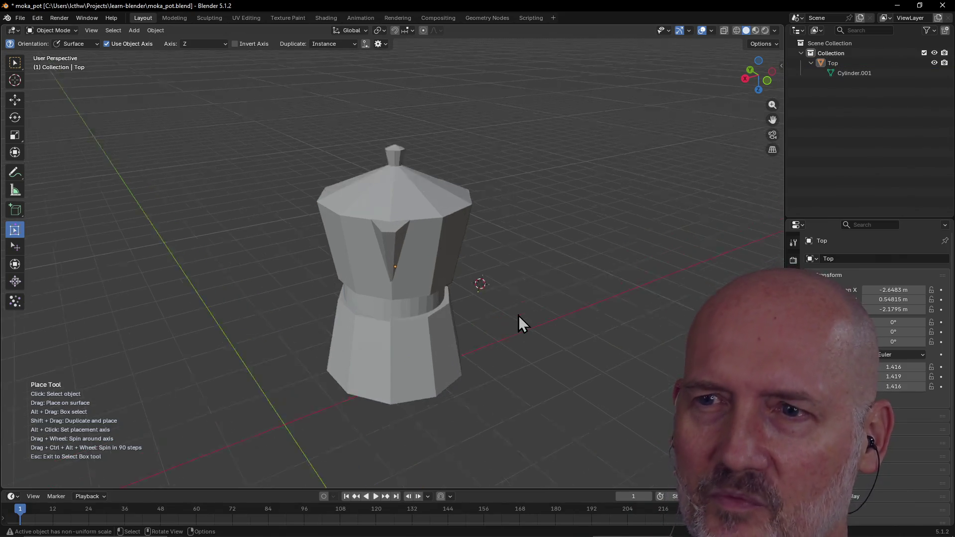
pyautogui.moveTo(518, 315)
pyautogui.mouseDown(button='middle')
pyautogui.moveTo(400, 312)
pyautogui.moveTo(459, 317)
pyautogui.mouseUp(button='middle')
pyautogui.scroll(-4, 459, 317)
pyautogui.click(427, 279)
pyautogui.moveTo(495, 283)
pyautogui.mouseDown(button='middle')
pyautogui.moveTo(266, 290)
pyautogui.moveTo(299, 299)
pyautogui.mouseUp(button='middle')
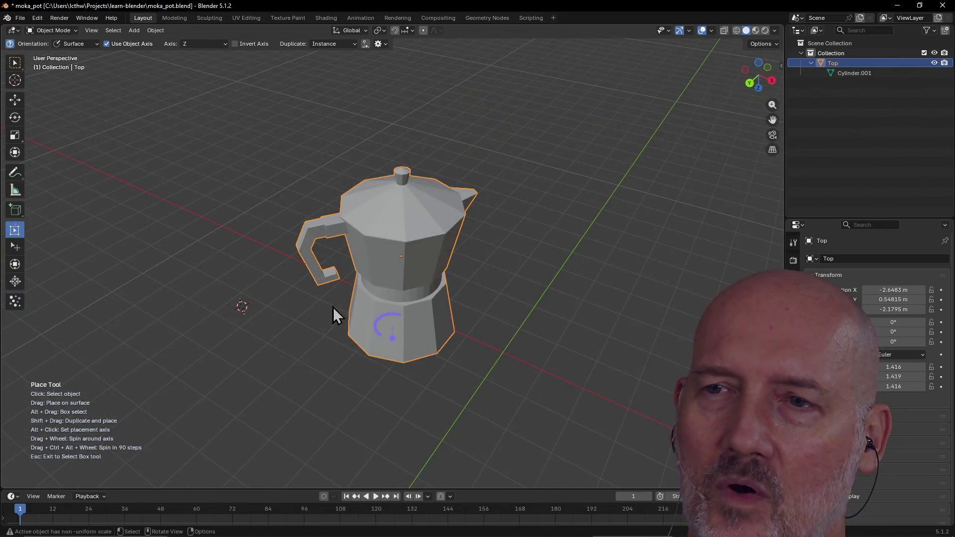
pyautogui.click(243, 353)
pyautogui.scroll(-3, 289, 344)
pyautogui.moveTo(396, 300)
pyautogui.mouseDown(button='middle')
pyautogui.moveTo(237, 283)
pyautogui.moveTo(579, 296)
pyautogui.moveTo(310, 298)
pyautogui.moveTo(242, 282)
pyautogui.moveTo(365, 295)
pyautogui.moveTo(365, 315)
pyautogui.moveTo(311, 309)
pyautogui.moveTo(352, 311)
pyautogui.mouseUp(button='middle')
pyautogui.scroll(4, 367, 321)
pyautogui.scroll(2, 352, 311)
pyautogui.click(381, 256)
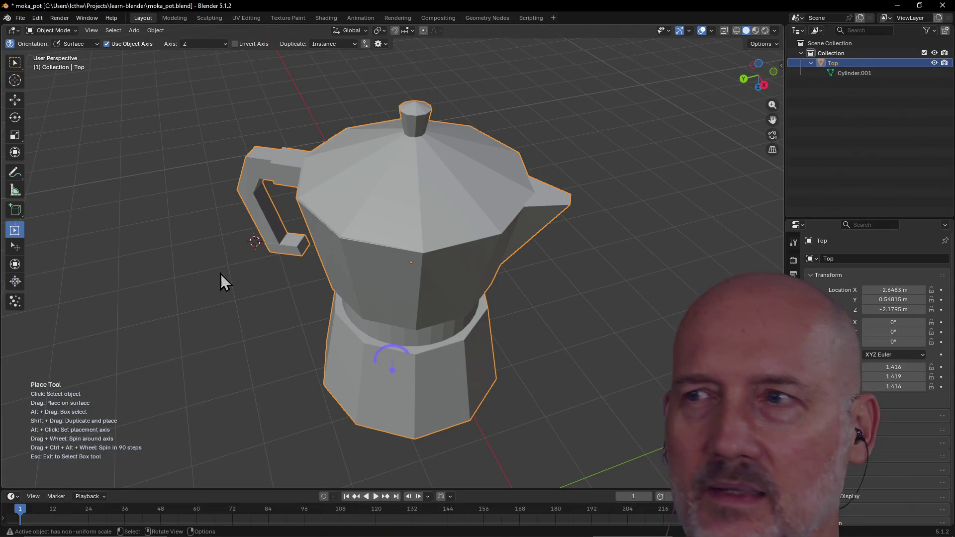
pyautogui.scroll(-5, 206, 270)
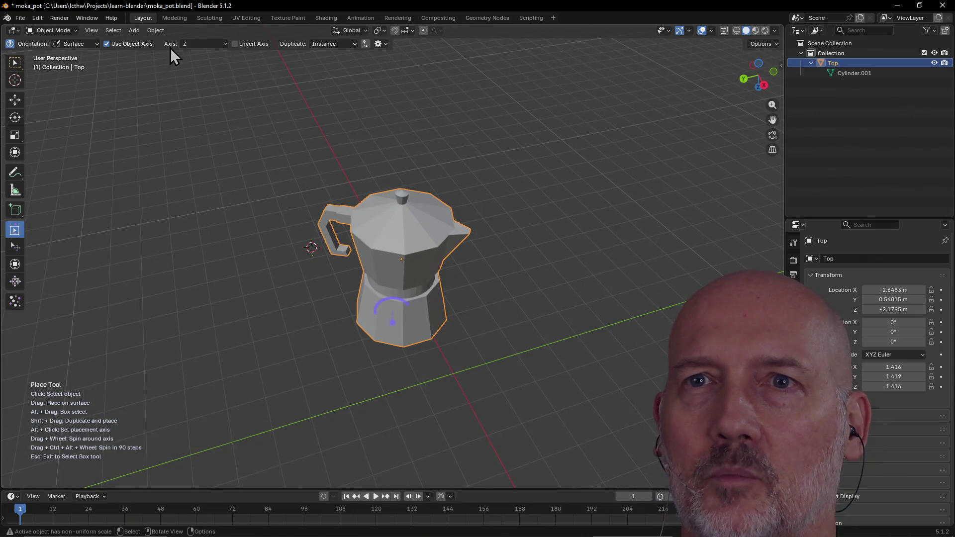
pyautogui.click(171, 19)
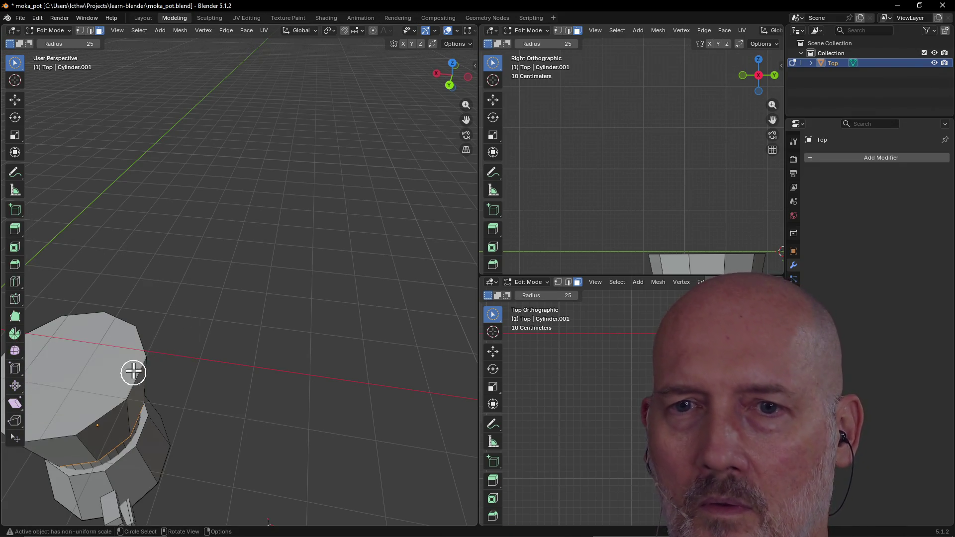
pyautogui.moveTo(100, 412)
pyautogui.mouseDown(button='middle')
pyautogui.moveTo(159, 401)
pyautogui.moveTo(168, 388)
pyautogui.moveTo(173, 416)
pyautogui.moveTo(181, 390)
pyautogui.moveTo(235, 435)
pyautogui.moveTo(360, 390)
pyautogui.moveTo(341, 361)
pyautogui.moveTo(354, 393)
pyautogui.moveTo(354, 343)
pyautogui.mouseUp(button='middle')
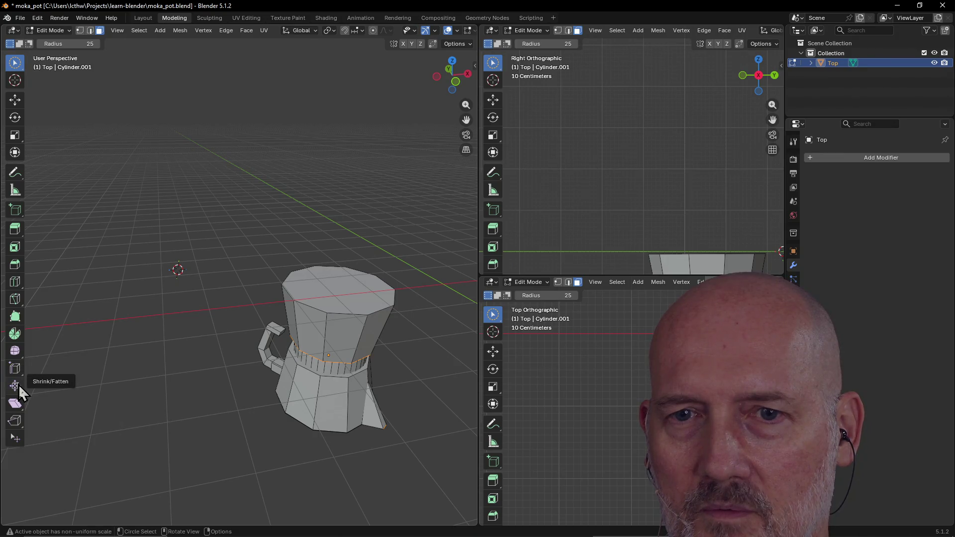
pyautogui.click(14, 437)
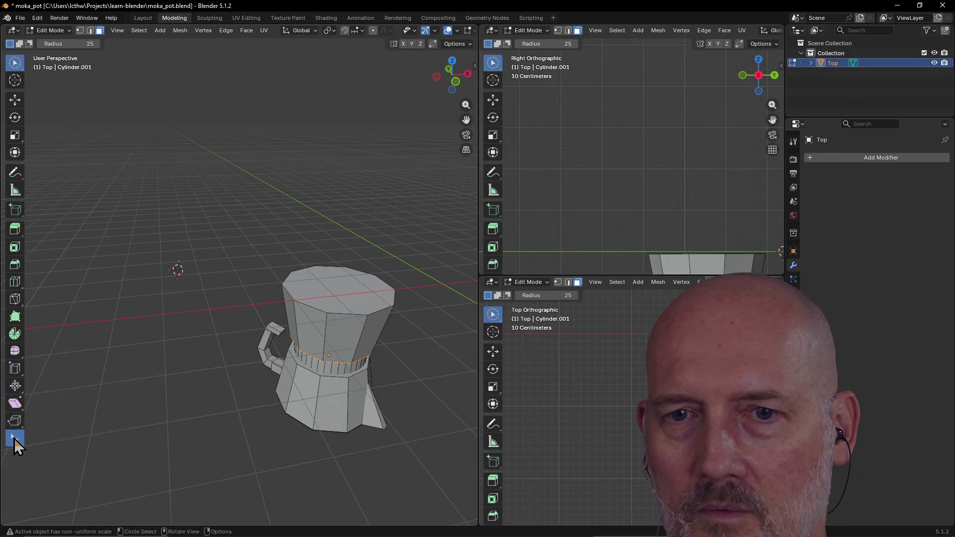
pyautogui.click(318, 398)
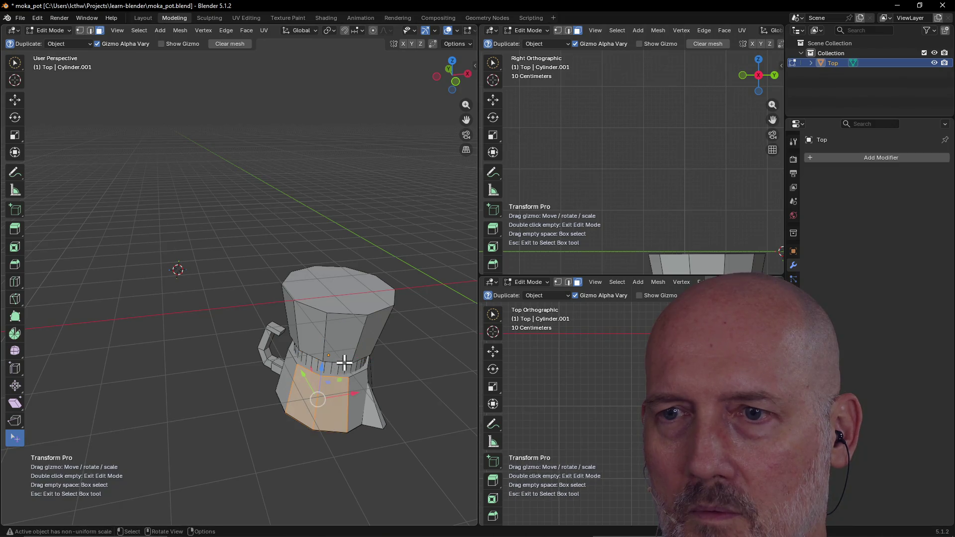
pyautogui.click(339, 334)
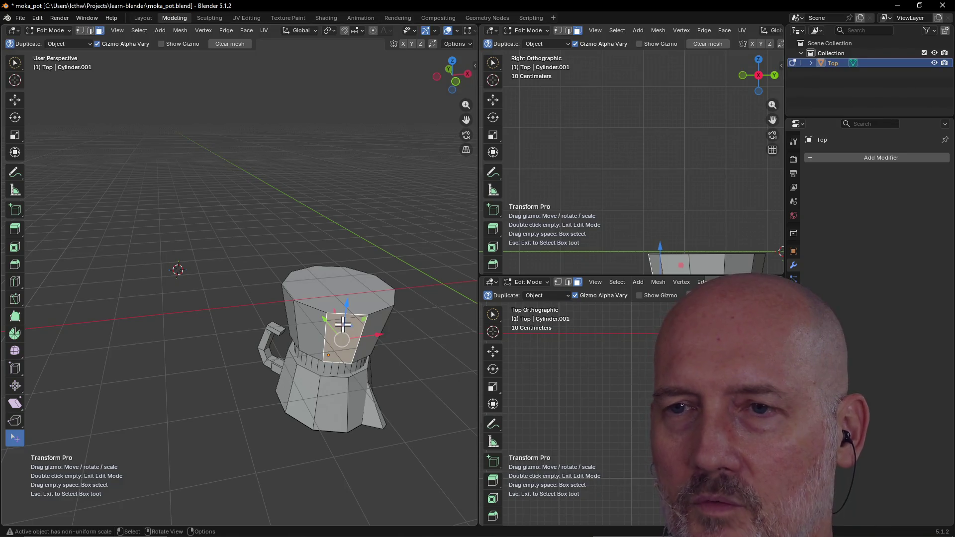
pyautogui.click(314, 329)
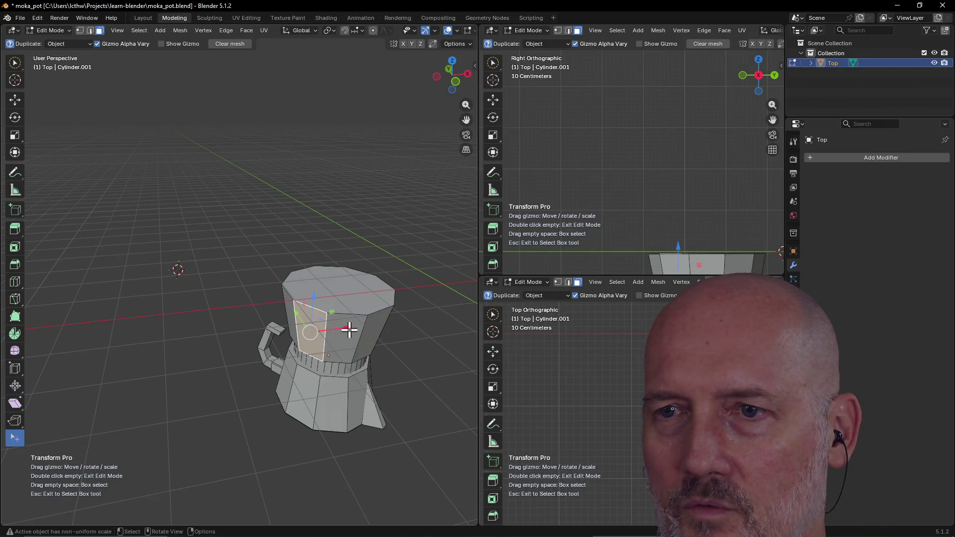
pyautogui.press('g')
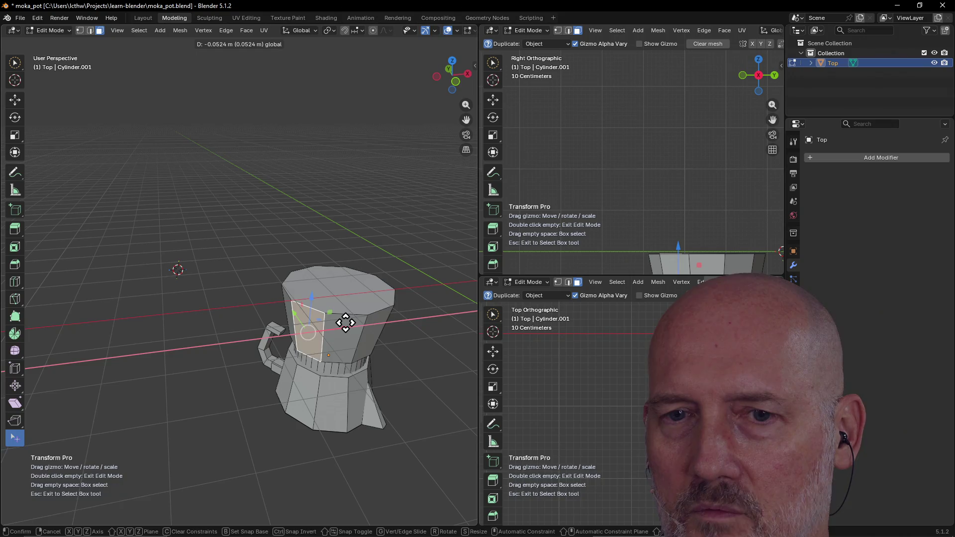
pyautogui.click(330, 324)
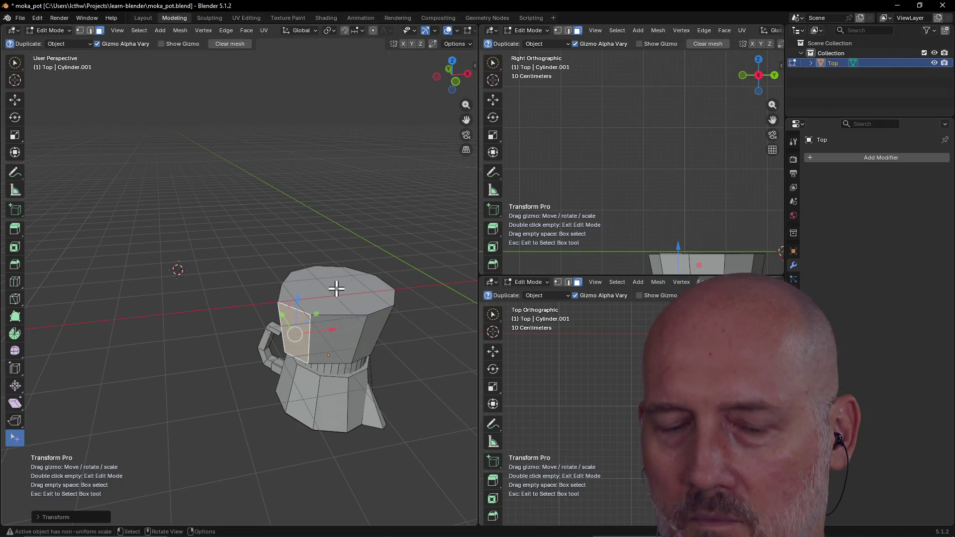
pyautogui.hotkey('ctrl', 'z')
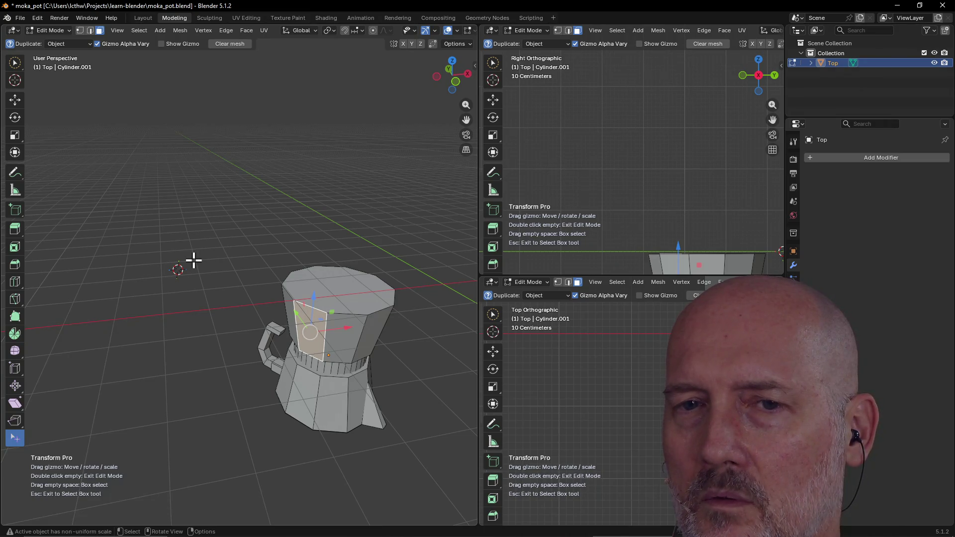
pyautogui.click(143, 18)
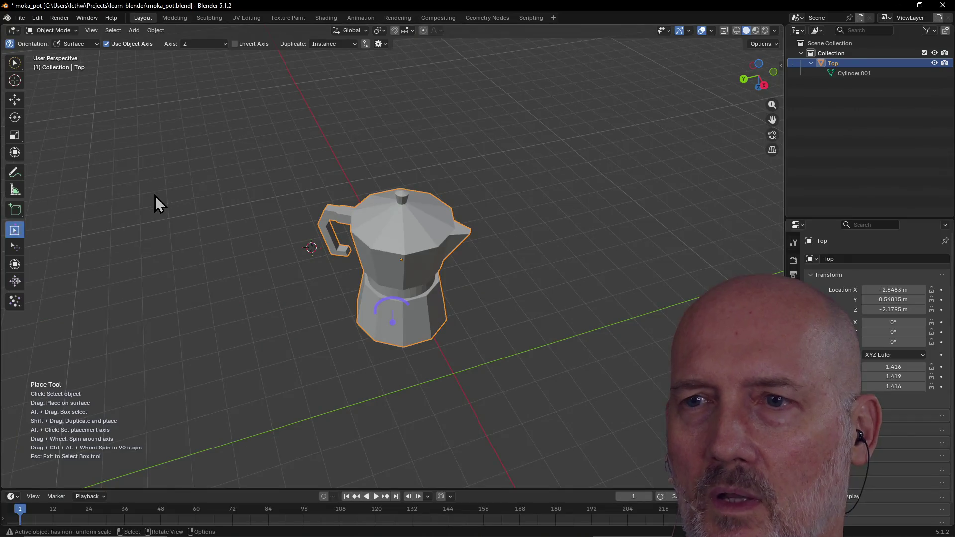
# - Place Top on a new surface spot, scale it from 1.416 to 1.276 and rotate it about Z
pyautogui.moveTo(405, 278)
pyautogui.mouseDown(button='middle')
pyautogui.moveTo(412, 217)
pyautogui.moveTo(533, 455)
pyautogui.moveTo(543, 456)
pyautogui.moveTo(525, 36)
pyautogui.moveTo(524, 56)
pyautogui.moveTo(507, 40)
pyautogui.moveTo(589, 158)
pyautogui.mouseUp(button='middle')
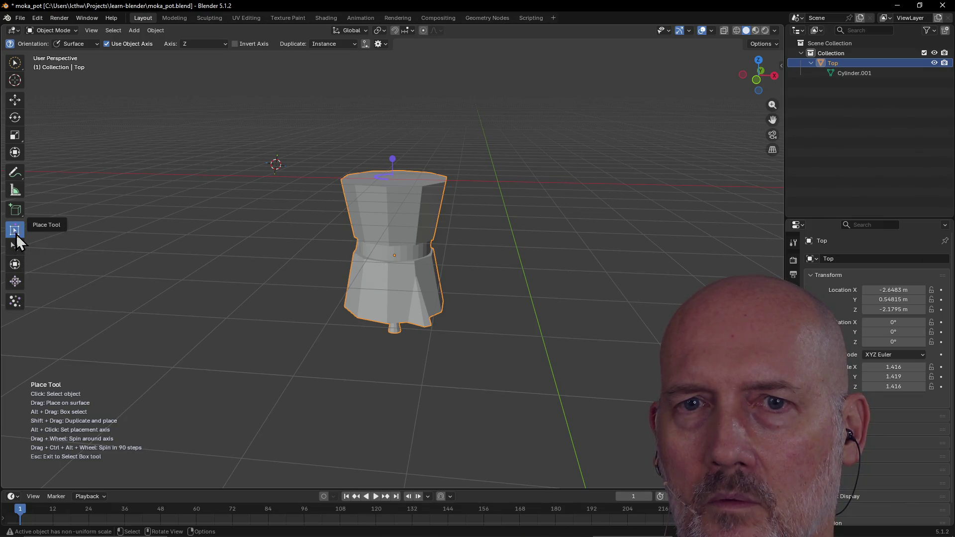
pyautogui.moveTo(390, 316)
pyautogui.mouseDown()
pyautogui.moveTo(433, 288)
pyautogui.moveTo(427, 213)
pyautogui.moveTo(407, 213)
pyautogui.moveTo(405, 182)
pyautogui.moveTo(411, 171)
pyautogui.moveTo(426, 177)
pyautogui.mouseUp()
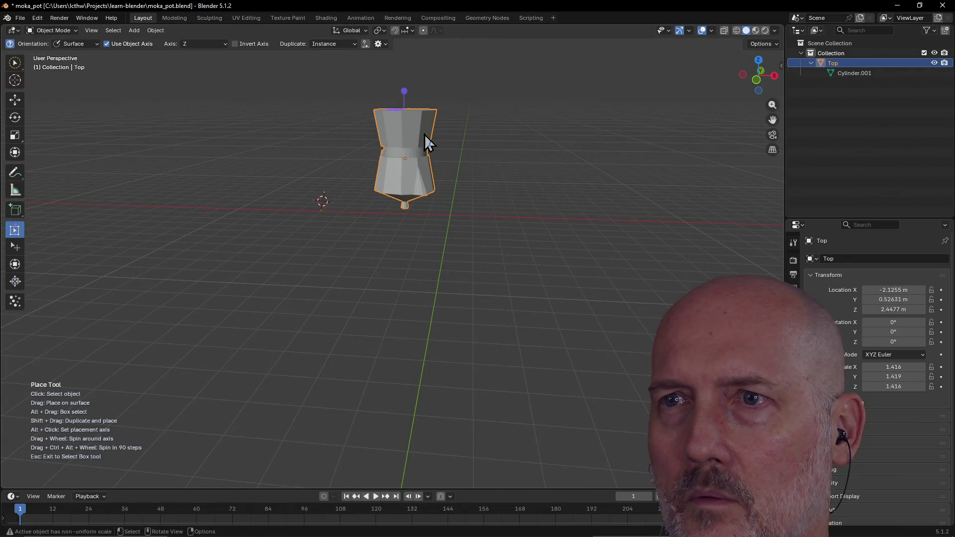
pyautogui.moveTo(404, 92)
pyautogui.mouseDown()
pyautogui.moveTo(388, 103)
pyautogui.moveTo(437, 135)
pyautogui.mouseUp()
pyautogui.moveTo(436, 134); pyautogui.dragTo(383, 165, button='middle')
pyautogui.moveTo(395, 145); pyautogui.dragTo(413, 178)
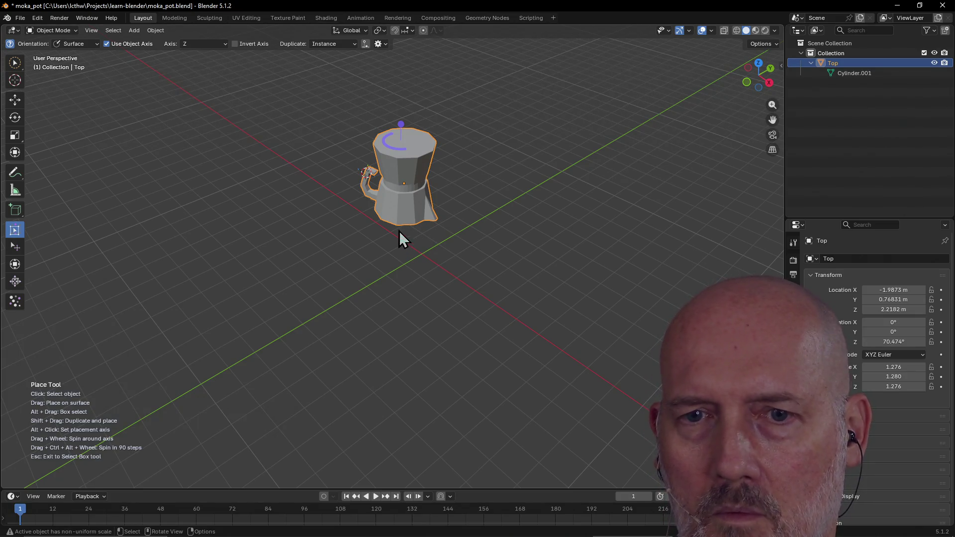
# - Reposition Top, then with Transform Pro move it to X -1.7247, Y 0.18749, Z 2.543 m
pyautogui.click(401, 200)
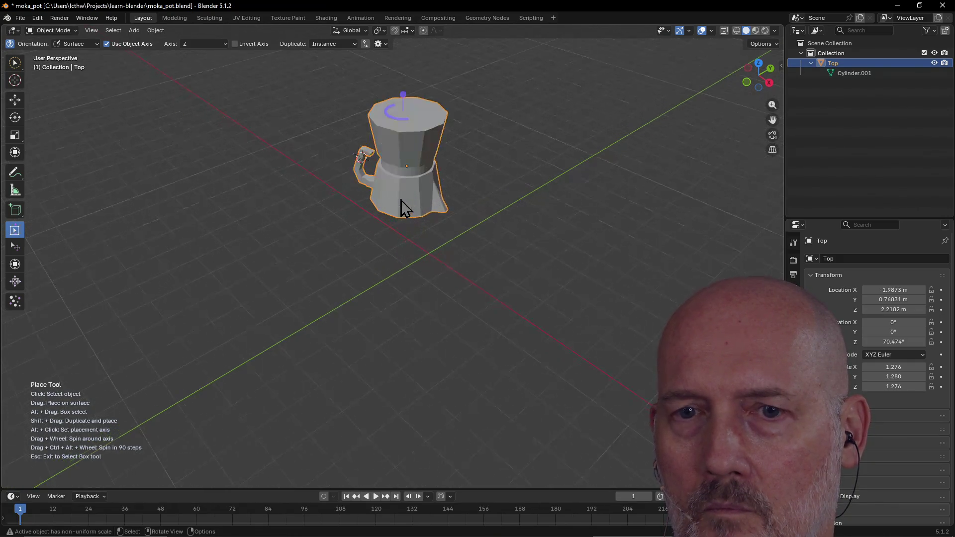
pyautogui.scroll(2, 400, 200)
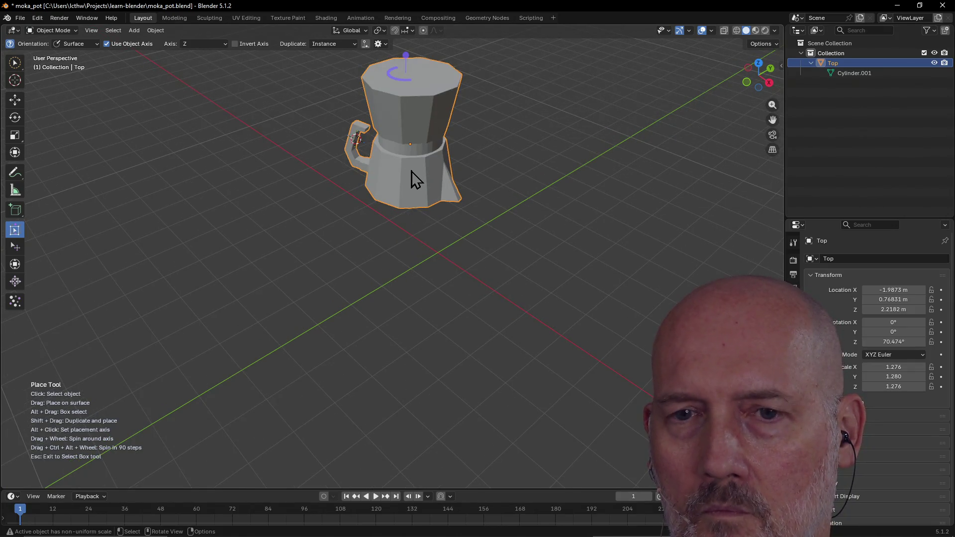
pyautogui.moveTo(405, 170)
pyautogui.mouseDown()
pyautogui.moveTo(393, 176)
pyautogui.moveTo(403, 194)
pyautogui.moveTo(433, 207)
pyautogui.moveTo(422, 180)
pyautogui.mouseUp()
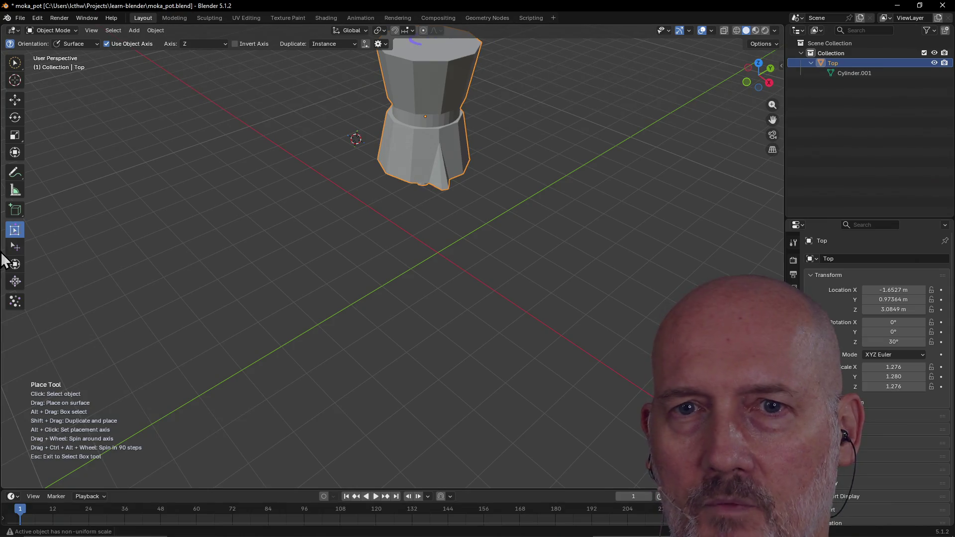
pyautogui.click(15, 246)
pyautogui.moveTo(244, 208)
pyautogui.mouseDown(button='middle')
pyautogui.moveTo(169, 238)
pyautogui.moveTo(209, 244)
pyautogui.mouseUp(button='middle')
pyautogui.moveTo(374, 258); pyautogui.dragTo(420, 202, button='middle')
pyautogui.moveTo(417, 160)
pyautogui.mouseDown()
pyautogui.moveTo(392, 156)
pyautogui.moveTo(380, 177)
pyautogui.moveTo(390, 187)
pyautogui.mouseUp()
pyautogui.moveTo(386, 180); pyautogui.dragTo(328, 253, button='middle')
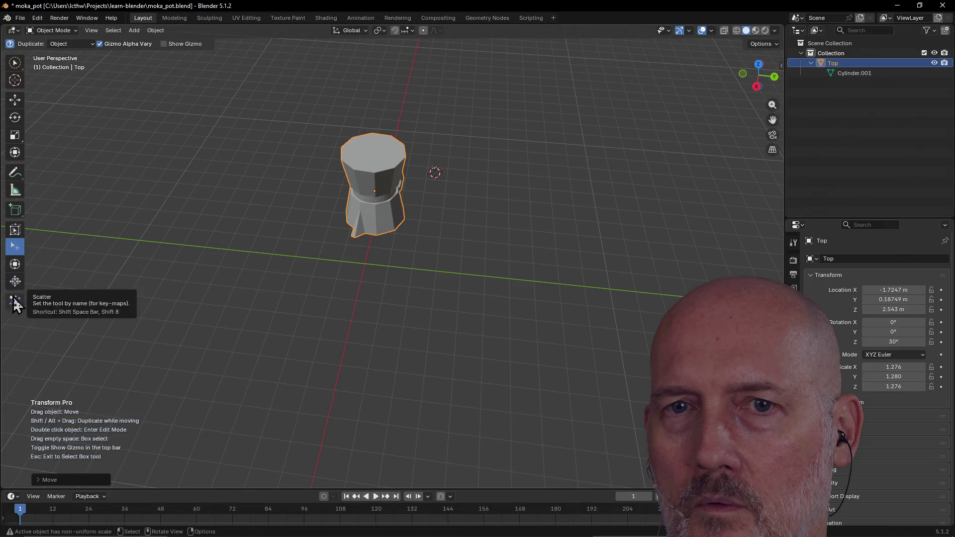
# - Rotate the tilted moka pot freely with R, checking it from two orbit angles
pyautogui.click(20, 230)
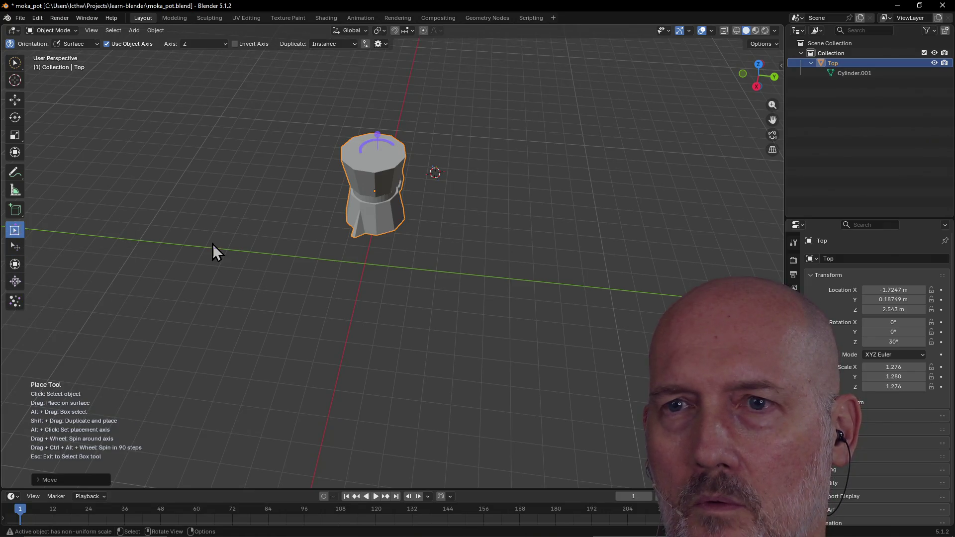
pyautogui.moveTo(263, 231)
pyautogui.mouseDown(button='middle')
pyautogui.moveTo(231, 207)
pyautogui.moveTo(294, 203)
pyautogui.mouseUp(button='middle')
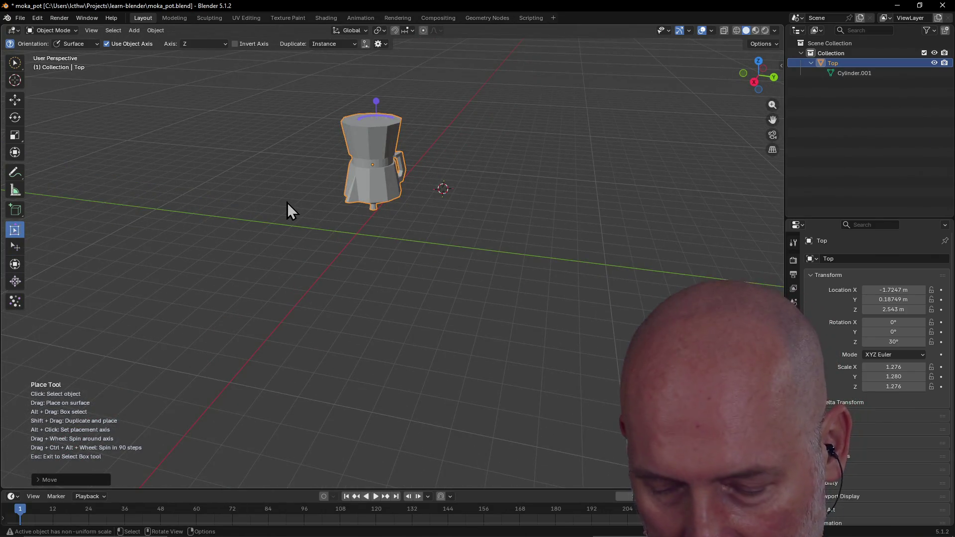
pyautogui.press('r')
pyautogui.press('r')
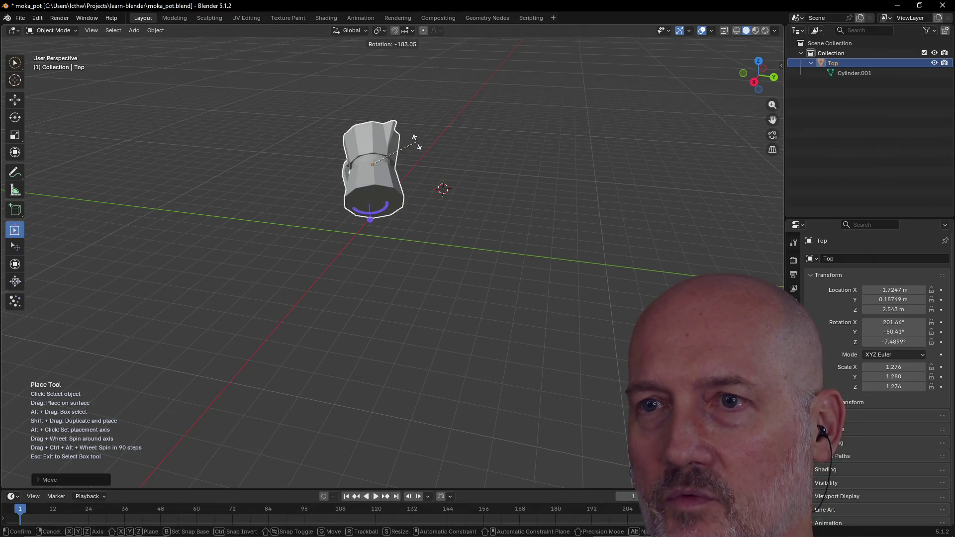
pyautogui.click(416, 143)
pyautogui.moveTo(416, 142)
pyautogui.mouseDown(button='middle')
pyautogui.moveTo(392, 170)
pyautogui.moveTo(374, 258)
pyautogui.mouseUp(button='middle')
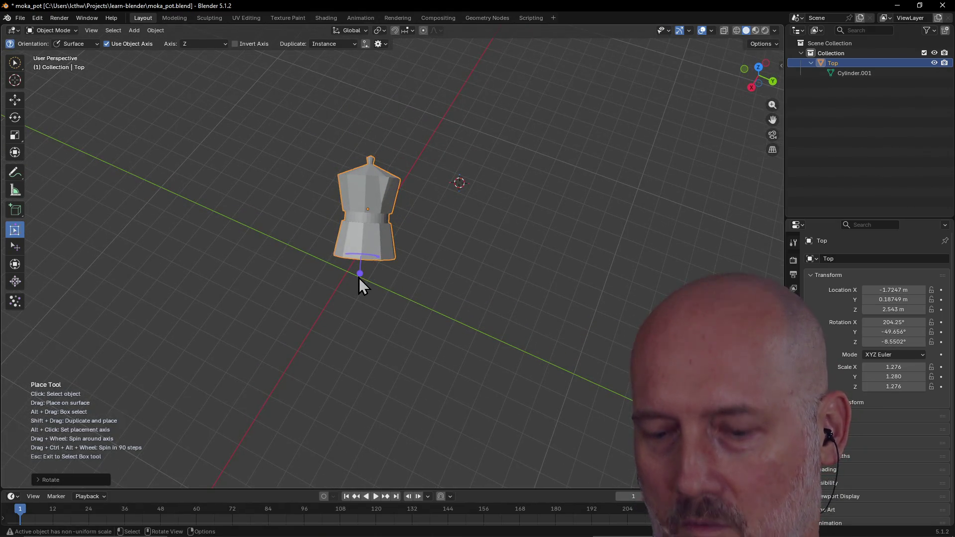
pyautogui.press('r')
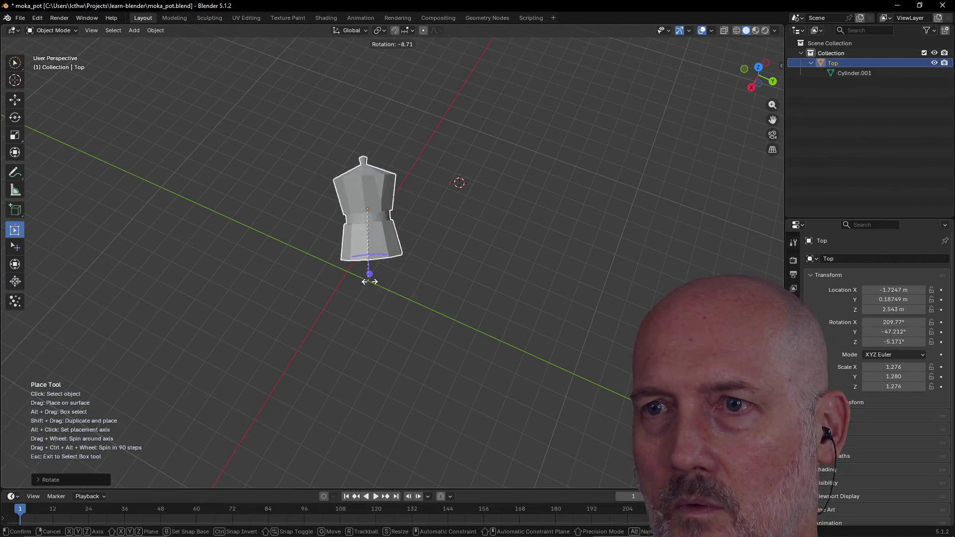
pyautogui.click(367, 281)
pyautogui.moveTo(365, 280)
pyautogui.mouseDown(button='middle')
pyautogui.moveTo(469, 210)
pyautogui.moveTo(451, 201)
pyautogui.mouseUp(button='middle')
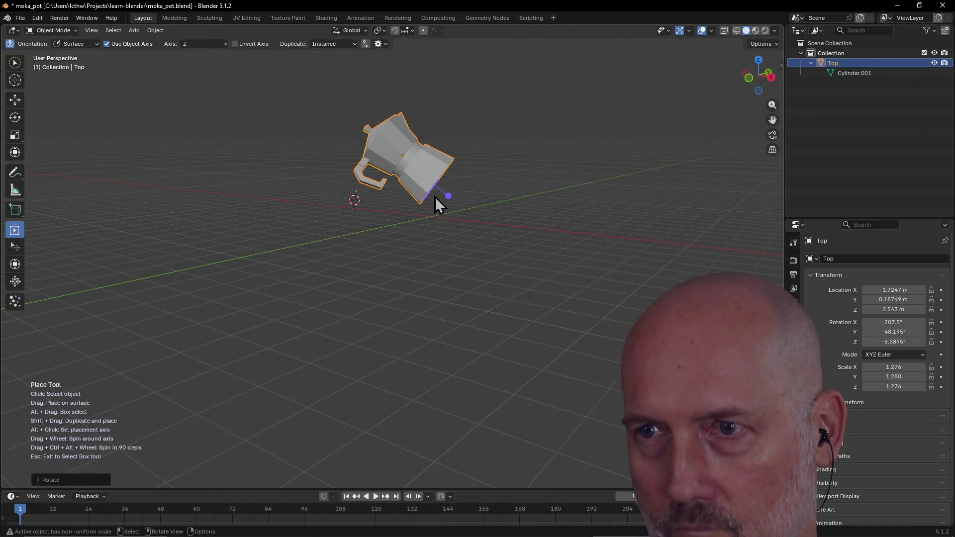
# - Drag the moka pot with the Place tool so it stands upright on the ground
pyautogui.moveTo(448, 196)
pyautogui.mouseDown()
pyautogui.moveTo(442, 201)
pyautogui.moveTo(462, 198)
pyautogui.moveTo(427, 195)
pyautogui.moveTo(448, 175)
pyautogui.moveTo(441, 180)
pyautogui.moveTo(441, 162)
pyautogui.moveTo(454, 157)
pyautogui.mouseUp()
pyautogui.click(449, 199)
pyautogui.click(449, 199)
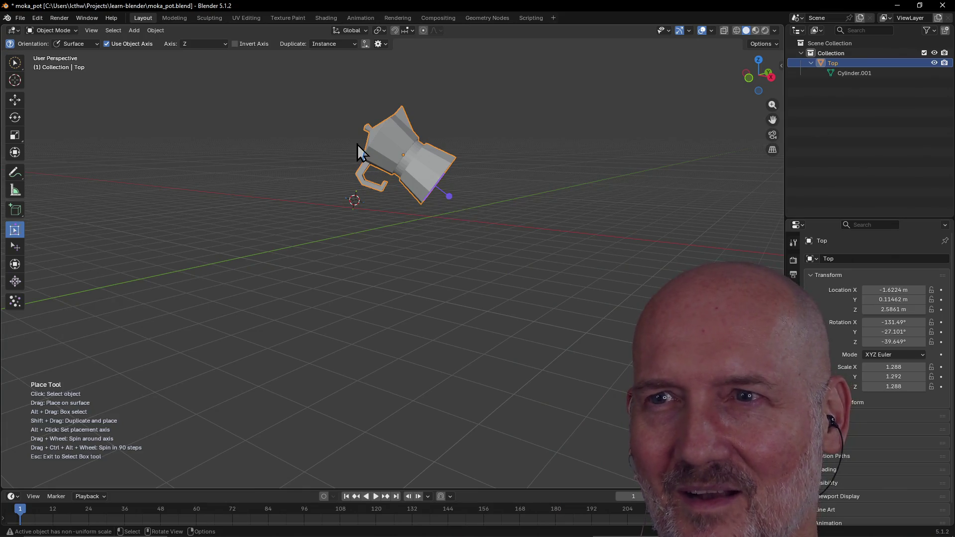
pyautogui.moveTo(373, 135)
pyautogui.mouseDown()
pyautogui.moveTo(384, 123)
pyautogui.moveTo(390, 222)
pyautogui.moveTo(407, 207)
pyautogui.moveTo(401, 215)
pyautogui.moveTo(421, 214)
pyautogui.mouseUp()
pyautogui.moveTo(422, 213)
pyautogui.mouseDown(button='middle')
pyautogui.moveTo(316, 254)
pyautogui.moveTo(397, 202)
pyautogui.moveTo(443, 234)
pyautogui.moveTo(450, 205)
pyautogui.moveTo(436, 202)
pyautogui.moveTo(456, 185)
pyautogui.moveTo(446, 192)
pyautogui.mouseUp(button='middle')
pyautogui.moveTo(438, 187)
pyautogui.mouseDown()
pyautogui.moveTo(453, 166)
pyautogui.moveTo(442, 207)
pyautogui.mouseUp()
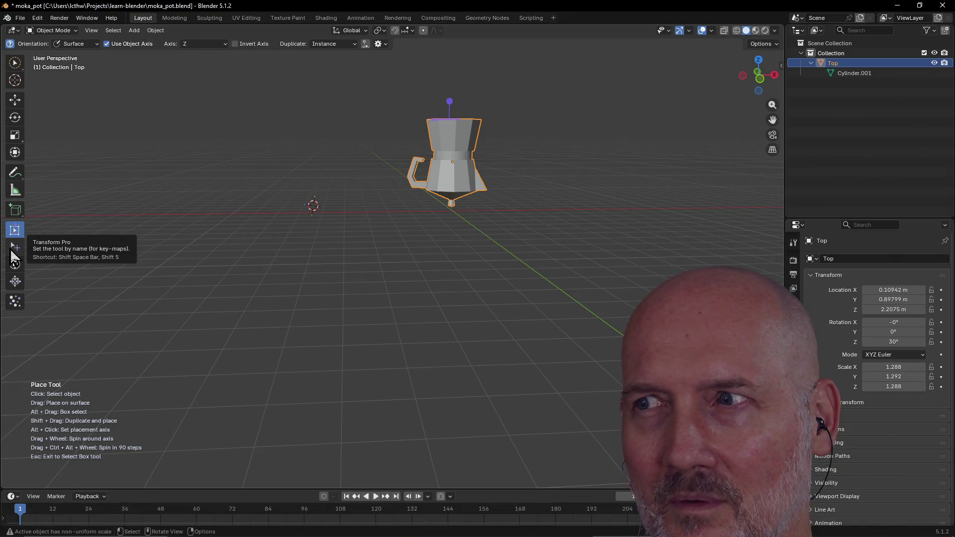
# - Nudge the pot with the Transform tool to X -0.128, Y 0.871, Z 2.002 m
pyautogui.click(12, 252)
pyautogui.moveTo(478, 192)
pyautogui.mouseDown()
pyautogui.moveTo(443, 197)
pyautogui.moveTo(462, 188)
pyautogui.mouseUp()
pyautogui.moveTo(485, 185)
pyautogui.mouseDown(button='middle')
pyautogui.moveTo(384, 207)
pyautogui.moveTo(435, 226)
pyautogui.mouseUp(button='middle')
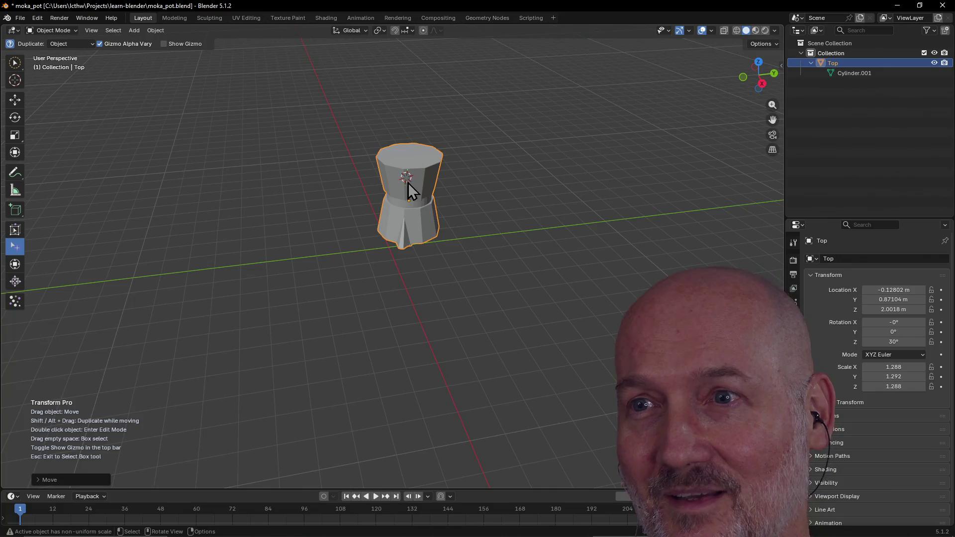
pyautogui.rightClick(418, 232)
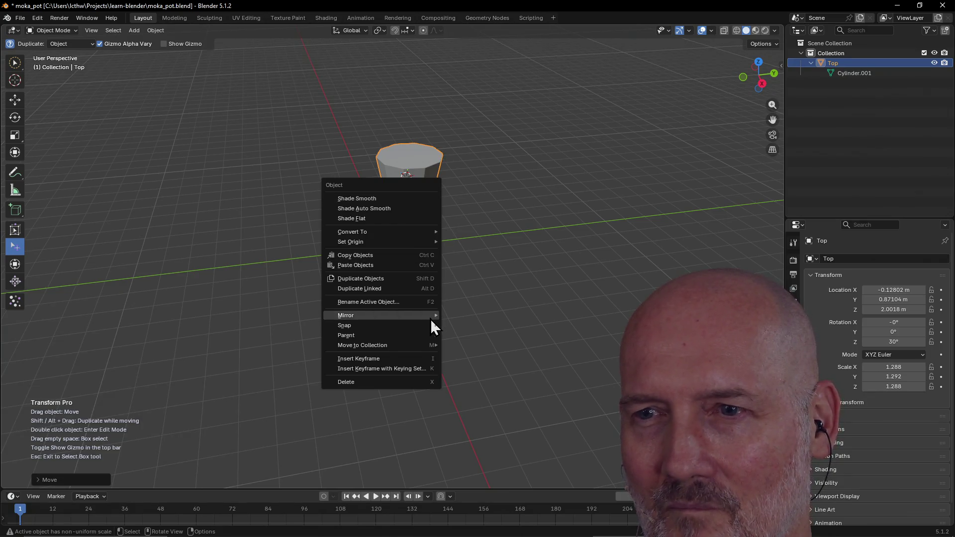
# - Dismiss the pot's options menu, browse the mode and Object menus unchanged, then switch to Firefox
pyautogui.moveTo(431, 318)
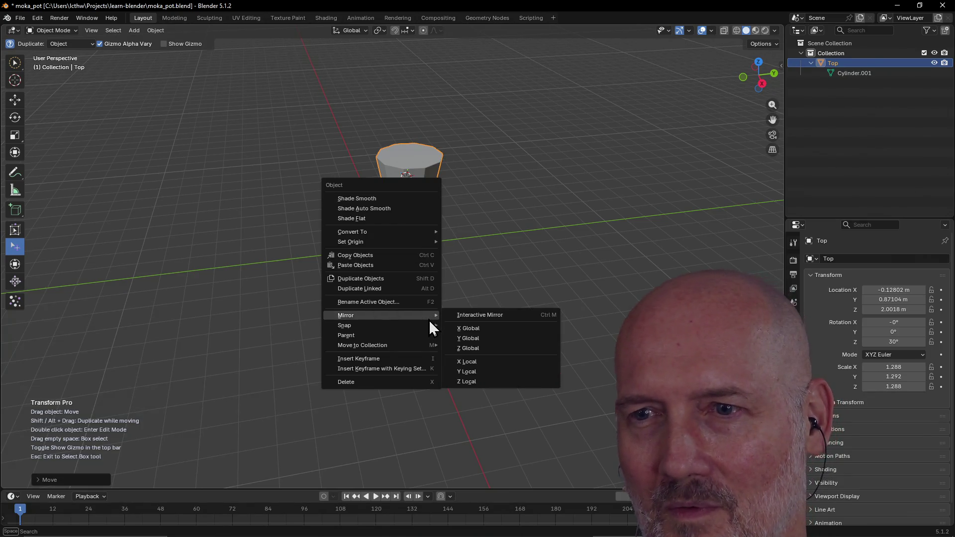
pyautogui.click(526, 225)
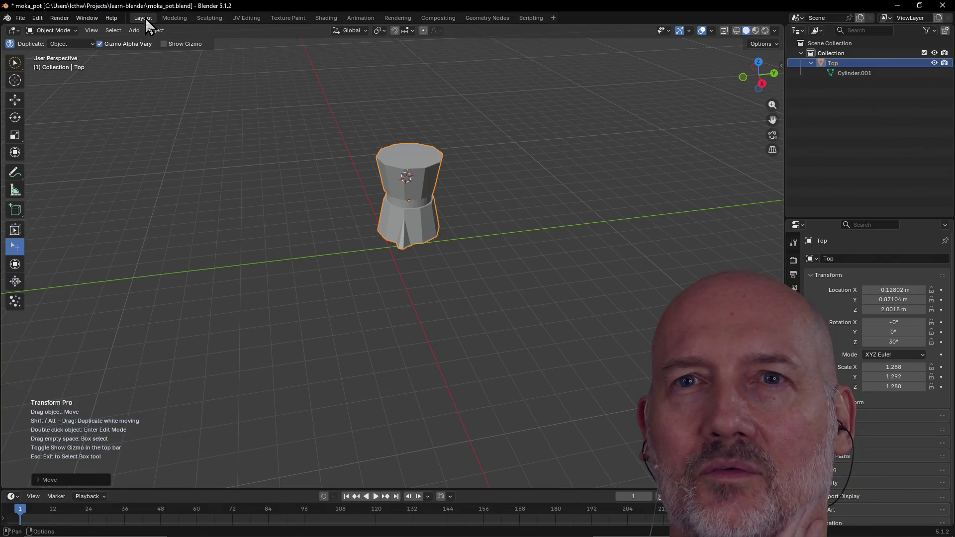
pyautogui.click(78, 32)
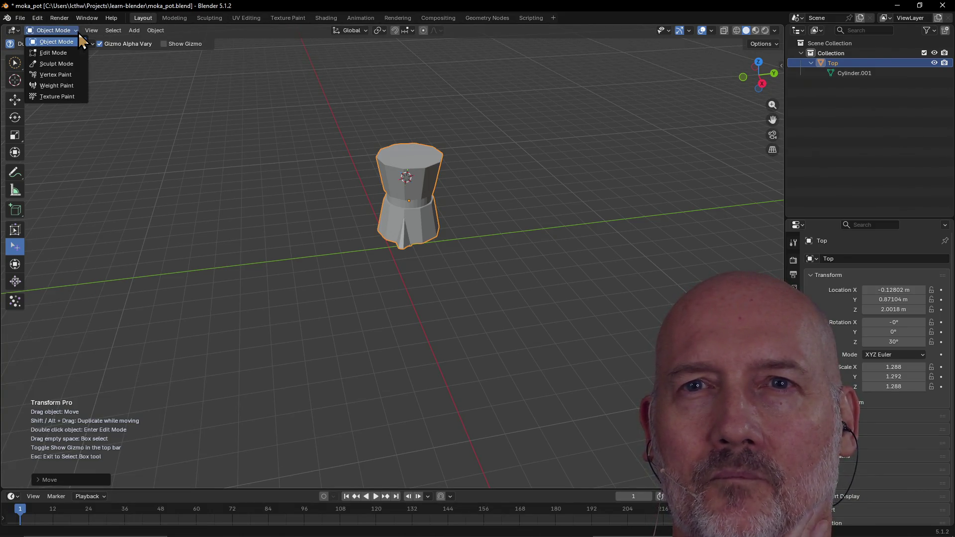
pyautogui.moveTo(93, 34)
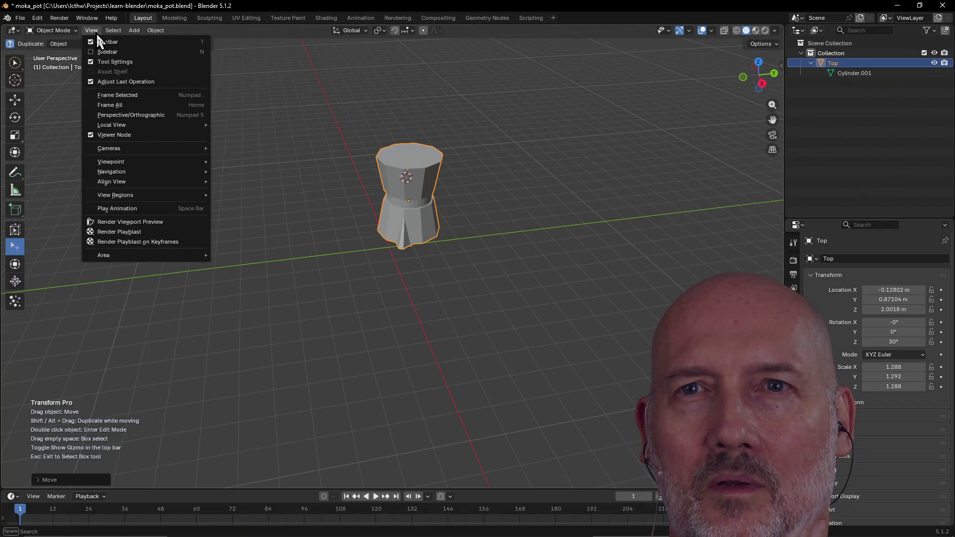
pyautogui.moveTo(123, 30)
pyautogui.moveTo(157, 31)
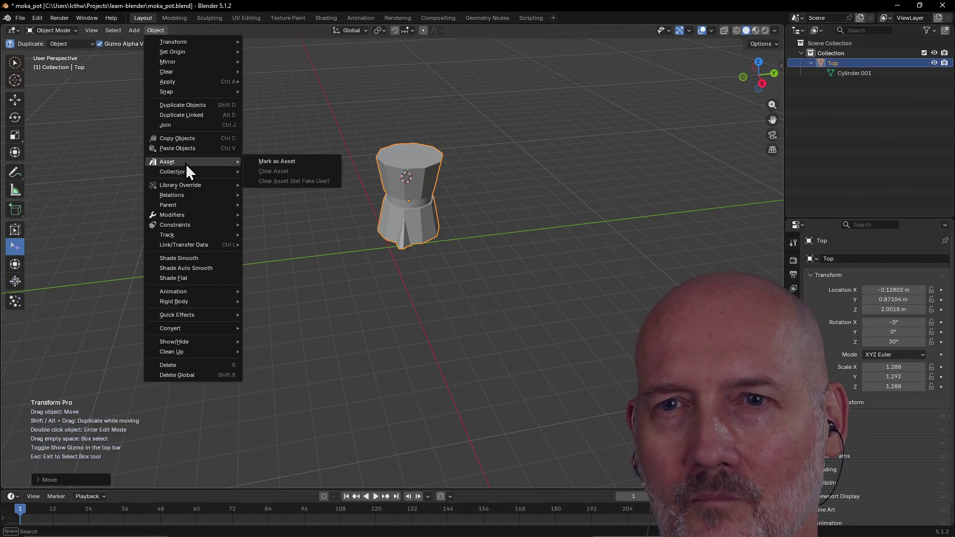
pyautogui.moveTo(193, 199)
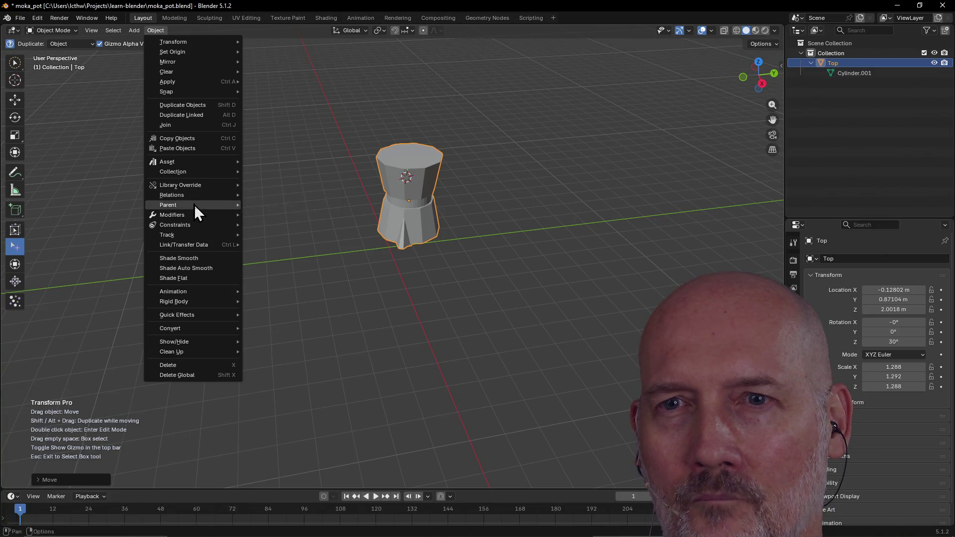
pyautogui.moveTo(194, 217)
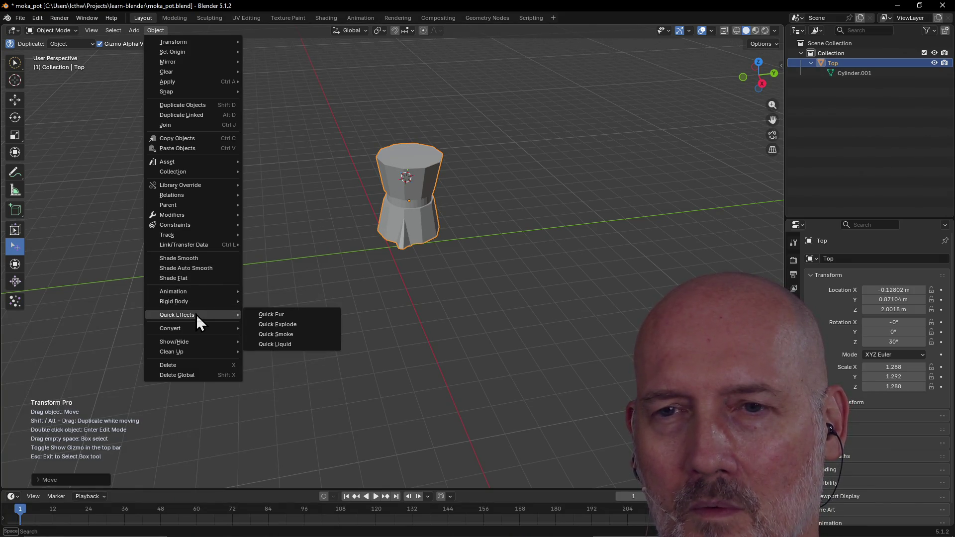
pyautogui.moveTo(197, 347)
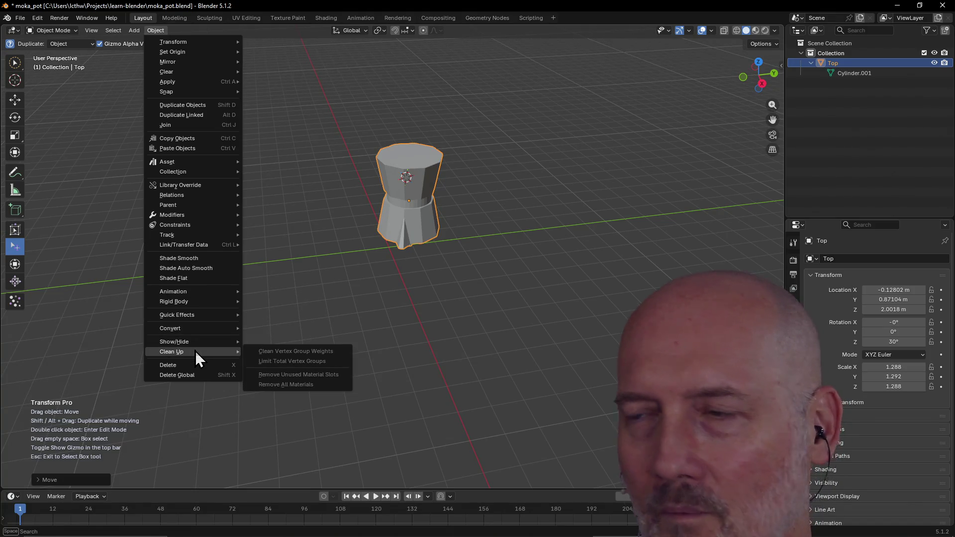
pyautogui.hotkey('alt', 'Tab')
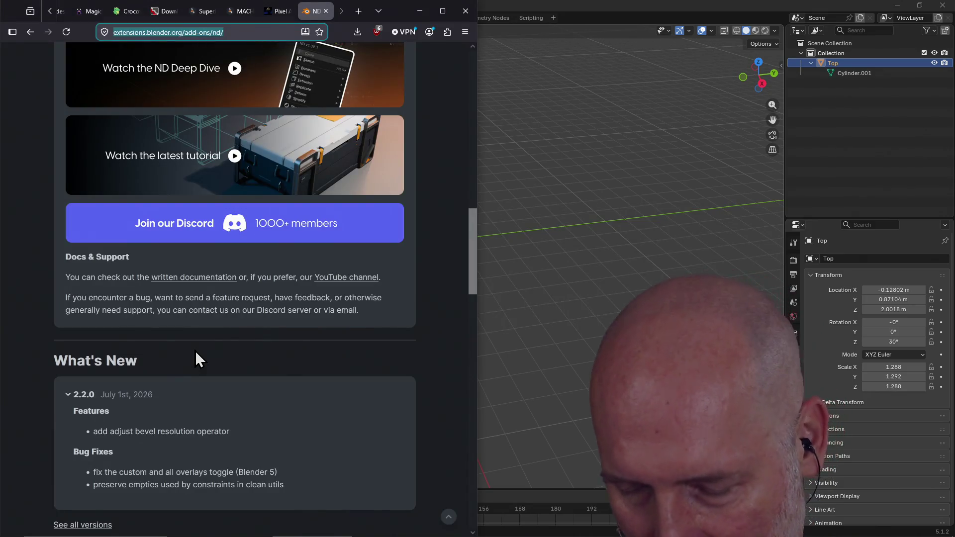
# - Google 'blender flip along z' in a new tab, then return to Blender
pyautogui.hotkey('ctrl', 't')
pyautogui.write('blender flip')
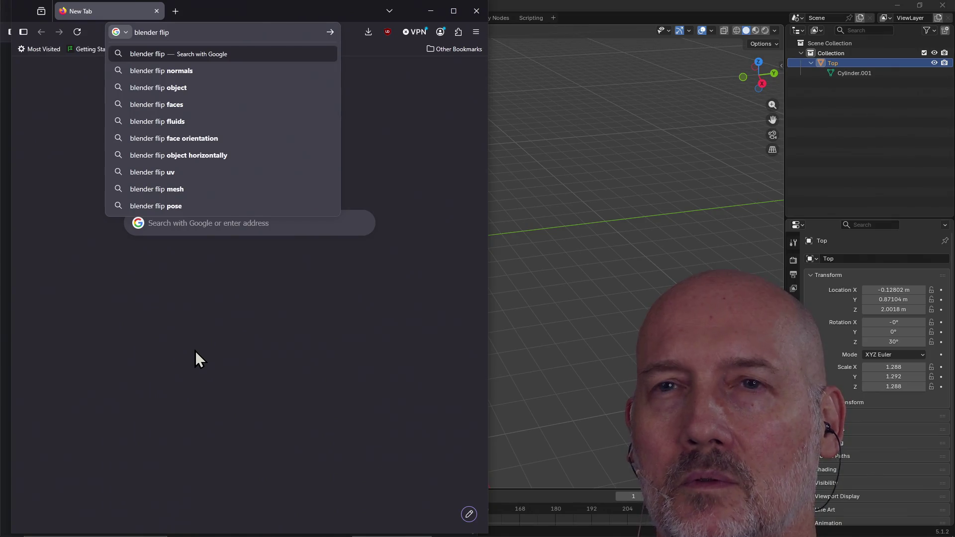
pyautogui.write(' along z')
pyautogui.press('Return')
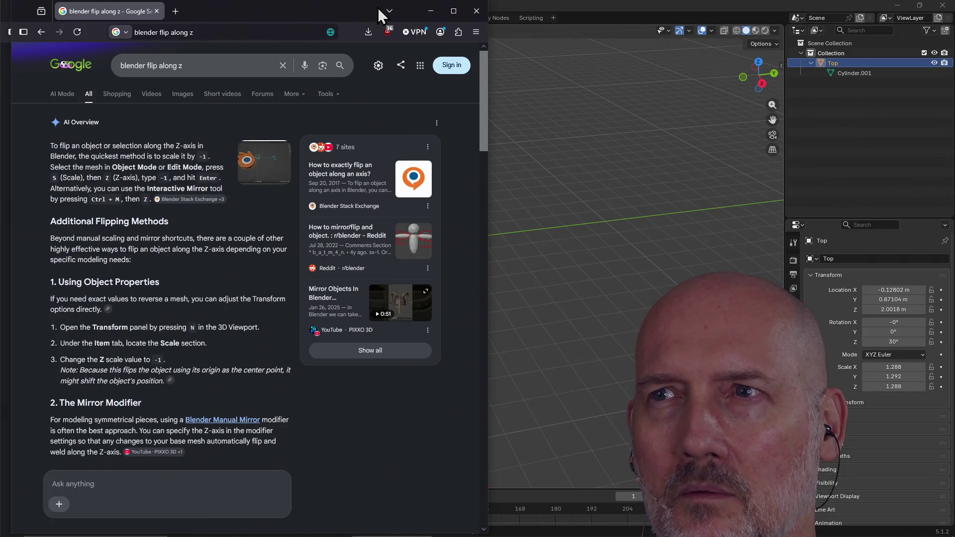
pyautogui.click(529, 8)
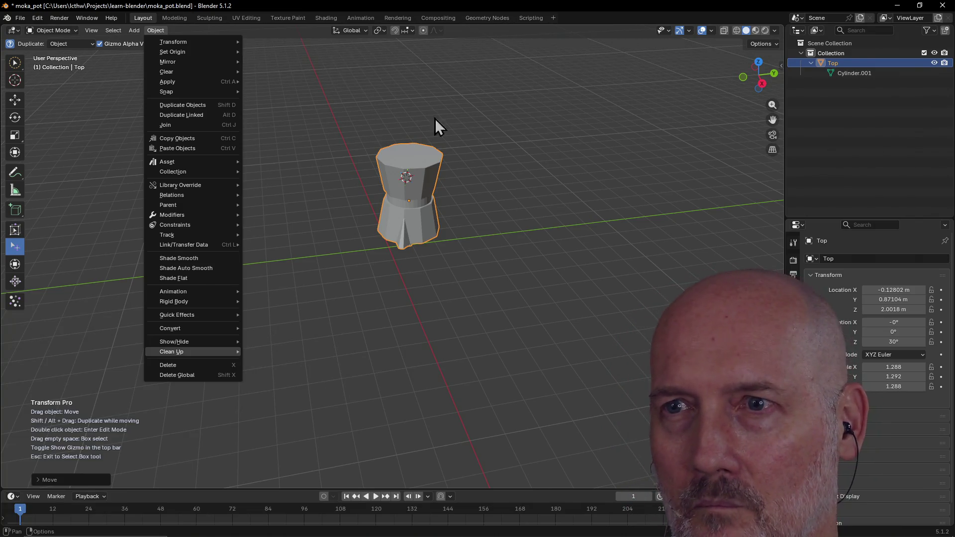
# - Mirror the moka pot along the global Z axis so it is right side up
pyautogui.press('Escape')
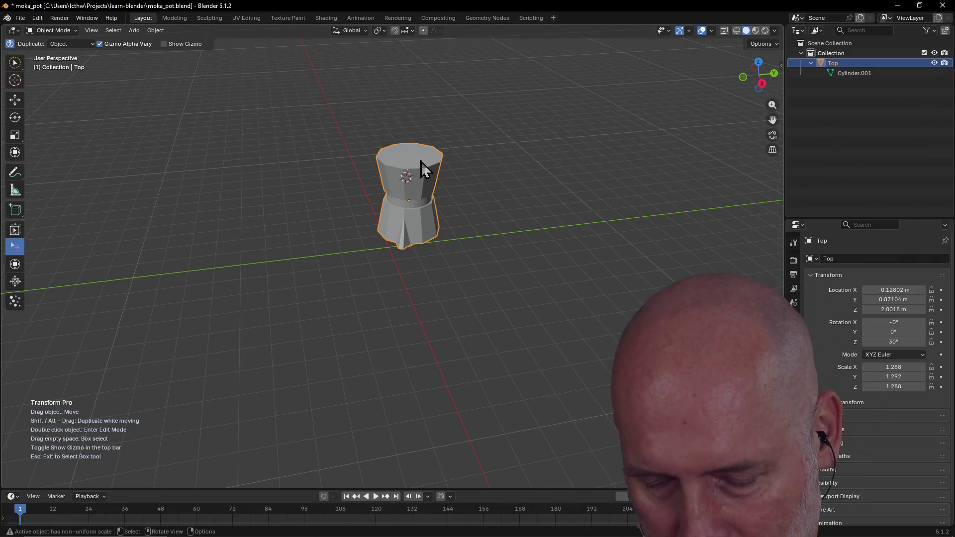
pyautogui.press('g')
pyautogui.press('z')
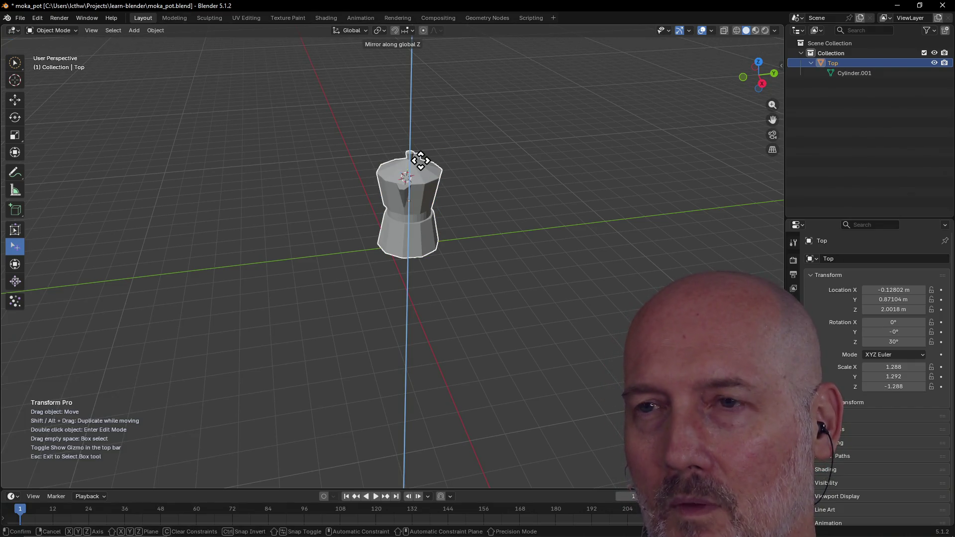
pyautogui.press('Return')
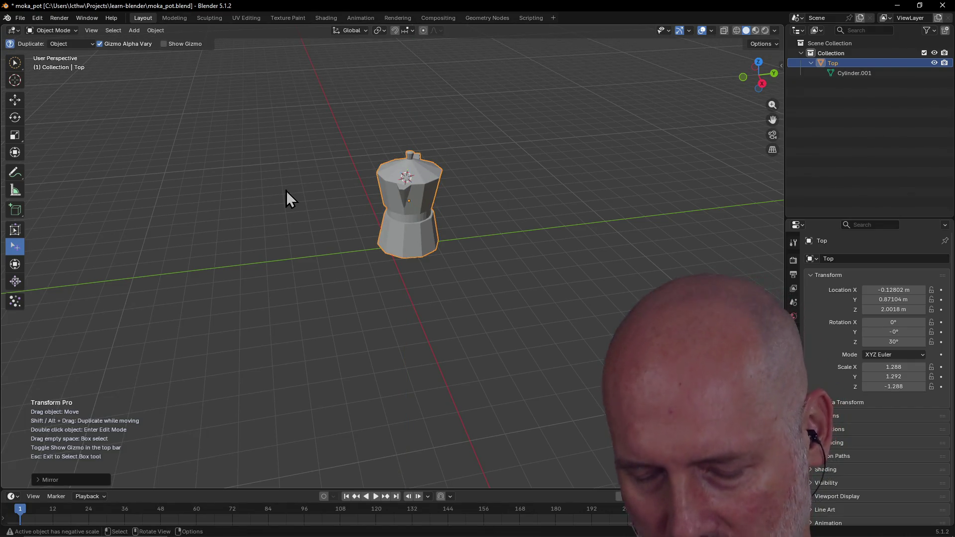
pyautogui.hotkey('ctrl', 'm')
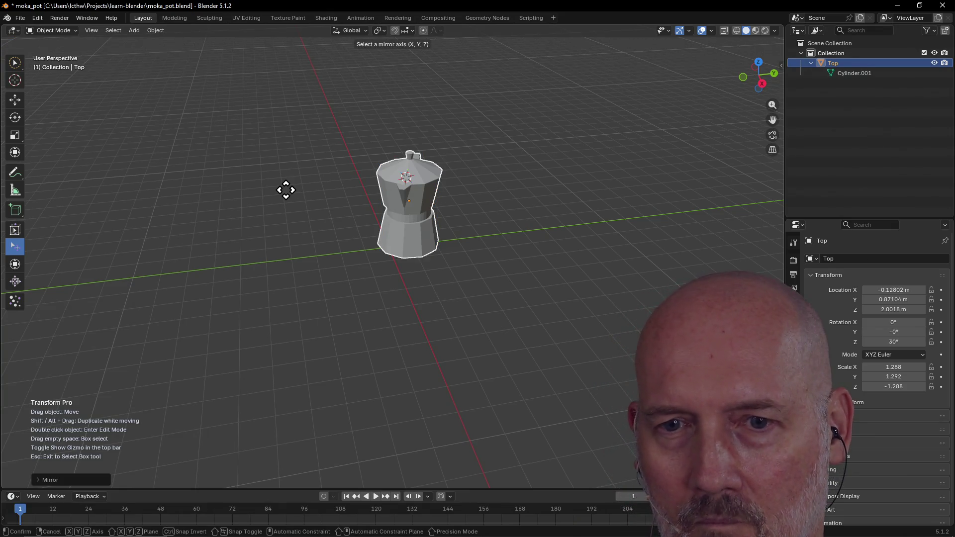
pyautogui.press('Escape')
# - Drag the flipped pot across the scene with the Place tool
pyautogui.moveTo(408, 208)
pyautogui.mouseDown(button='middle')
pyautogui.moveTo(390, 196)
pyautogui.moveTo(324, 202)
pyautogui.moveTo(408, 169)
pyautogui.moveTo(369, 213)
pyautogui.mouseUp(button='middle')
pyautogui.scroll(4, 411, 167)
pyautogui.click(15, 230)
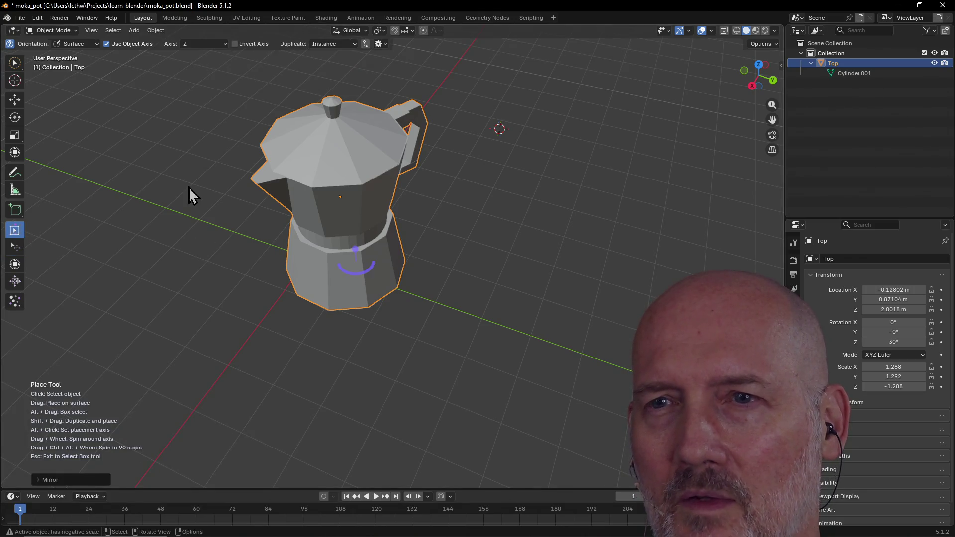
pyautogui.moveTo(300, 188)
pyautogui.mouseDown()
pyautogui.moveTo(380, 159)
pyautogui.moveTo(394, 57)
pyautogui.mouseUp()
pyautogui.moveTo(398, 154)
pyautogui.mouseDown(button='middle')
pyautogui.moveTo(398, 143)
pyautogui.moveTo(459, 111)
pyautogui.moveTo(420, 147)
pyautogui.mouseUp(button='middle')
pyautogui.moveTo(365, 208); pyautogui.dragTo(405, 104)
pyautogui.moveTo(405, 104)
pyautogui.mouseDown(button='middle')
pyautogui.moveTo(497, 181)
pyautogui.moveTo(512, 174)
pyautogui.moveTo(348, 171)
pyautogui.mouseUp(button='middle')
pyautogui.moveTo(348, 170)
pyautogui.mouseDown()
pyautogui.moveTo(397, 164)
pyautogui.moveTo(436, 143)
pyautogui.moveTo(432, 132)
pyautogui.mouseUp()
pyautogui.moveTo(432, 132); pyautogui.dragTo(612, 117, button='middle')
# - In Front view, set the pot on the ground line at X -1.6957, Y 1.1456, Z 1.9468 m
pyautogui.scroll(3, 418, 156)
pyautogui.moveTo(418, 156); pyautogui.dragTo(446, 166, button='middle')
pyautogui.moveTo(305, 197)
pyautogui.mouseDown()
pyautogui.moveTo(315, 100)
pyautogui.moveTo(309, 42)
pyautogui.mouseUp()
pyautogui.moveTo(330, 134)
pyautogui.mouseDown(button='middle')
pyautogui.moveTo(285, 85)
pyautogui.moveTo(290, 99)
pyautogui.mouseUp(button='middle')
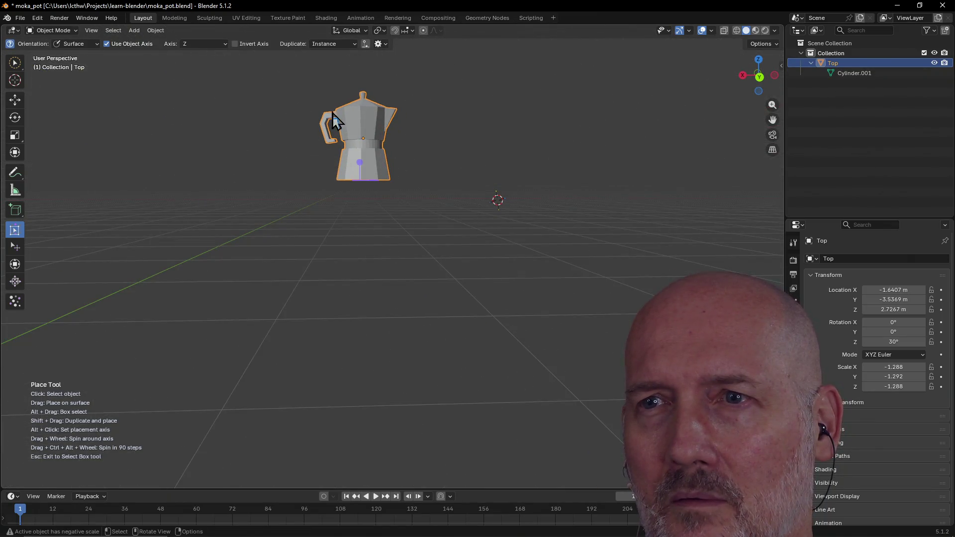
pyautogui.press('`')
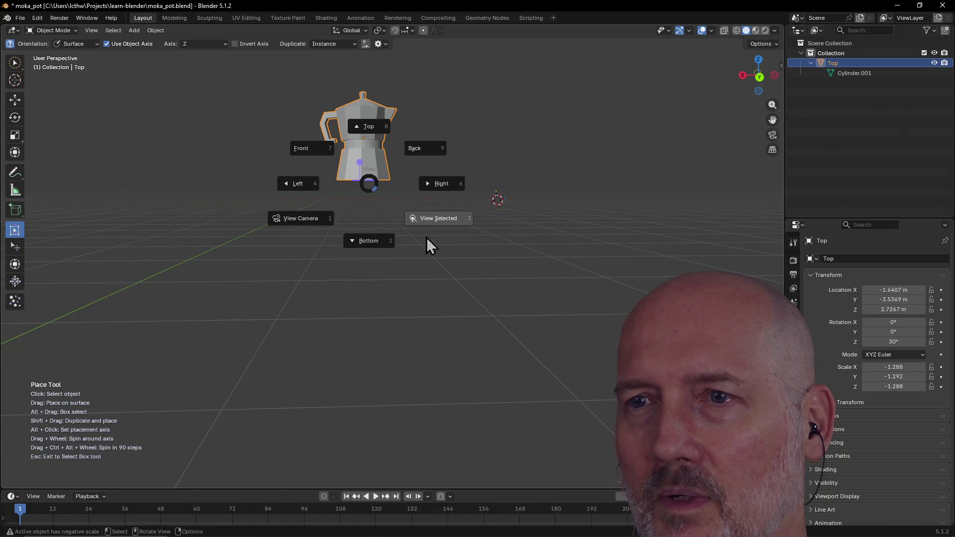
pyautogui.click(318, 151)
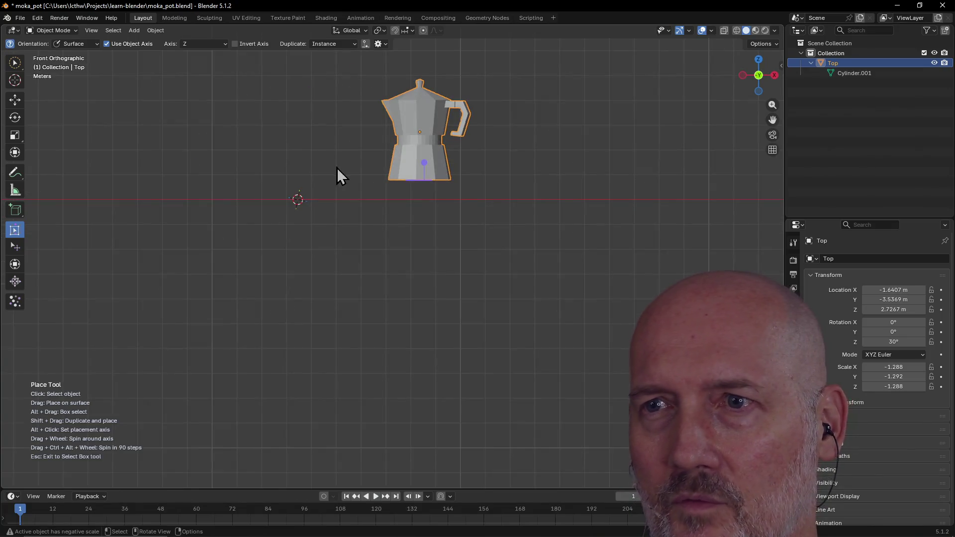
pyautogui.moveTo(422, 133)
pyautogui.mouseDown()
pyautogui.moveTo(420, 145)
pyautogui.moveTo(423, 99)
pyautogui.mouseUp()
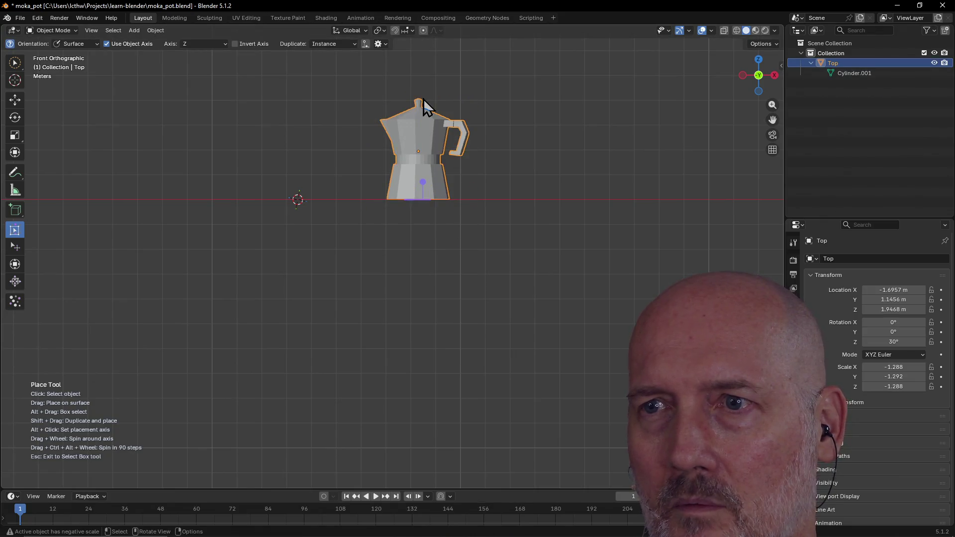
pyautogui.moveTo(583, 122)
pyautogui.mouseDown(button='middle')
pyautogui.moveTo(483, 172)
pyautogui.moveTo(425, 183)
pyautogui.mouseUp(button='middle')
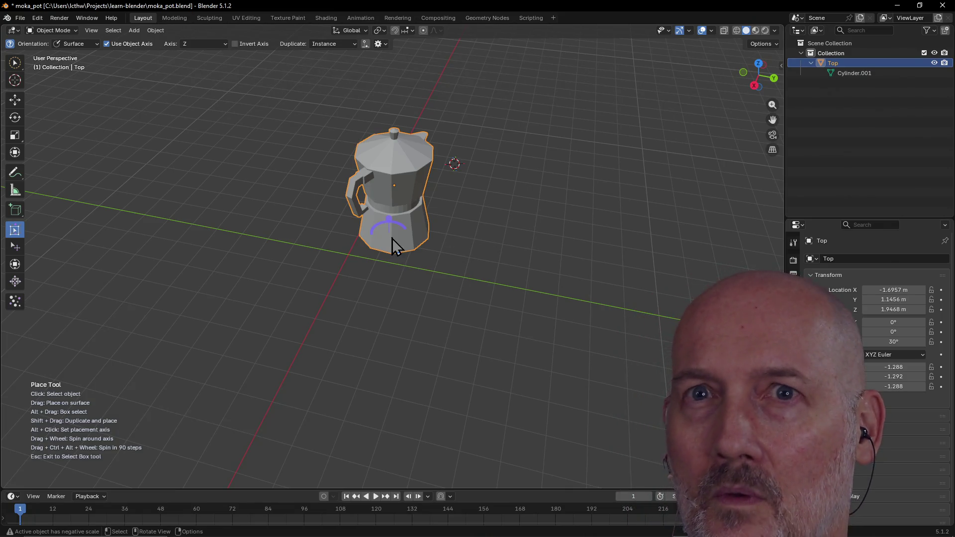
pyautogui.hotkey('alt', 'Tab')
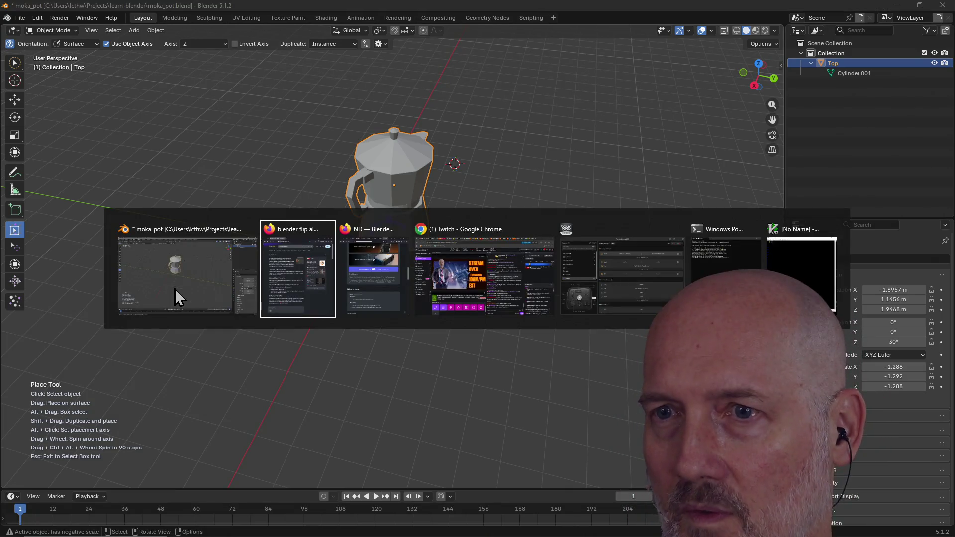
# - Close the Firefox search window and open the flipped Top object in the Modeling workspace
pyautogui.hotkey('alt', 'Tab')
pyautogui.hotkey('alt', 'Tab')
pyautogui.hotkey('alt', 'Tab')
pyautogui.hotkey('alt', 'Tab')
pyautogui.hotkey('alt', 'Tab')
pyautogui.hotkey('alt', 'Tab')
pyautogui.hotkey('alt', 'Tab')
pyautogui.click(477, 11)
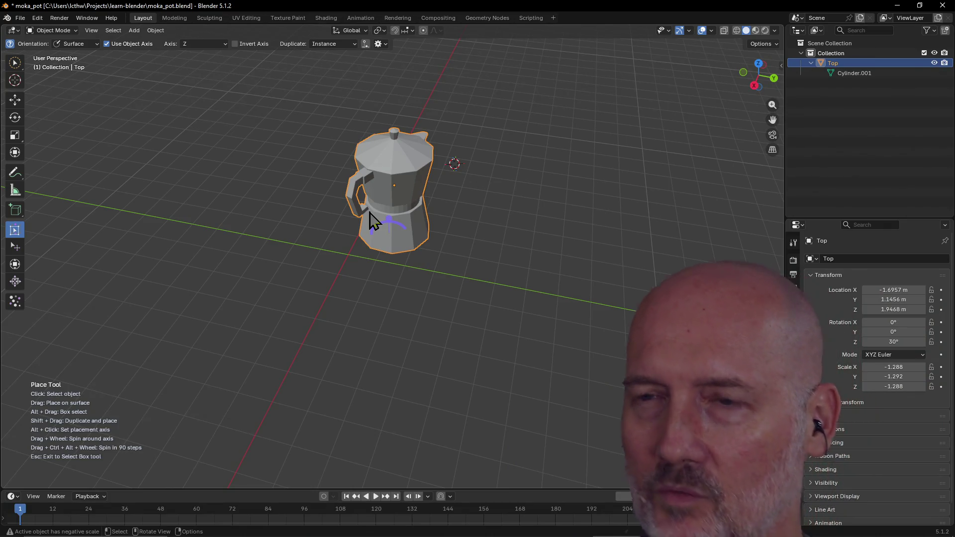
pyautogui.moveTo(375, 181); pyautogui.dragTo(388, 189)
pyautogui.moveTo(388, 189)
pyautogui.mouseDown(button='middle')
pyautogui.moveTo(540, 185)
pyautogui.moveTo(507, 149)
pyautogui.moveTo(514, 121)
pyautogui.moveTo(502, 152)
pyautogui.mouseUp(button='middle')
pyautogui.moveTo(450, 199)
pyautogui.mouseDown(button='middle')
pyautogui.moveTo(351, 188)
pyautogui.moveTo(334, 205)
pyautogui.moveTo(363, 192)
pyautogui.moveTo(352, 213)
pyautogui.moveTo(366, 177)
pyautogui.moveTo(486, 149)
pyautogui.moveTo(240, 169)
pyautogui.moveTo(342, 156)
pyautogui.moveTo(599, 178)
pyautogui.moveTo(440, 151)
pyautogui.moveTo(366, 154)
pyautogui.moveTo(338, 230)
pyautogui.moveTo(465, 189)
pyautogui.moveTo(541, 255)
pyautogui.moveTo(539, 206)
pyautogui.moveTo(380, 239)
pyautogui.moveTo(319, 184)
pyautogui.moveTo(332, 225)
pyautogui.moveTo(341, 240)
pyautogui.moveTo(457, 199)
pyautogui.moveTo(531, 208)
pyautogui.moveTo(383, 224)
pyautogui.moveTo(456, 207)
pyautogui.moveTo(380, 196)
pyautogui.moveTo(363, 143)
pyautogui.moveTo(411, 223)
pyautogui.moveTo(476, 188)
pyautogui.moveTo(521, 205)
pyautogui.moveTo(535, 166)
pyautogui.moveTo(395, 174)
pyautogui.moveTo(458, 160)
pyautogui.mouseUp(button='middle')
pyautogui.scroll(3, 349, 214)
pyautogui.scroll(-4, 366, 177)
pyautogui.scroll(2, 240, 169)
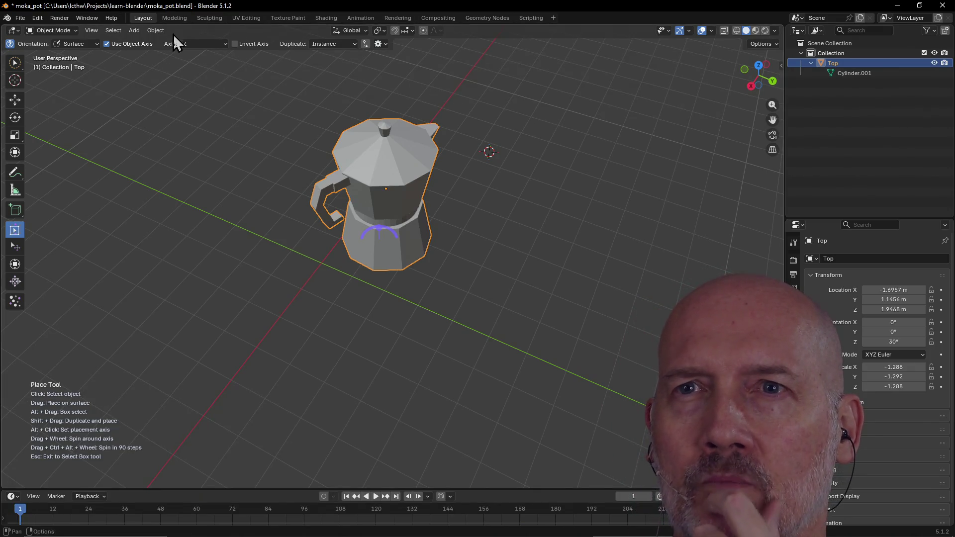
pyautogui.click(176, 18)
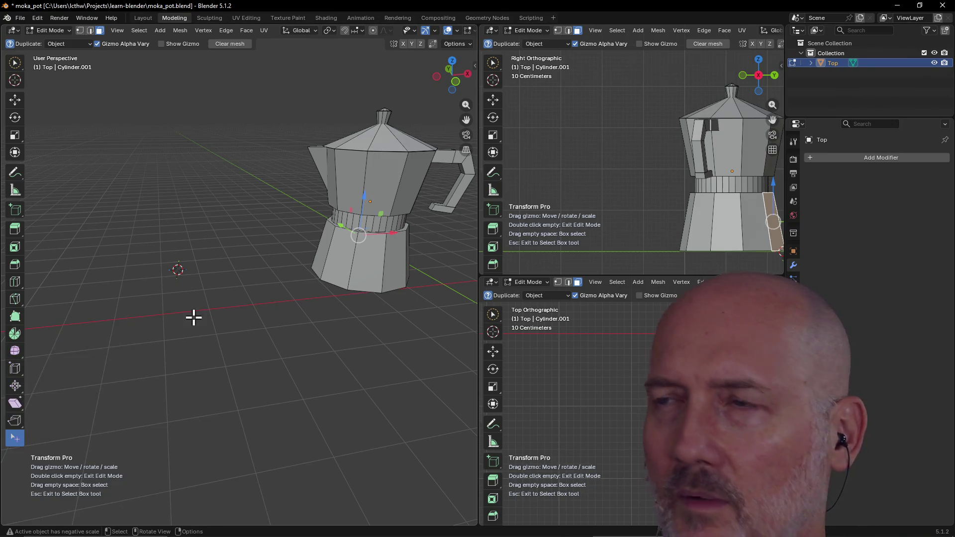
# - Create a new General file via File > New, discarding the moka pot changes
pyautogui.moveTo(367, 192)
pyautogui.mouseDown(button='middle')
pyautogui.moveTo(428, 189)
pyautogui.moveTo(443, 198)
pyautogui.moveTo(408, 181)
pyautogui.moveTo(405, 194)
pyautogui.moveTo(373, 170)
pyautogui.moveTo(388, 138)
pyautogui.moveTo(349, 186)
pyautogui.moveTo(284, 196)
pyautogui.moveTo(300, 196)
pyautogui.moveTo(294, 191)
pyautogui.mouseUp(button='middle')
pyautogui.click(22, 20)
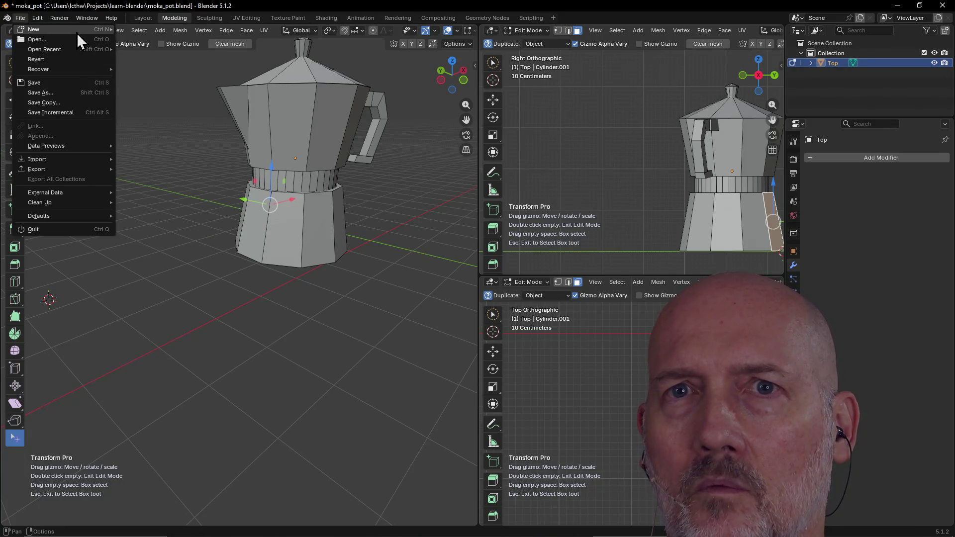
pyautogui.moveTo(76, 32)
pyautogui.click(154, 33)
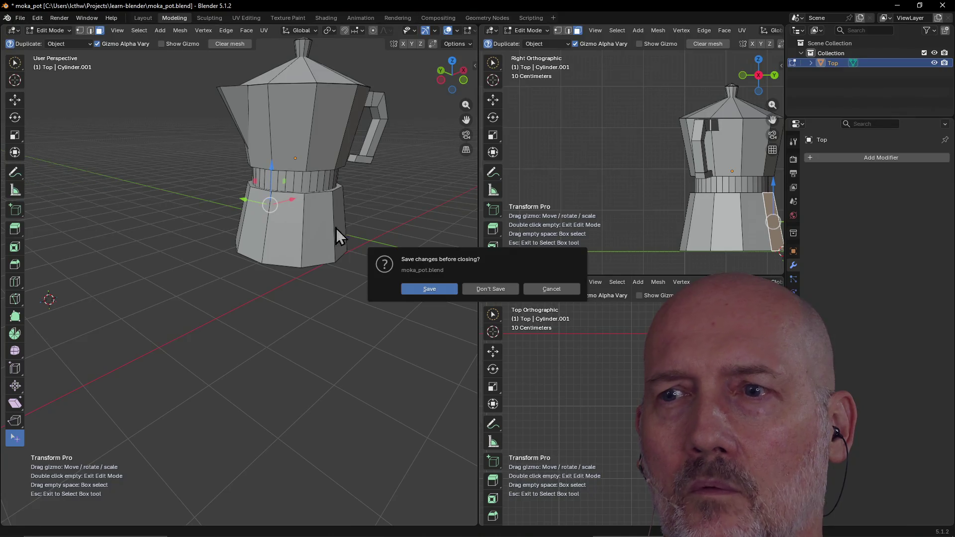
pyautogui.click(497, 292)
# - Enlarge the default cube to scale 1.595 and lift it above the grid with the Place tool
pyautogui.moveTo(394, 254)
pyautogui.mouseDown(button='middle')
pyautogui.moveTo(597, 267)
pyautogui.moveTo(569, 254)
pyautogui.moveTo(583, 228)
pyautogui.mouseUp(button='middle')
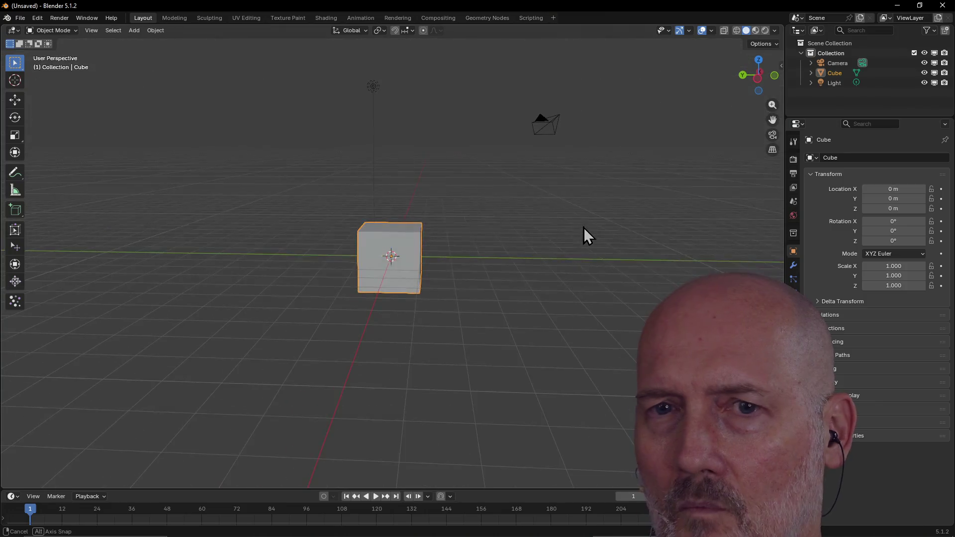
pyautogui.click(15, 230)
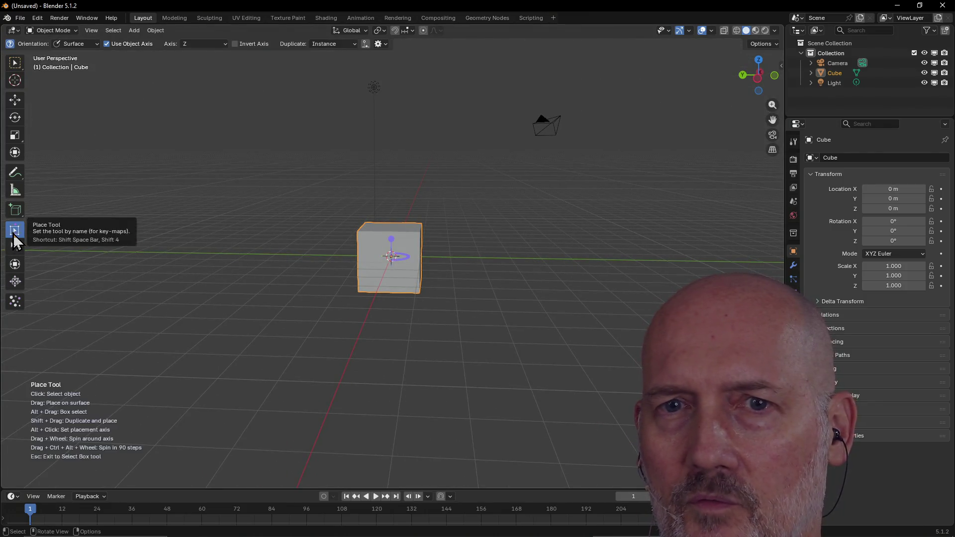
pyautogui.moveTo(387, 243); pyautogui.dragTo(389, 217)
pyautogui.moveTo(418, 262)
pyautogui.mouseDown()
pyautogui.moveTo(414, 230)
pyautogui.moveTo(396, 251)
pyautogui.mouseUp()
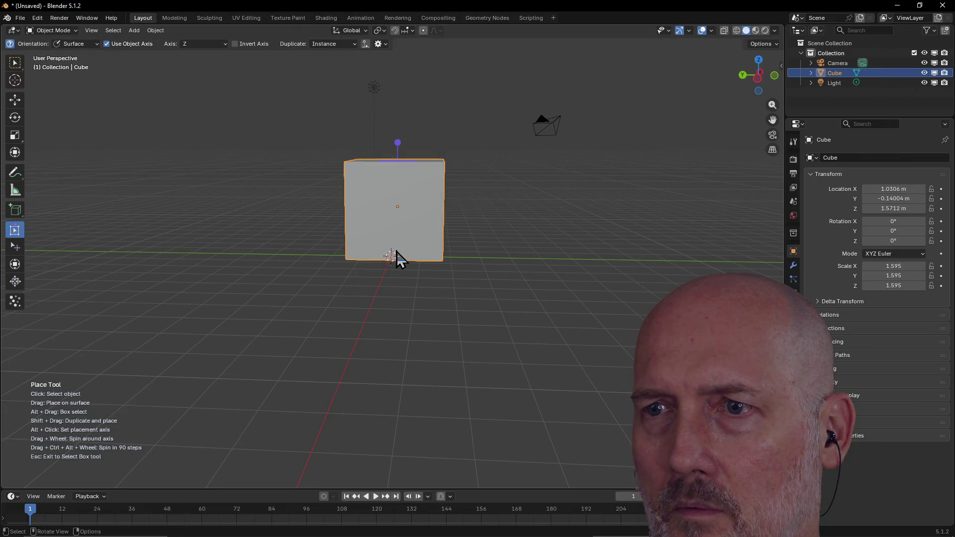
# - View the cube from the front, frame it, then return to a perspective view
pyautogui.press('`')
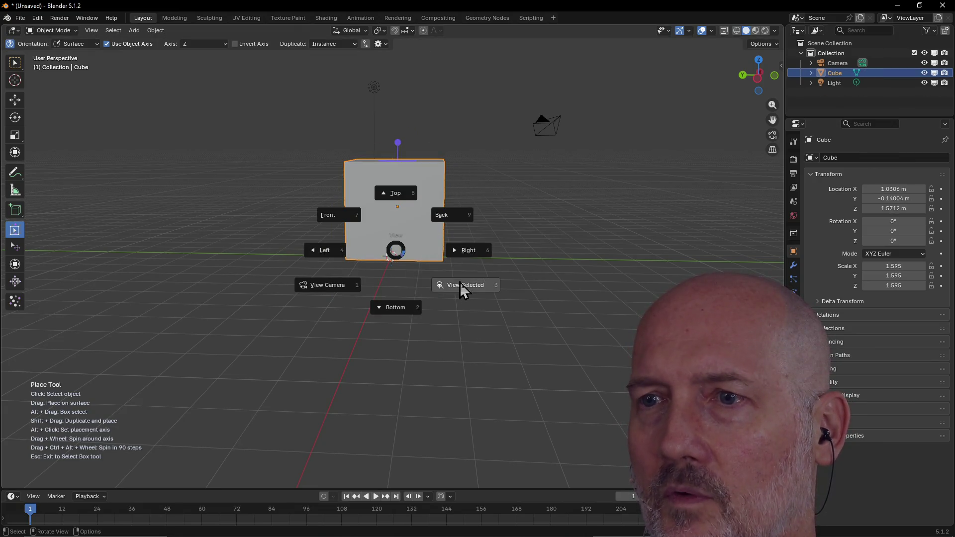
pyautogui.click(357, 215)
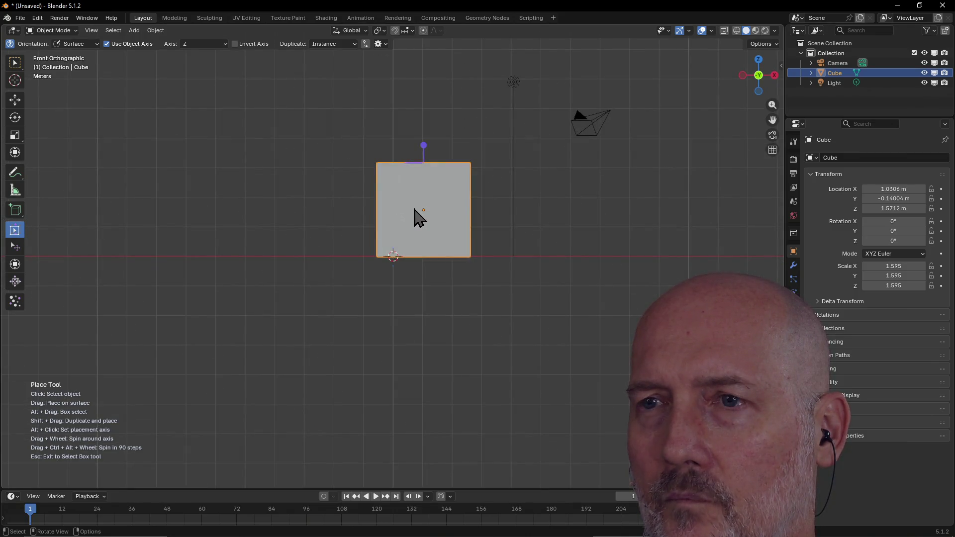
pyautogui.press('`')
pyautogui.click(470, 245)
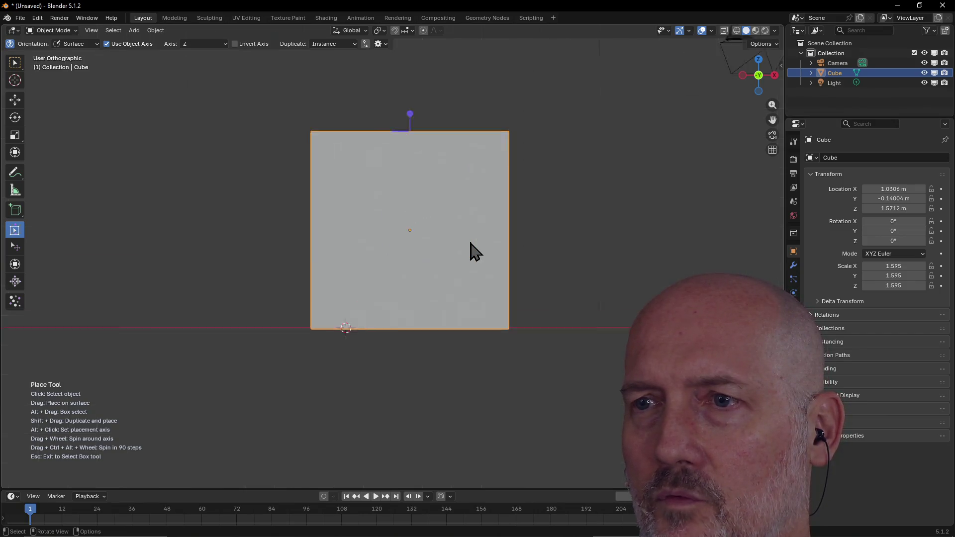
pyautogui.scroll(-4, 471, 243)
pyautogui.moveTo(471, 243); pyautogui.dragTo(539, 296, button='middle')
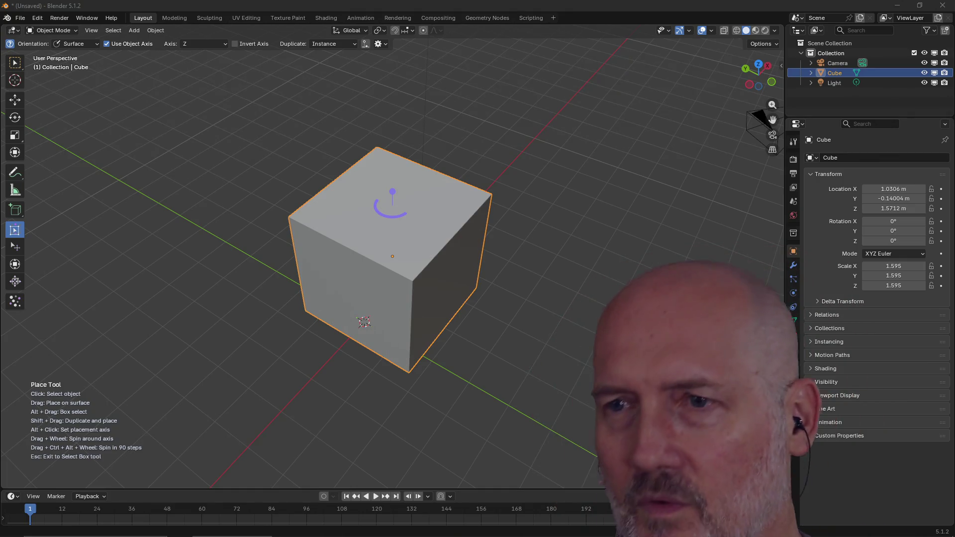
pyautogui.hotkey('alt', 'Tab')
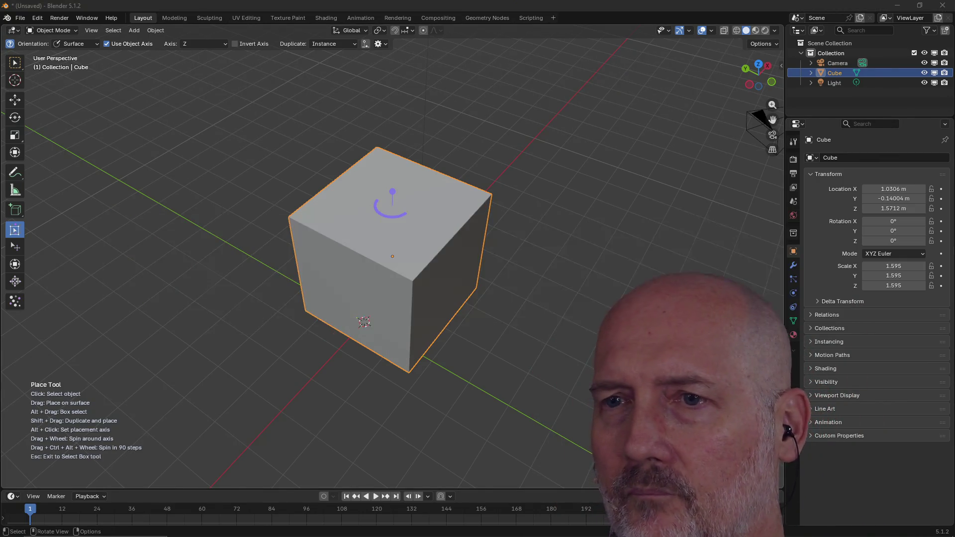
# - Scroll through the ND add-on page in the browser
pyautogui.hotkey('alt', 'Tab')
pyautogui.scroll(4, 398, 219)
pyautogui.scroll(6, 397, 214)
pyautogui.scroll(-8, 237, 212)
pyautogui.scroll(-5, 245, 219)
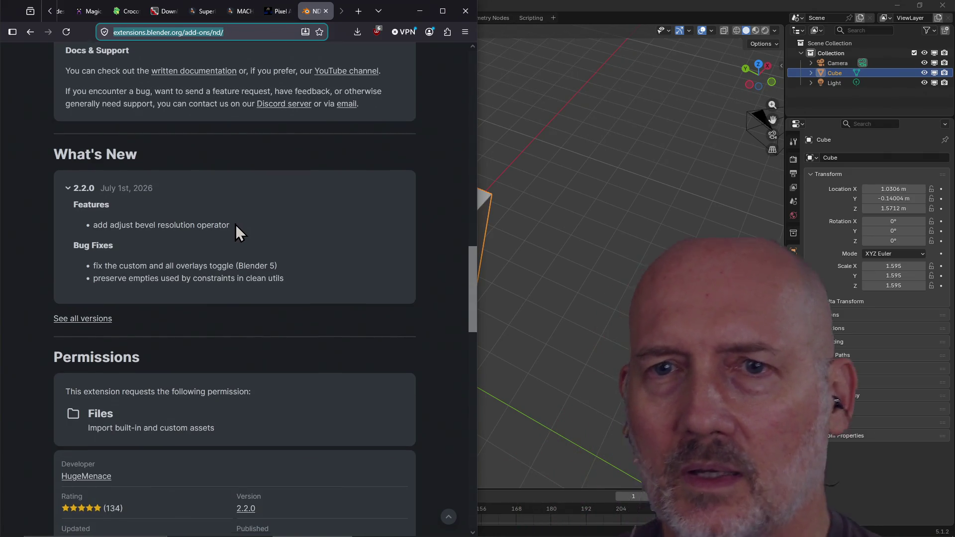
pyautogui.scroll(-8, 236, 225)
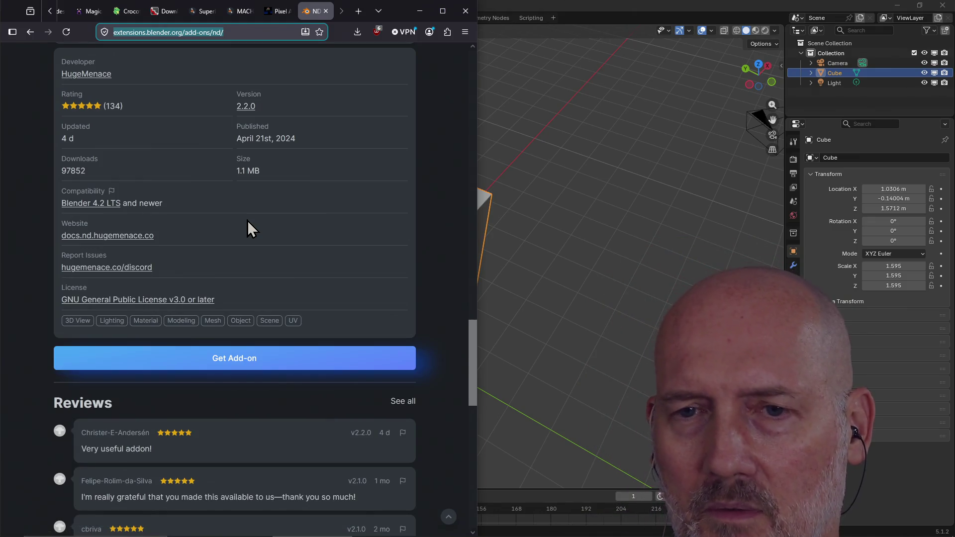
pyautogui.scroll(-4, 247, 220)
pyautogui.scroll(15, 247, 219)
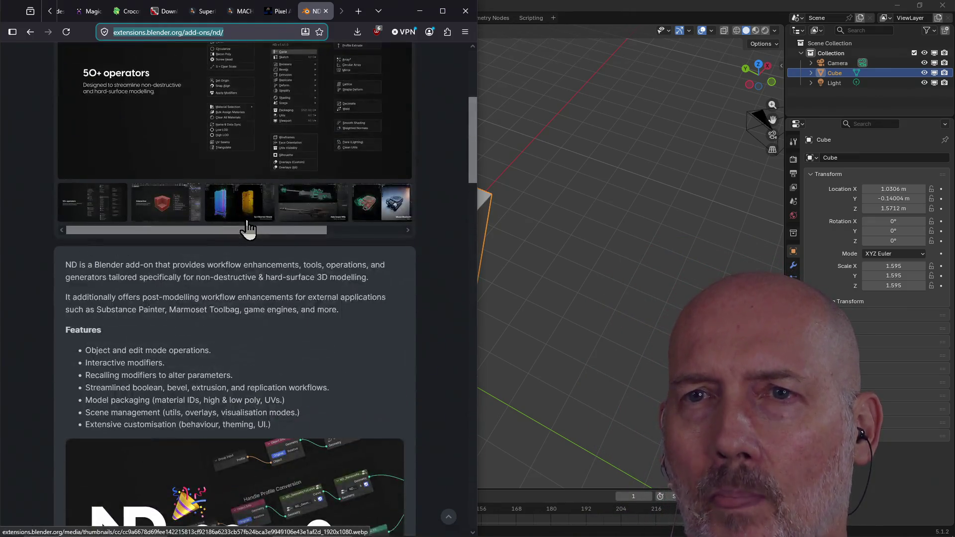
pyautogui.scroll(5, 260, 285)
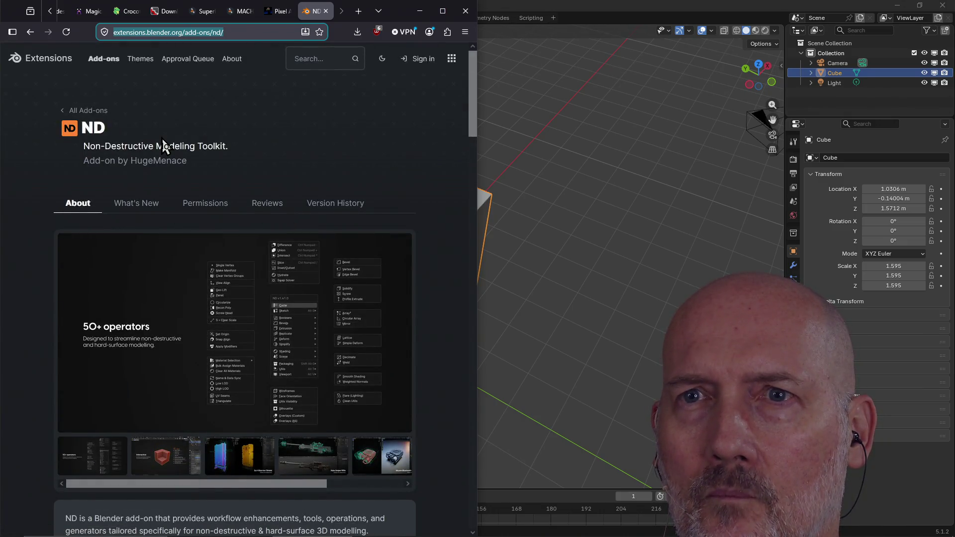
# - Return to the 893-add-on list sorted by Rating and focus the search box
pyautogui.click(30, 32)
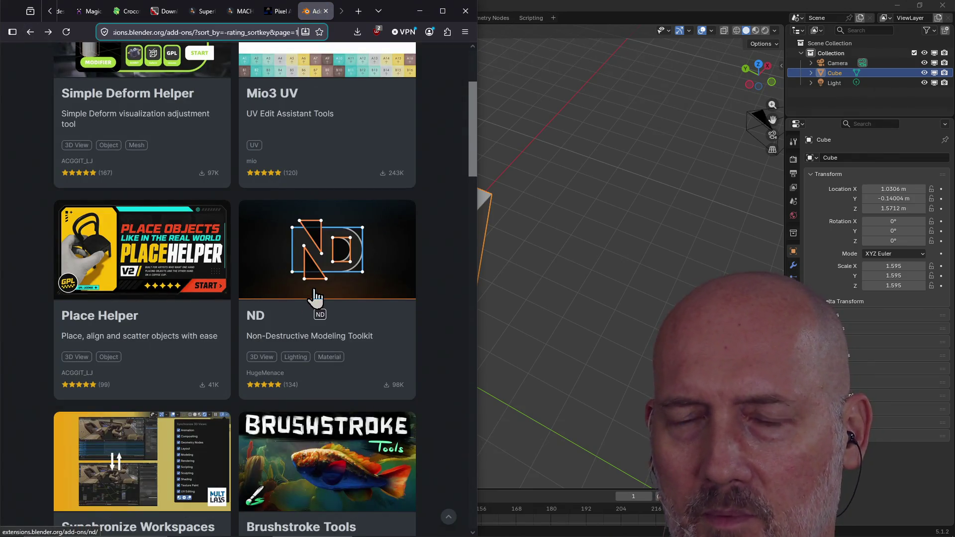
pyautogui.scroll(3, 306, 216)
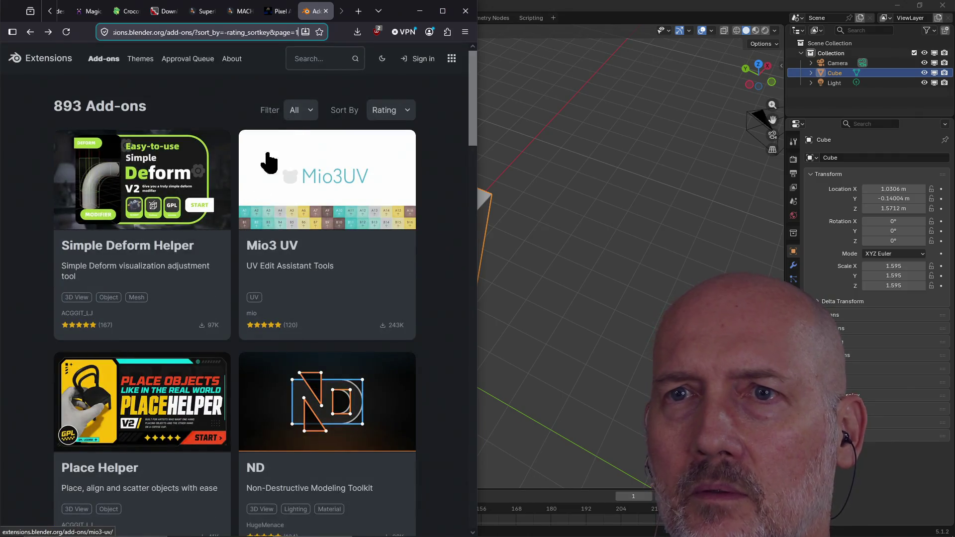
pyautogui.click(312, 65)
# - Search the add-ons for 'loopcut' and glance at the Loopkut result page
pyautogui.write('loopcut')
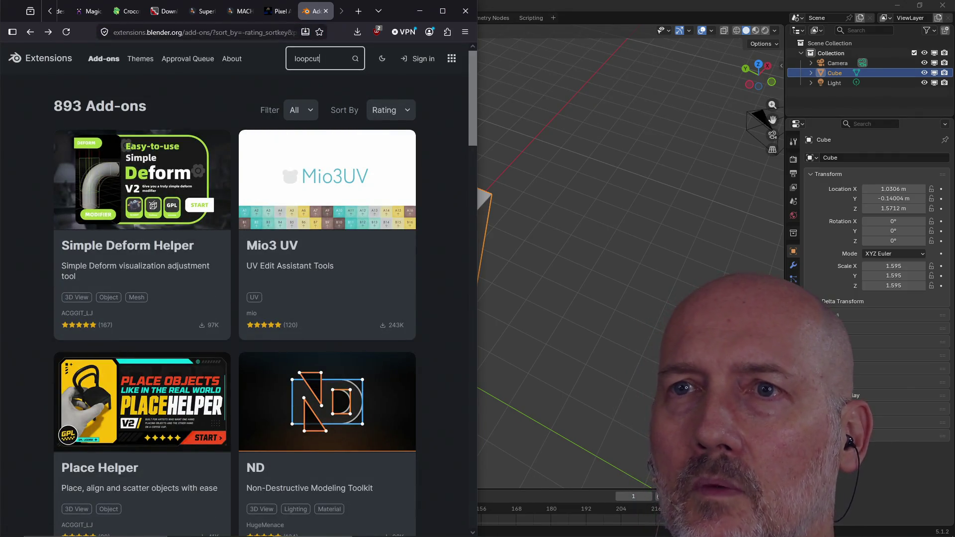
pyautogui.press('Return')
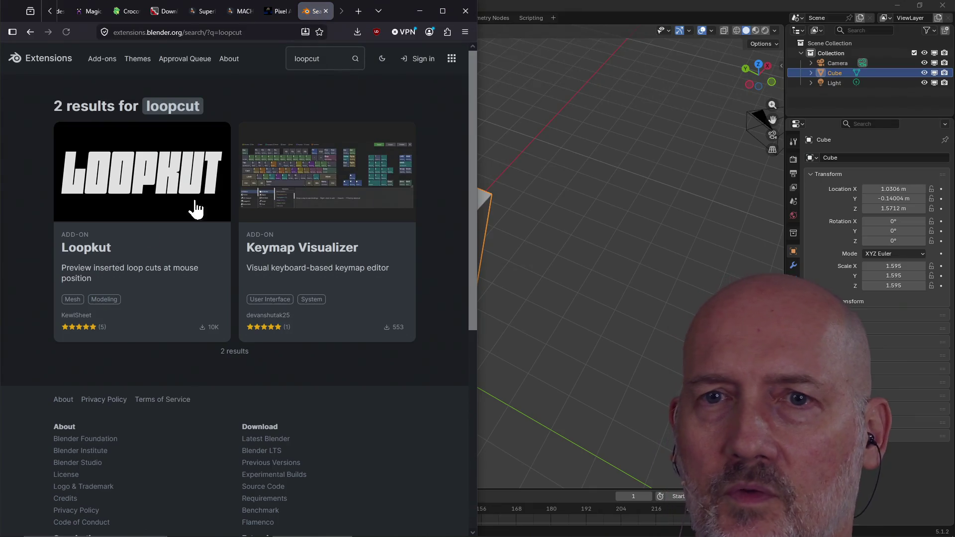
pyautogui.click(130, 188)
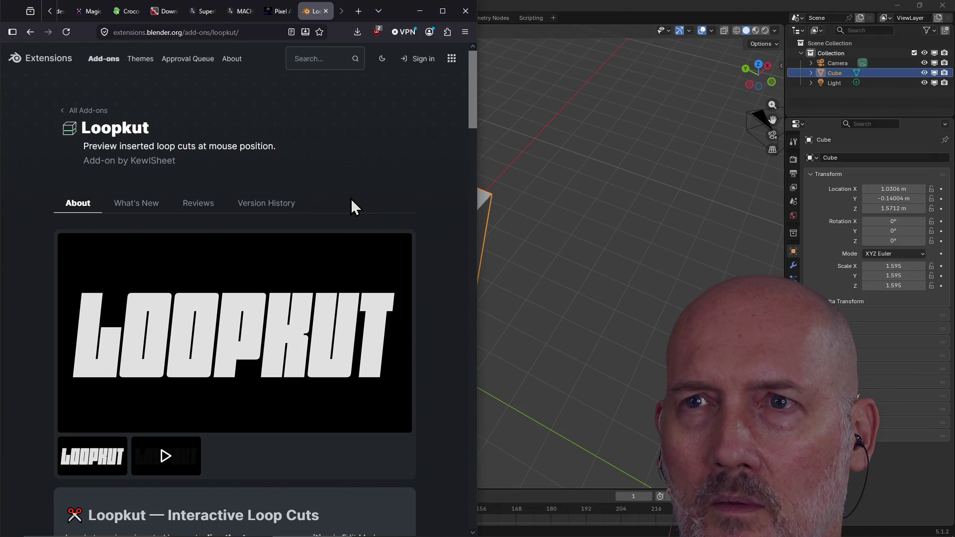
pyautogui.click(30, 33)
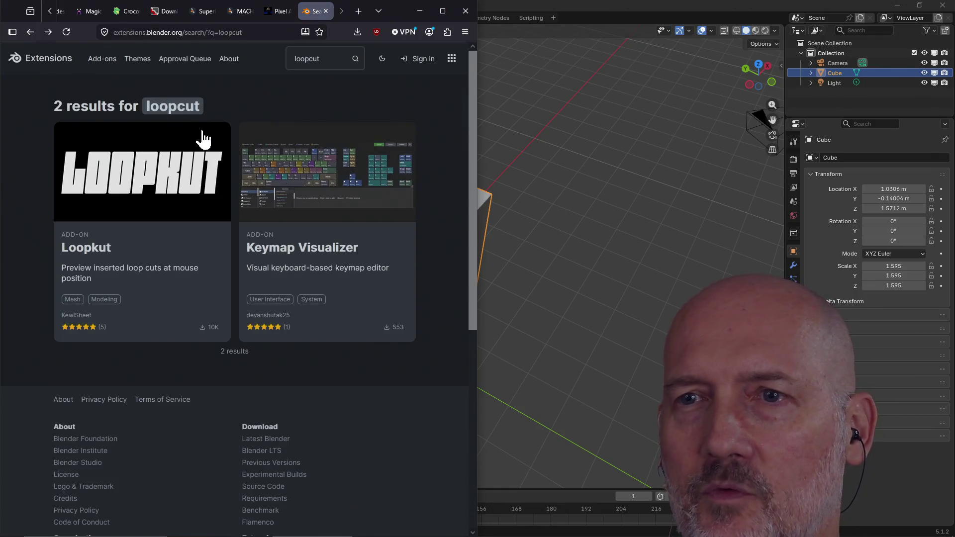
# - Open the Keymap Visualizer add-on page and scroll through its description
pyautogui.click(351, 175)
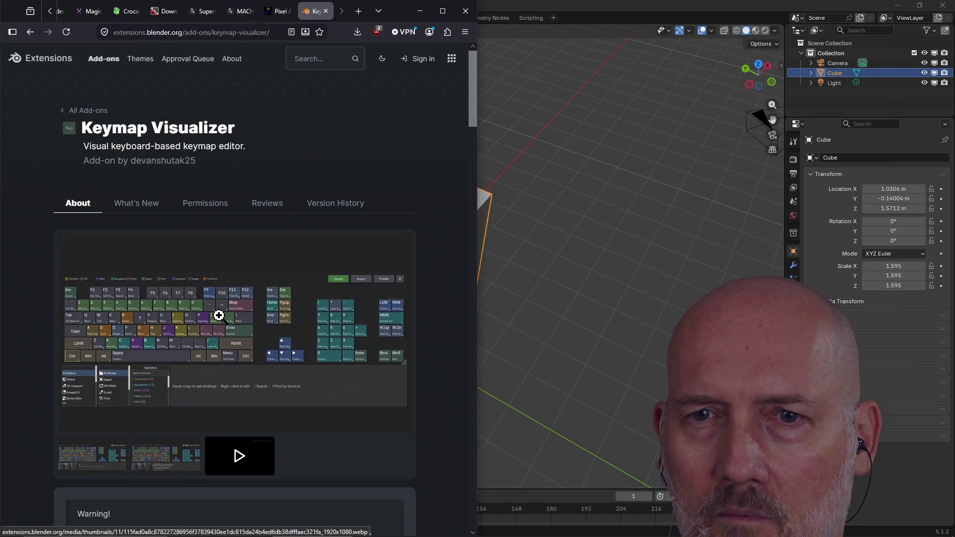
pyautogui.scroll(-5, 219, 316)
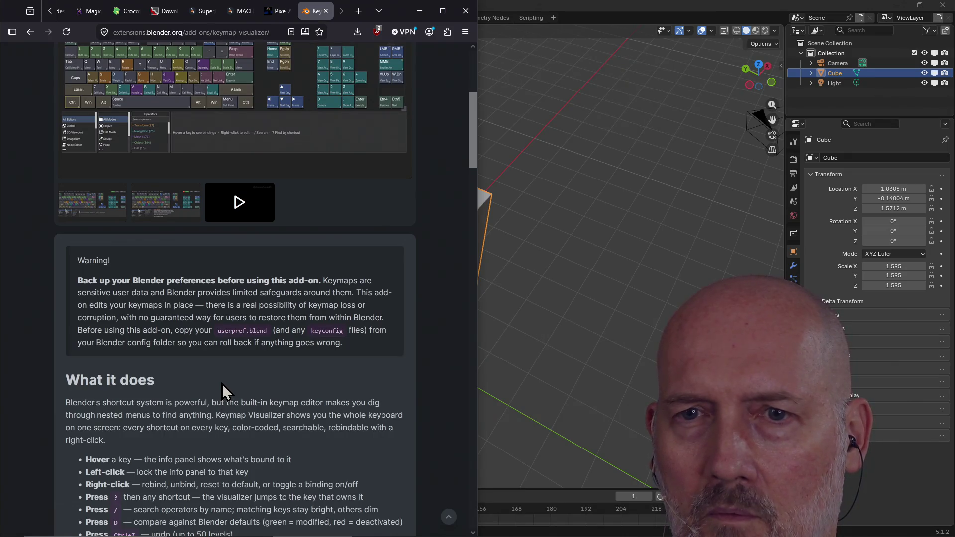
pyautogui.scroll(-4, 194, 378)
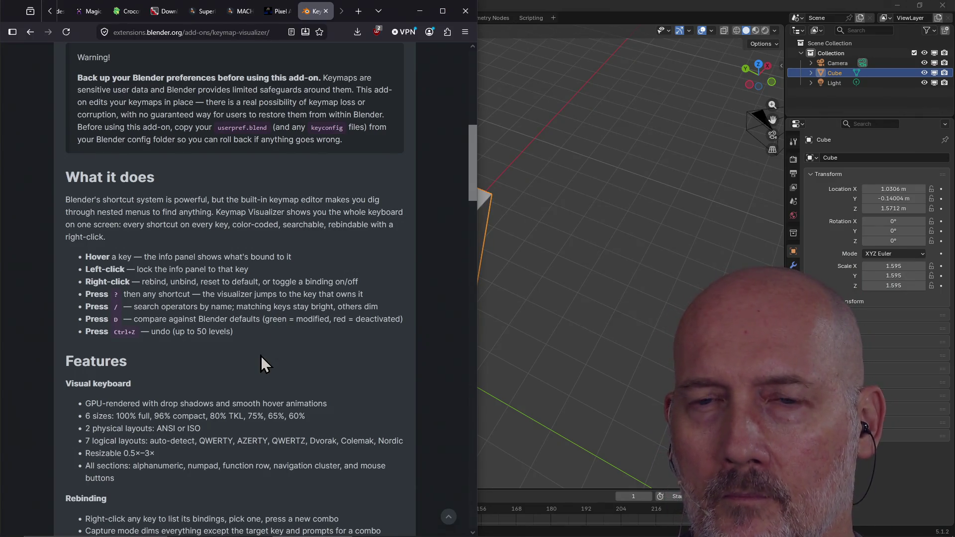
pyautogui.scroll(-5, 260, 356)
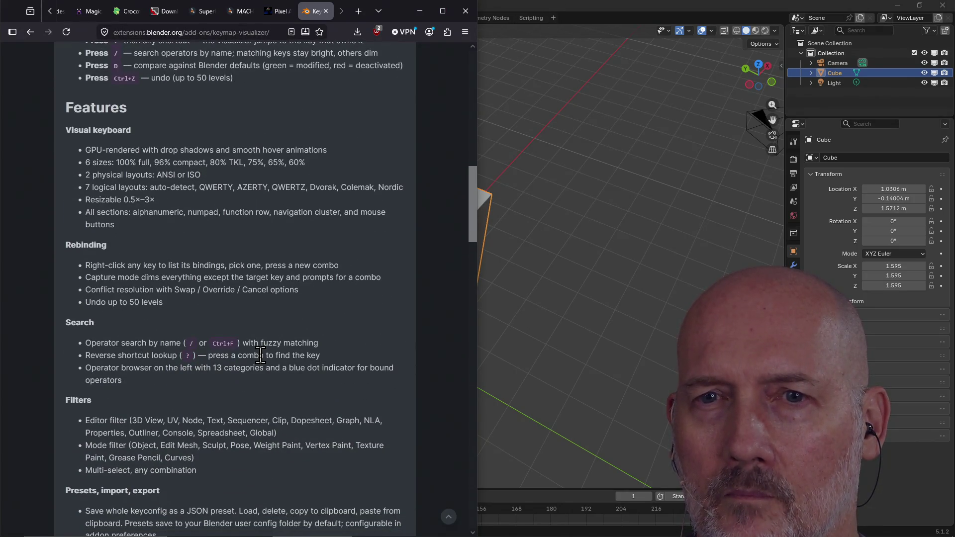
pyautogui.scroll(-4, 261, 356)
pyautogui.scroll(-7, 261, 356)
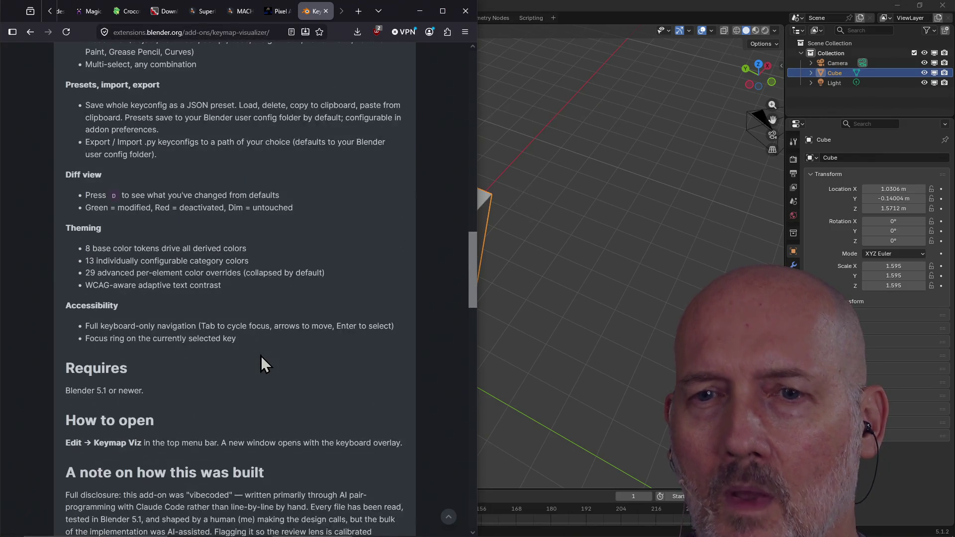
pyautogui.scroll(11, 261, 356)
pyautogui.scroll(15, 260, 356)
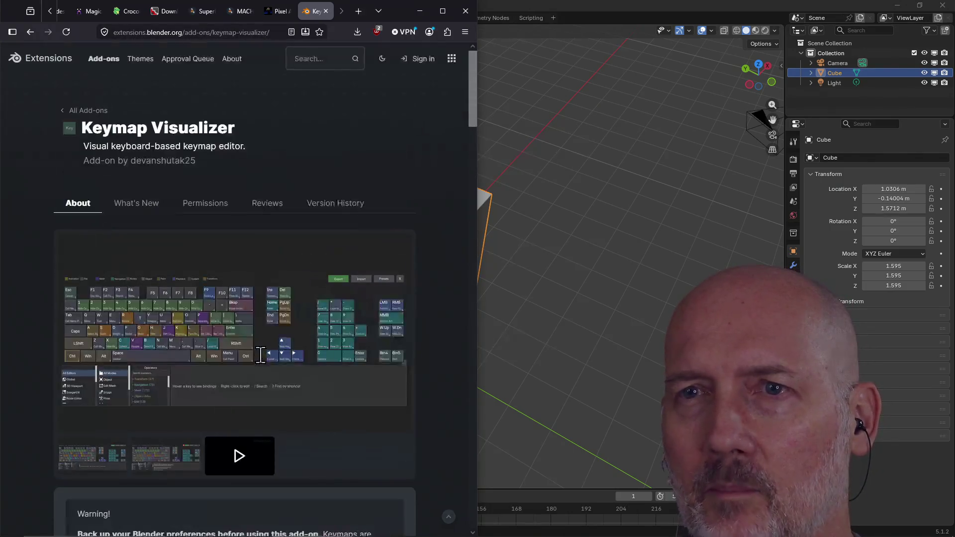
pyautogui.scroll(-3, 257, 366)
# - Watch the Keymap Visualizer walkthrough video full-size, then return to the search results
pyautogui.click(240, 363)
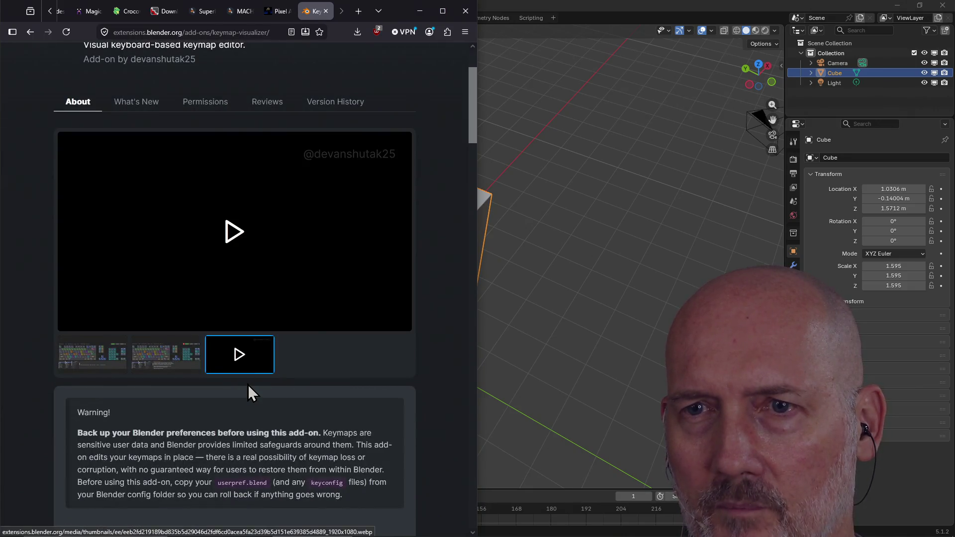
pyautogui.click(238, 230)
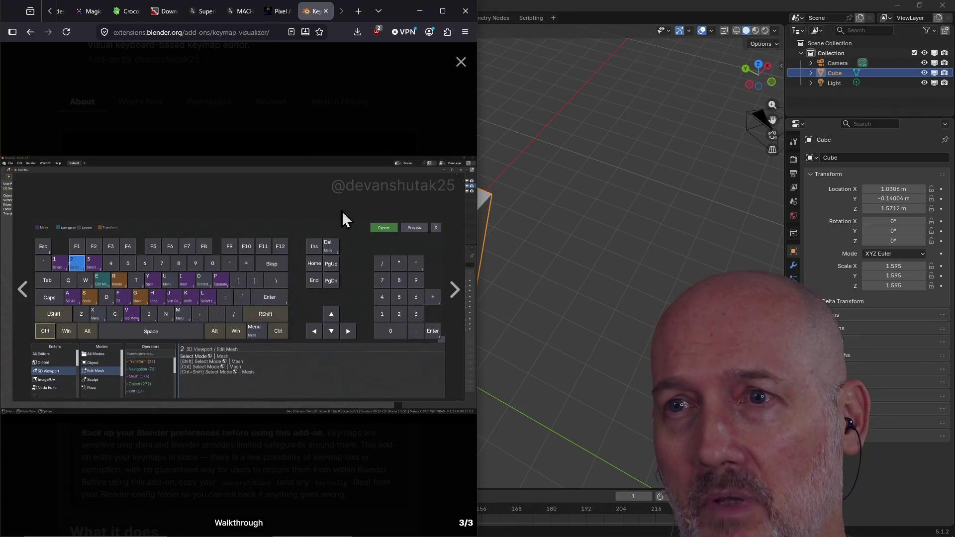
pyautogui.click(459, 62)
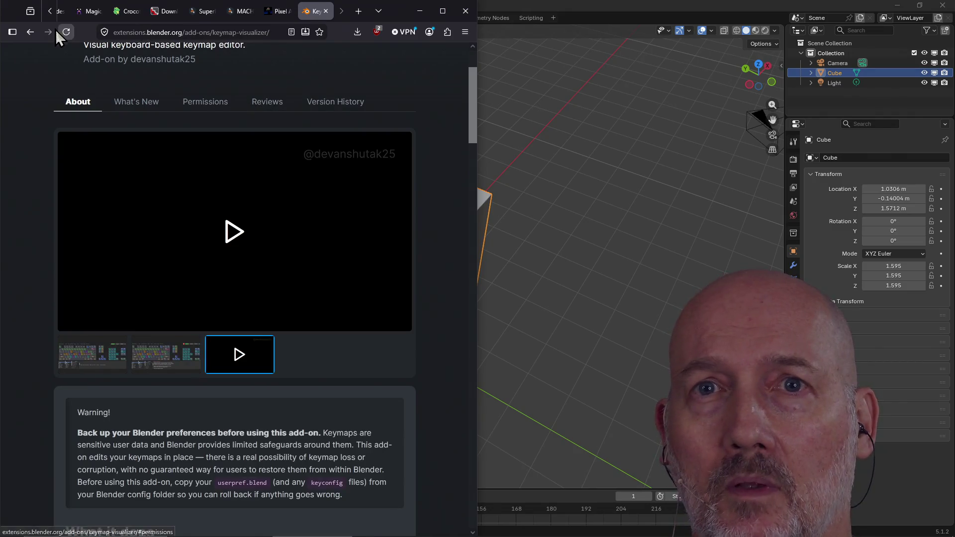
pyautogui.click(30, 33)
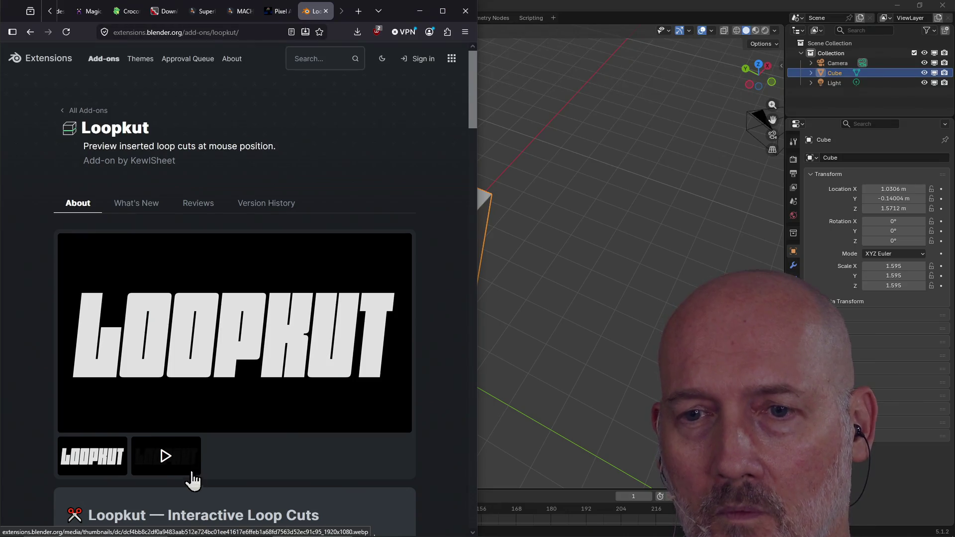
# - Play Loopkut's demo video enlarged, rewind it to the start, then go back to the results
pyautogui.click(178, 472)
pyautogui.click(243, 349)
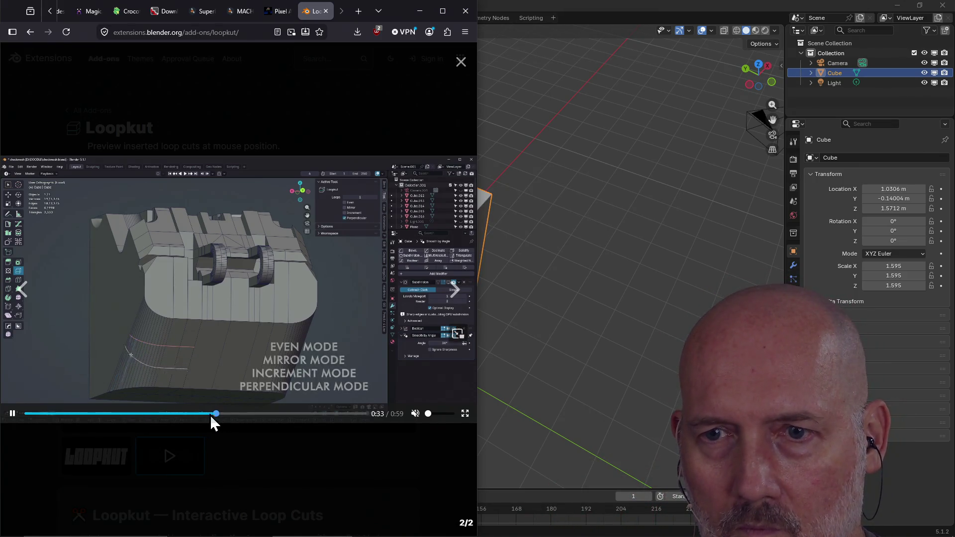
pyautogui.click(74, 413)
pyautogui.moveTo(74, 415); pyautogui.dragTo(11, 423)
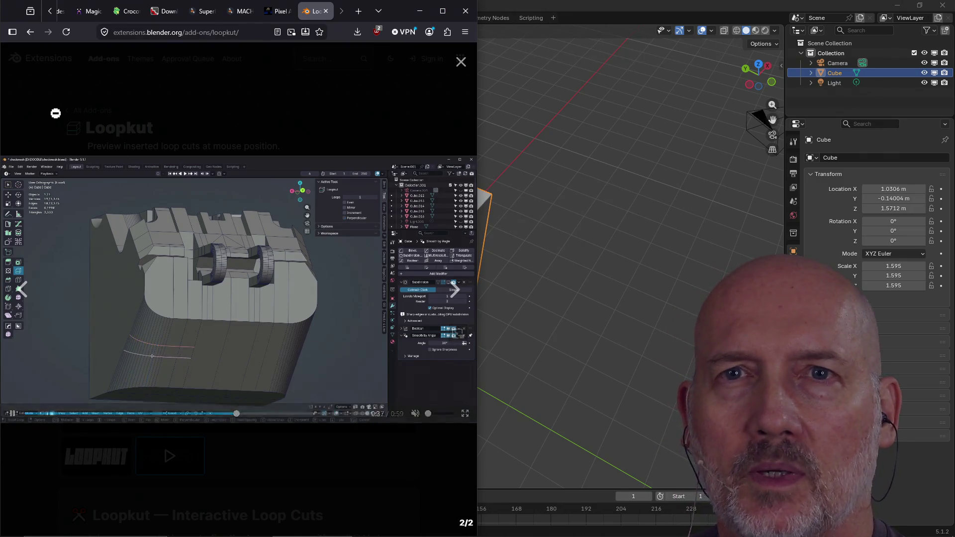
pyautogui.click(30, 33)
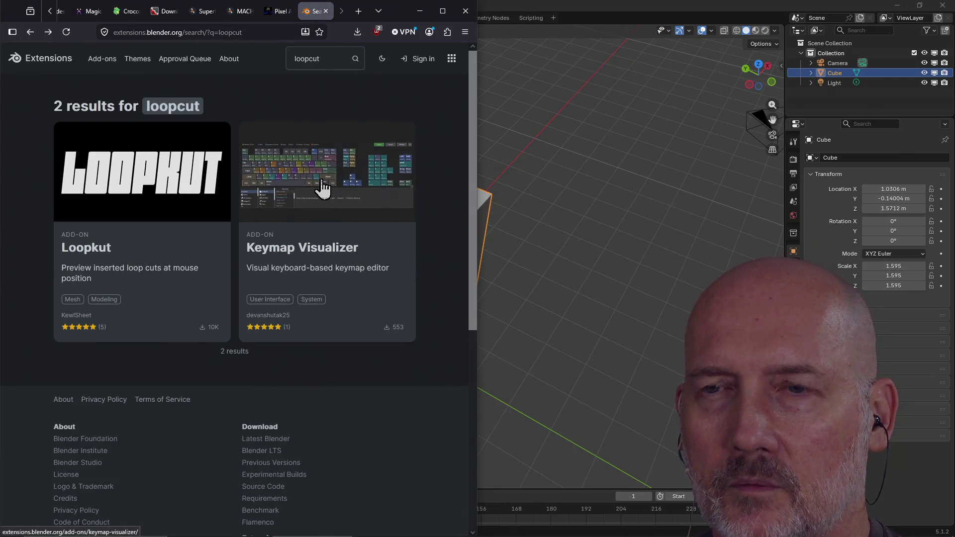
# - Clear the 'loopcut' search, return to all 893 add-ons, and open Brushstroke Tools
pyautogui.doubleClick(331, 58)
pyautogui.press('BackSpace')
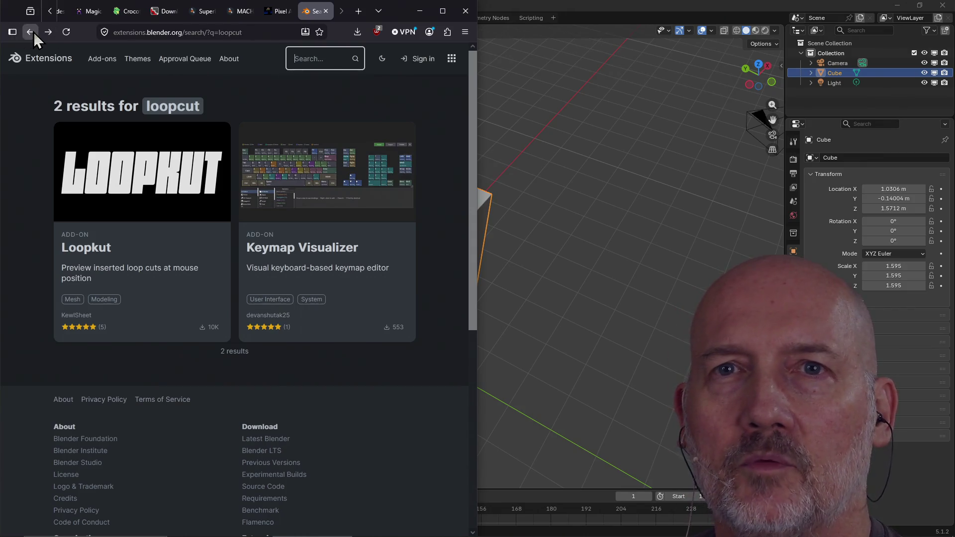
pyautogui.click(31, 32)
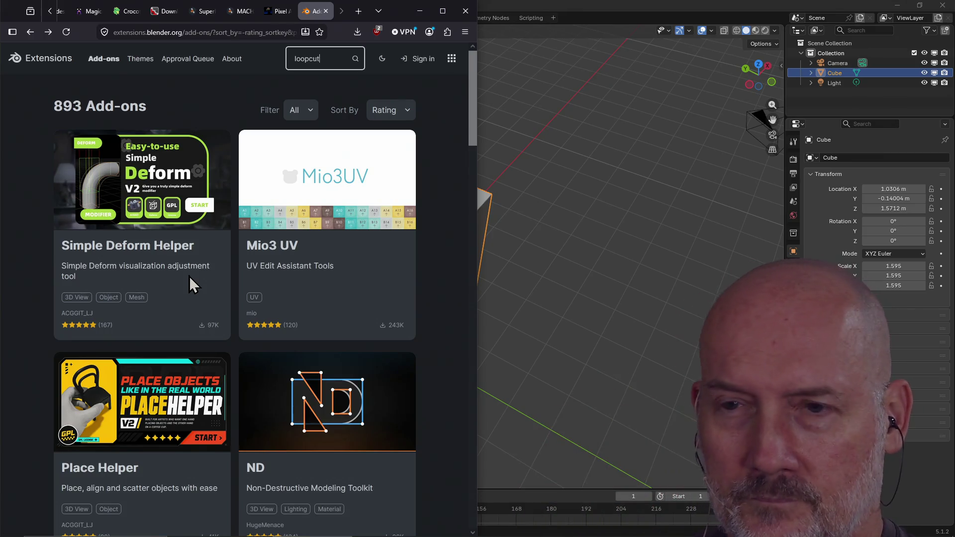
pyautogui.scroll(-3, 298, 308)
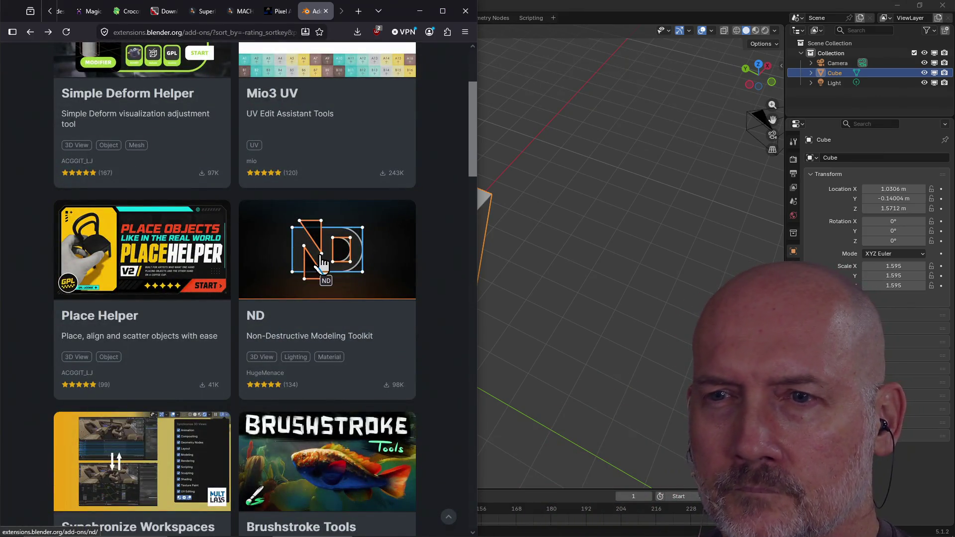
pyautogui.scroll(-4, 322, 264)
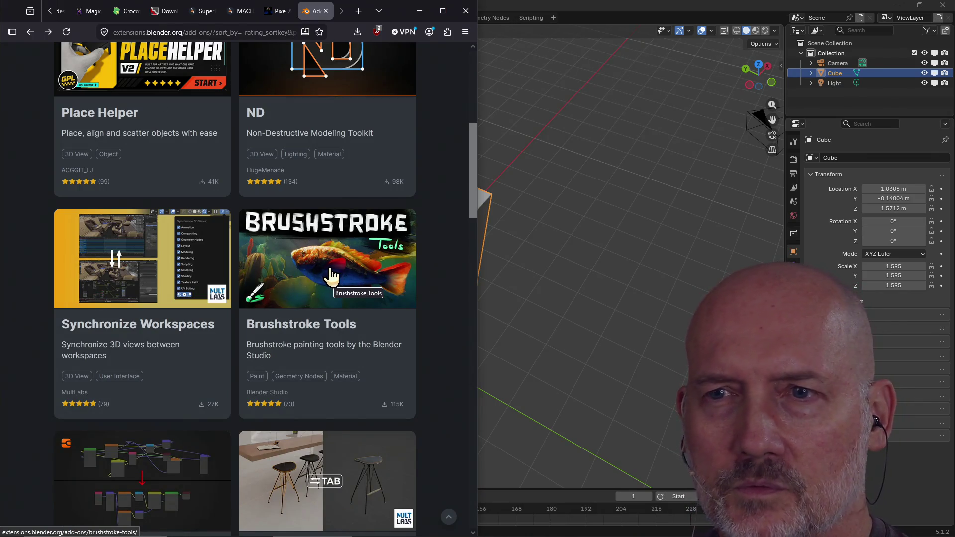
pyautogui.click(330, 276)
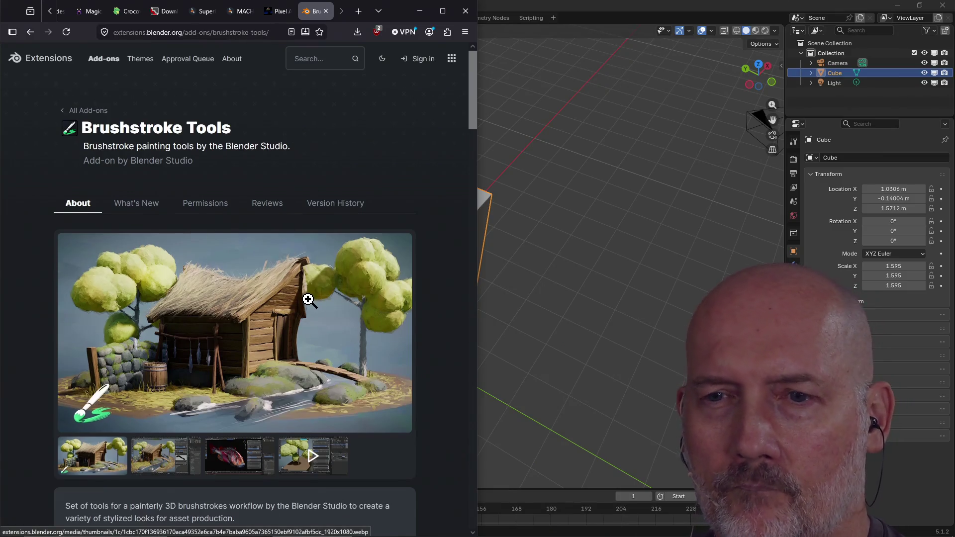
# - Read through the Brushstroke Tools page and view its preview image enlarged, then close it
pyautogui.scroll(-4, 308, 300)
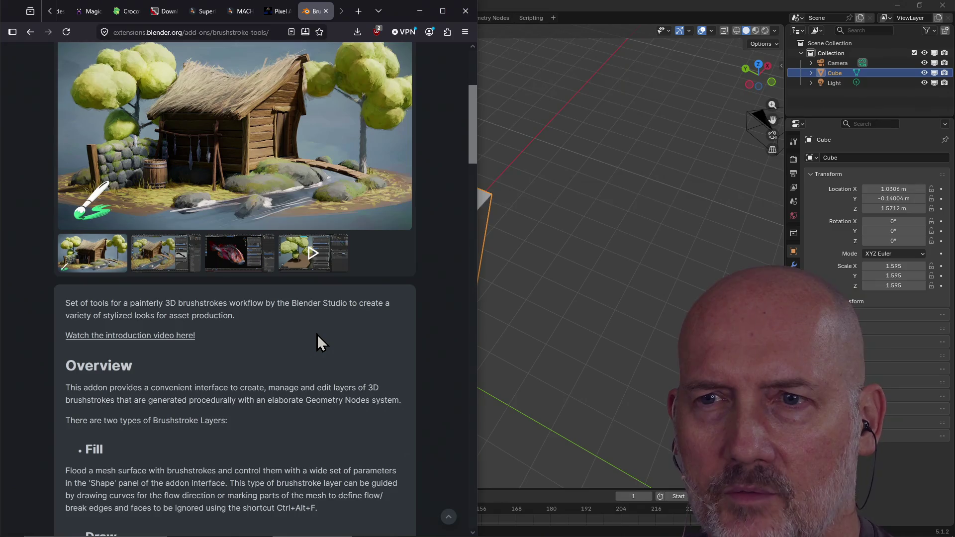
pyautogui.scroll(-5, 317, 334)
pyautogui.scroll(-4, 317, 334)
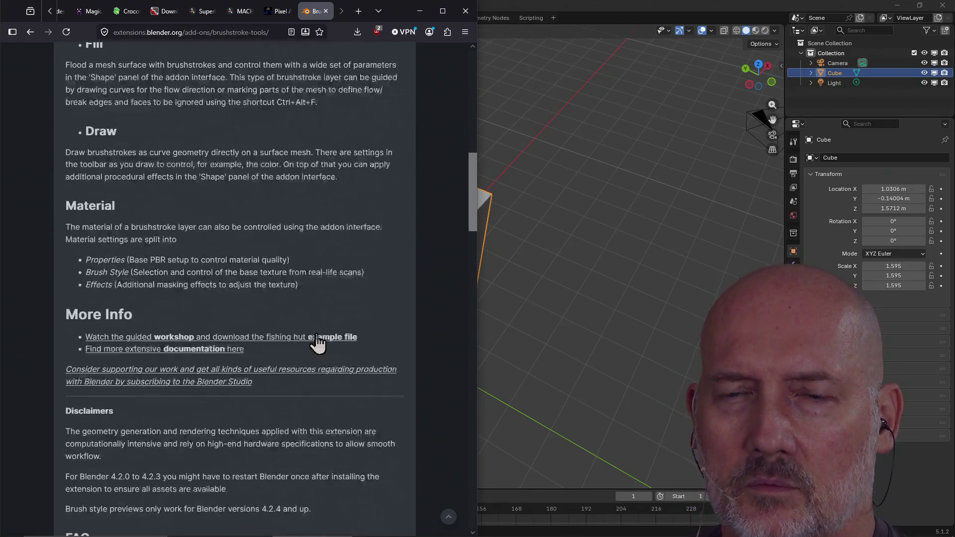
pyautogui.scroll(-3, 271, 291)
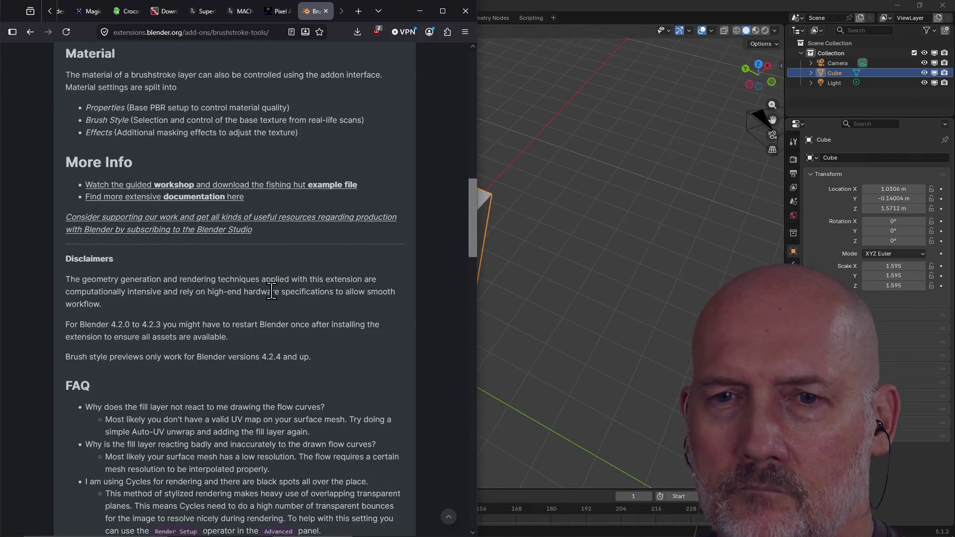
pyautogui.scroll(-7, 272, 292)
pyautogui.scroll(20, 272, 292)
pyautogui.scroll(3, 272, 292)
pyautogui.click(201, 342)
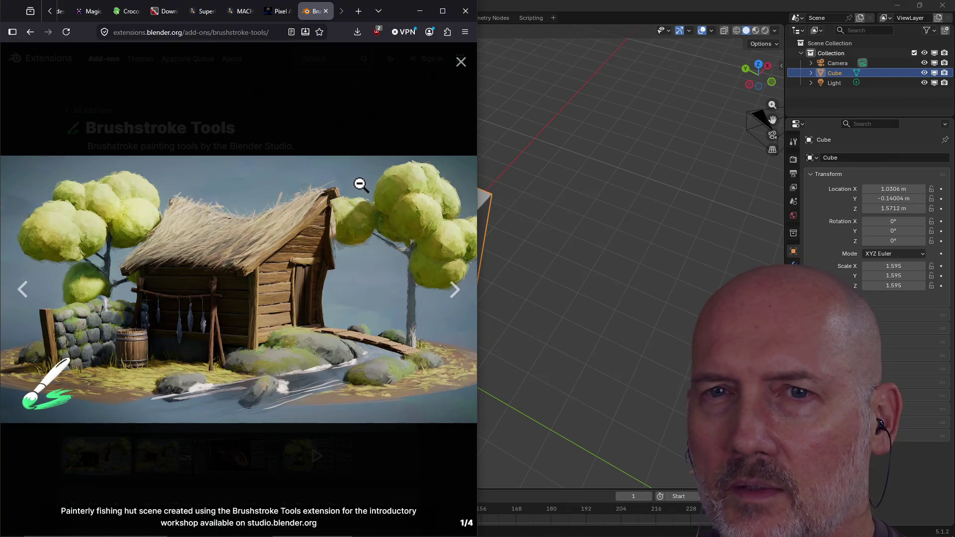
pyautogui.click(461, 63)
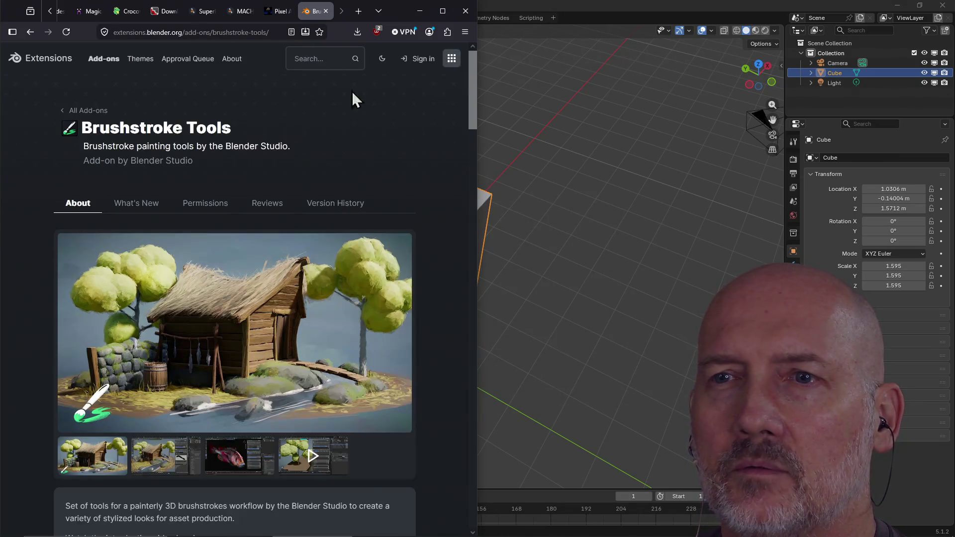
# - Go back to the rating-sorted add-ons listing and open the Ucupaint add-on page
pyautogui.click(30, 32)
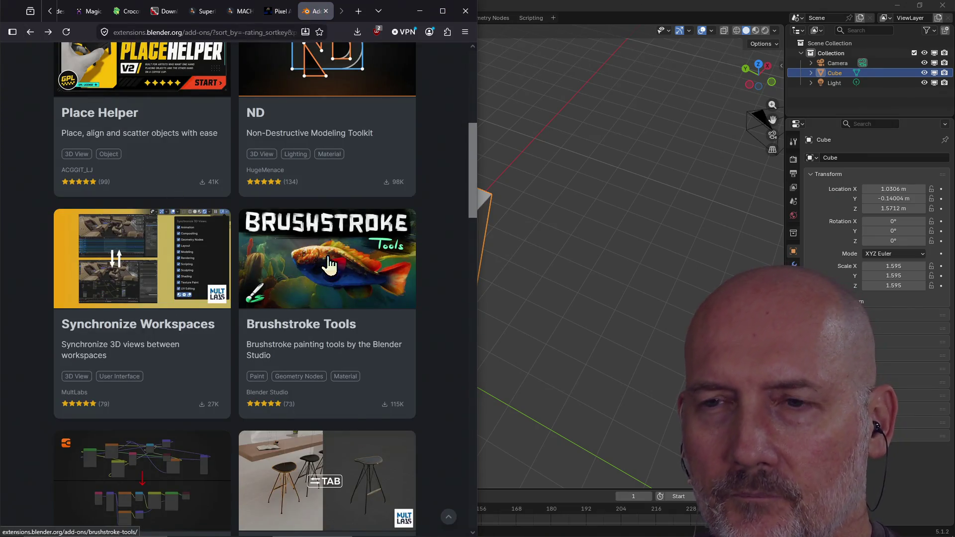
pyautogui.scroll(-2, 326, 264)
pyautogui.scroll(-3, 328, 256)
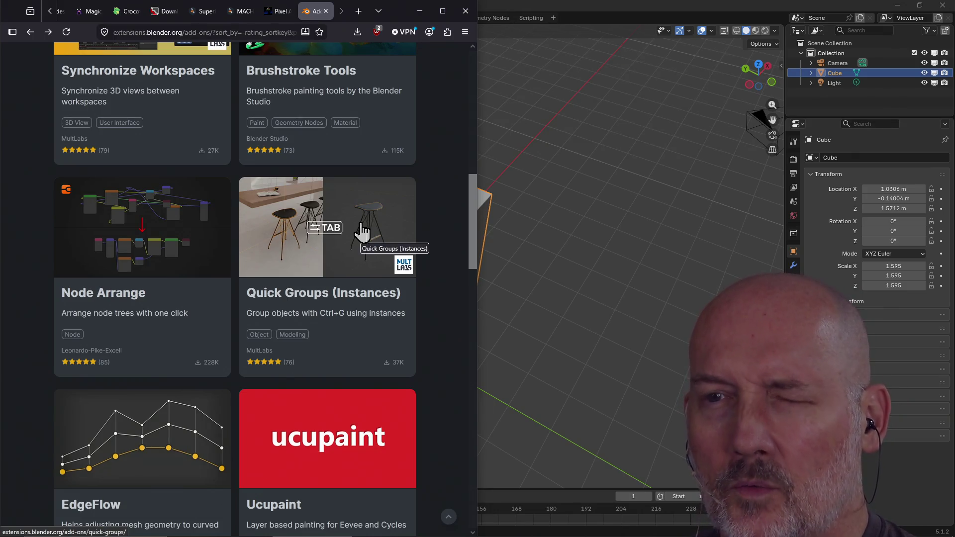
pyautogui.scroll(-4, 361, 230)
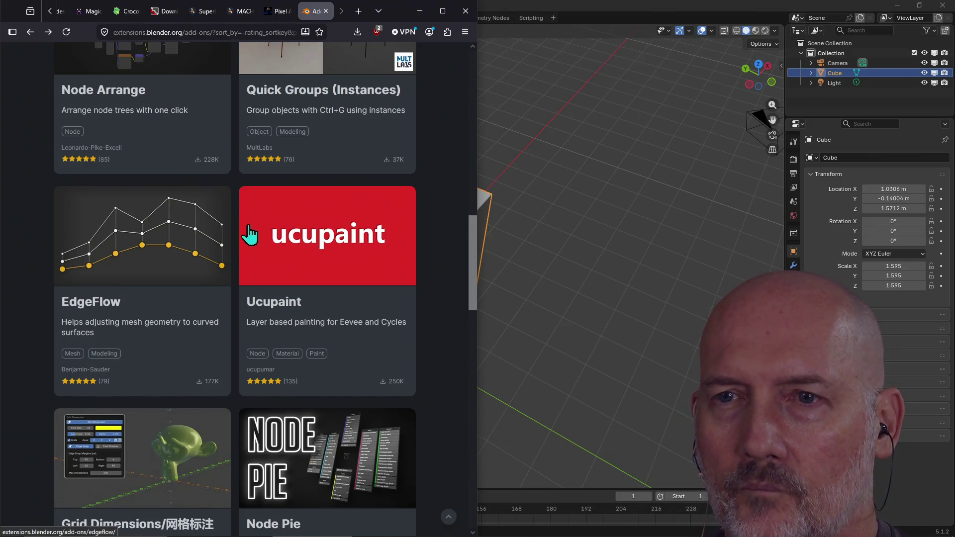
pyautogui.click(320, 238)
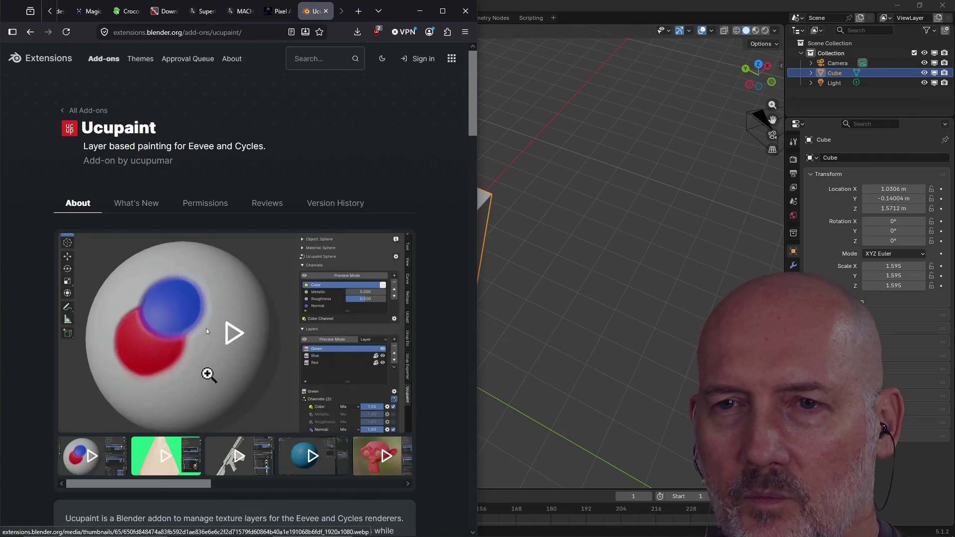
# - Skim Ucupaint's 'Layer based painting for Eevee and Cycles' page, then bring Blender forward
pyautogui.scroll(-2, 194, 381)
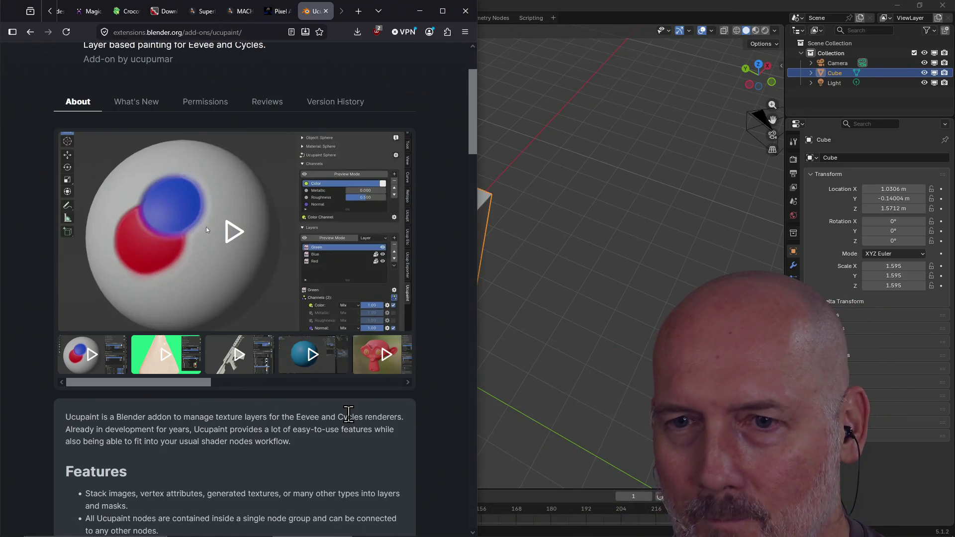
pyautogui.scroll(-15, 349, 413)
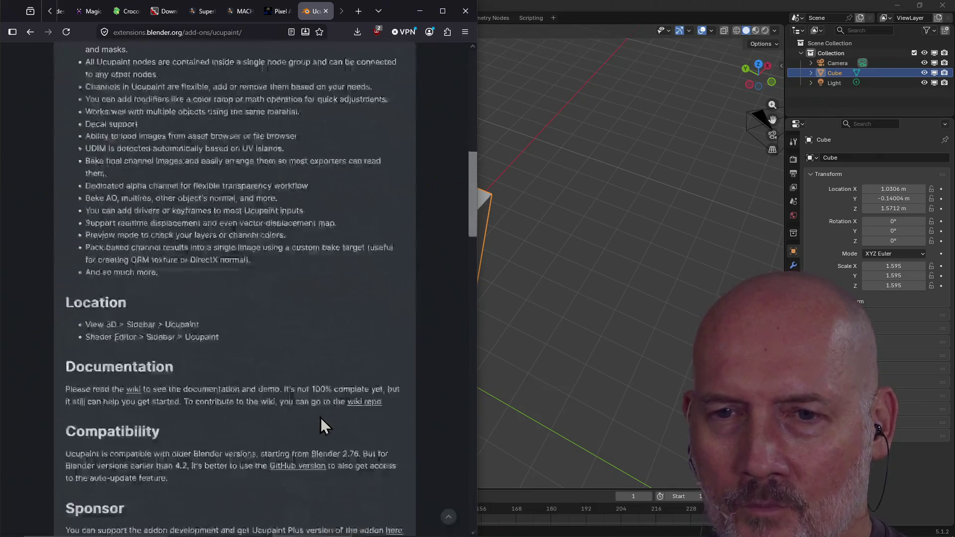
pyautogui.scroll(15, 321, 418)
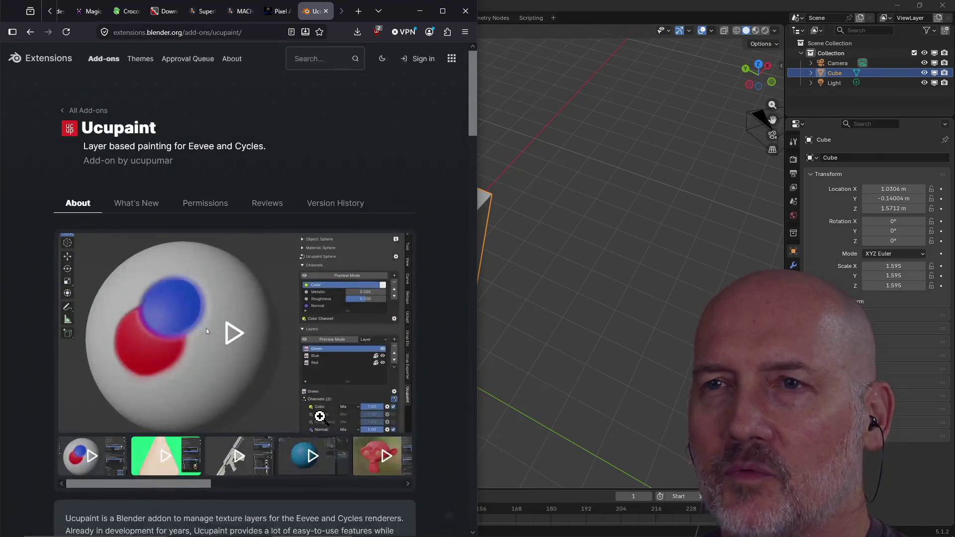
pyautogui.click(559, 9)
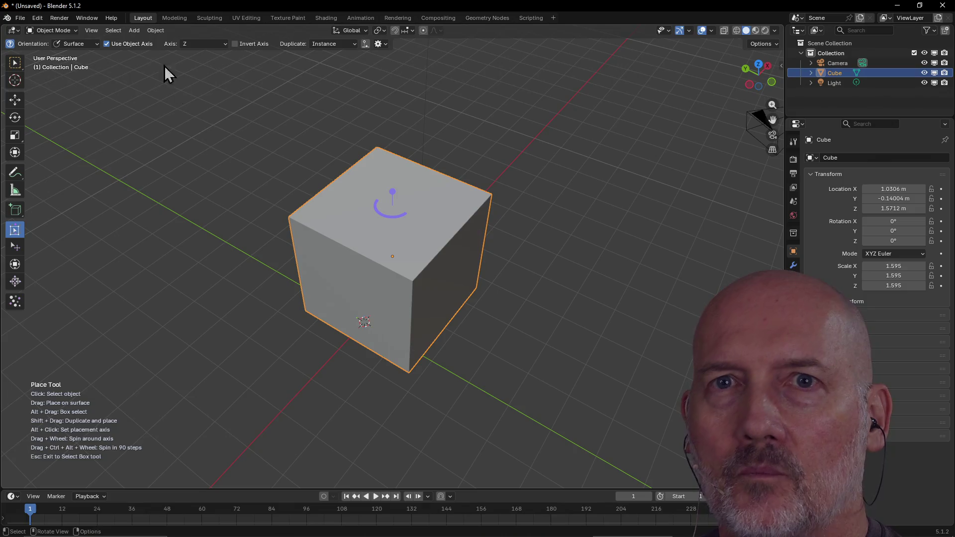
# - Install Ucupaint from Preferences > Get Extensions via a 'ucu' search, then return to Firefox
pyautogui.click(38, 18)
pyautogui.click(56, 146)
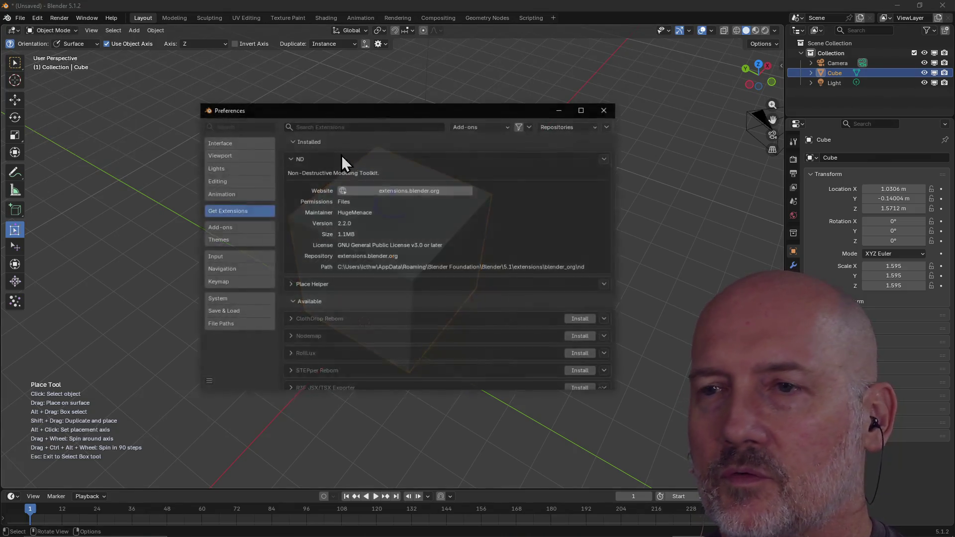
pyautogui.click(387, 127)
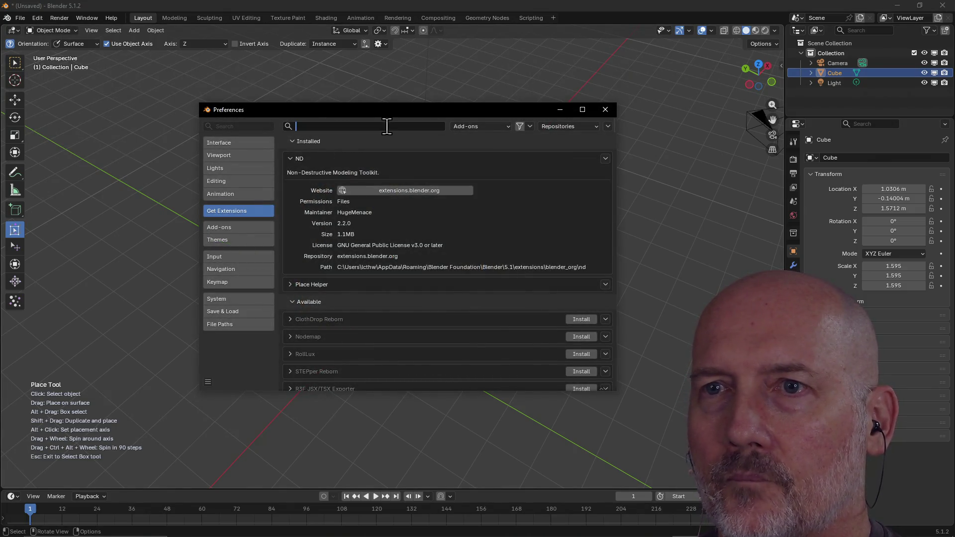
pyautogui.write('ucu')
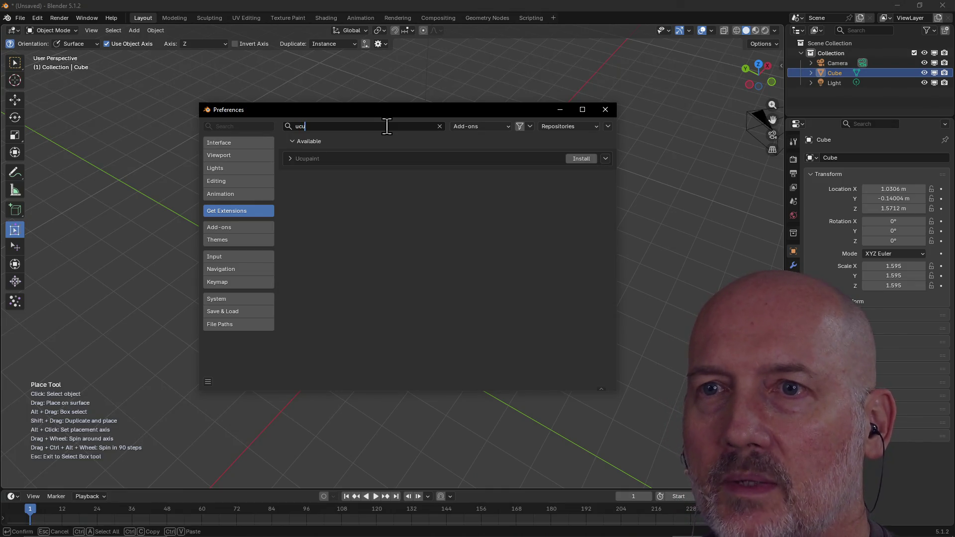
pyautogui.click(586, 159)
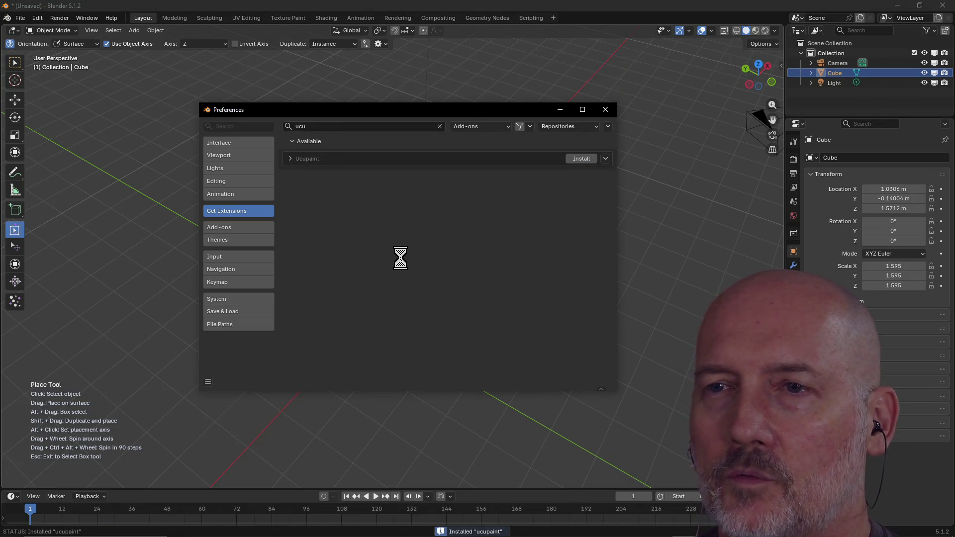
pyautogui.click(439, 125)
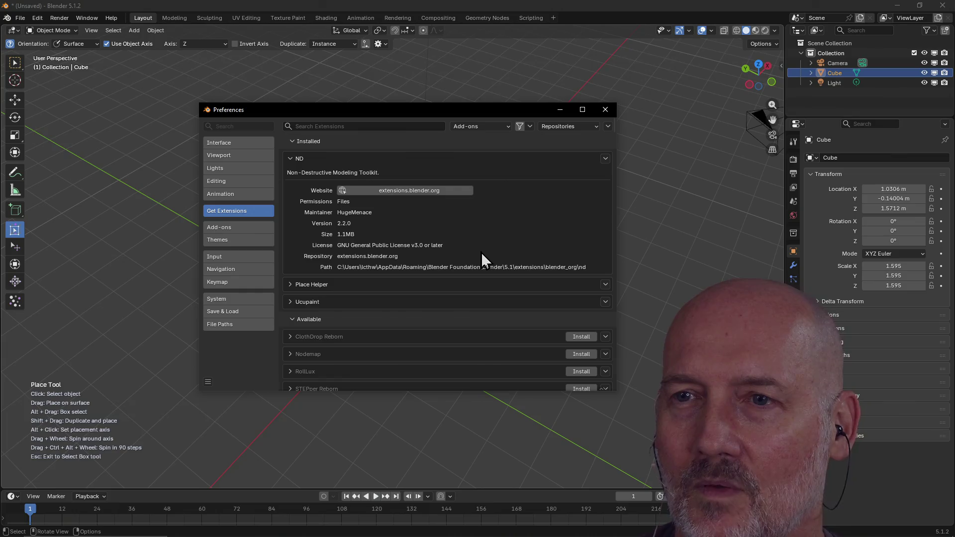
pyautogui.hotkey('alt', 'Tab')
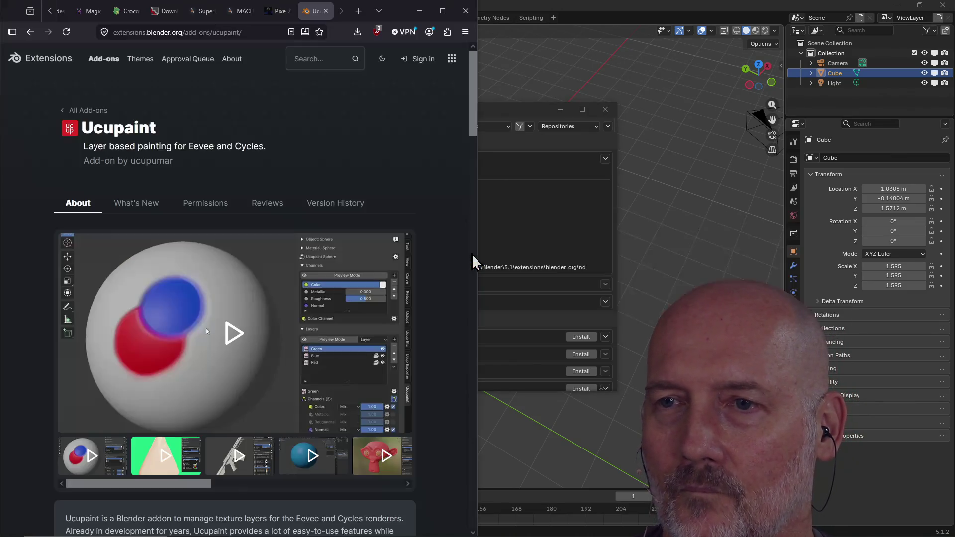
# - Return to the add-ons listing and scroll down to Modern Primitive and Orient and Origin to Selected
pyautogui.scroll(-5, 393, 331)
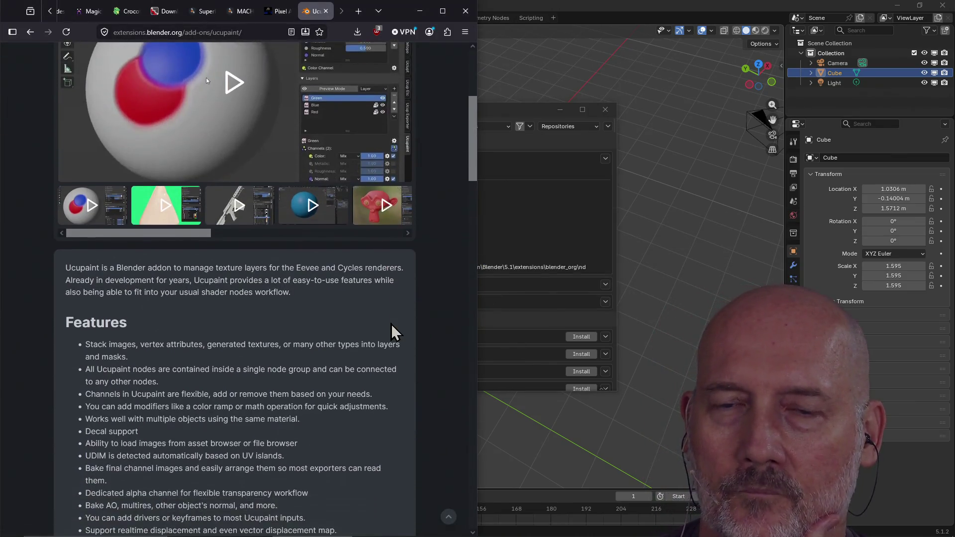
pyautogui.scroll(10, 393, 331)
pyautogui.click(31, 31)
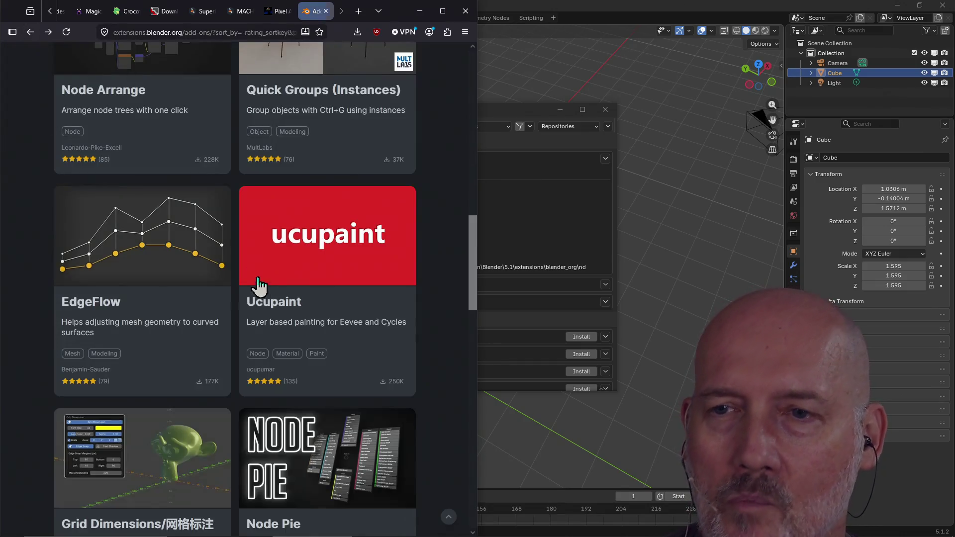
pyautogui.scroll(-3, 336, 371)
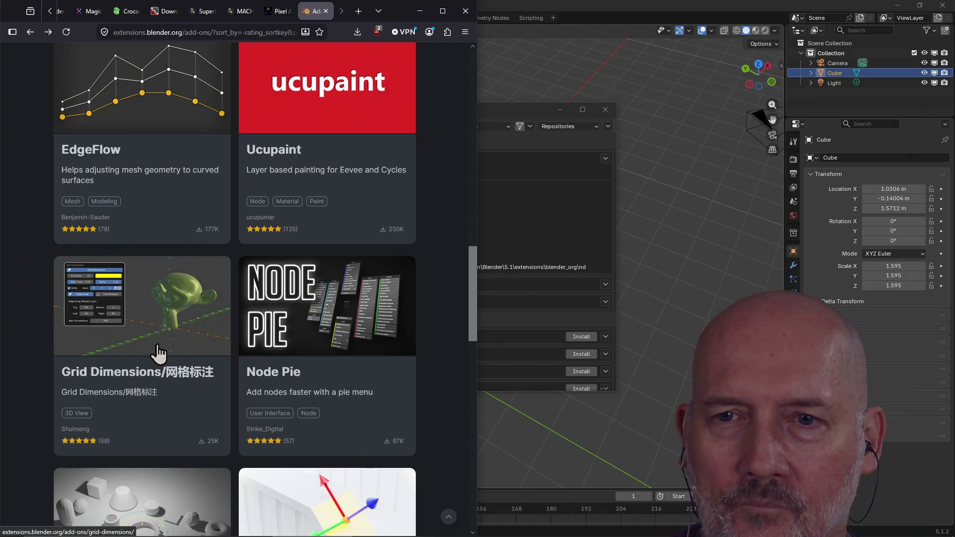
pyautogui.scroll(-5, 160, 357)
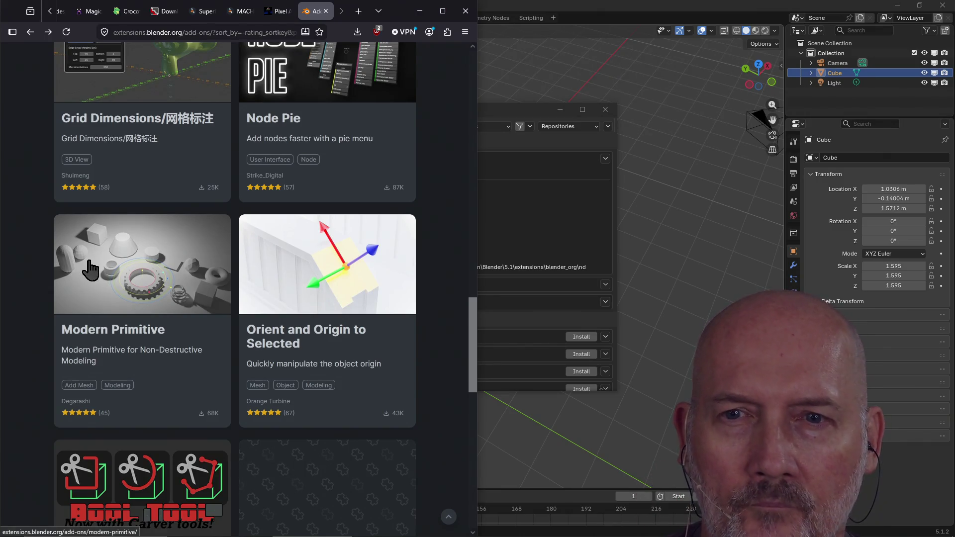
# - Open the Modern Primitive page and read down through its primitives, modifier options and N-Panel features
pyautogui.click(146, 287)
pyautogui.scroll(-4, 259, 240)
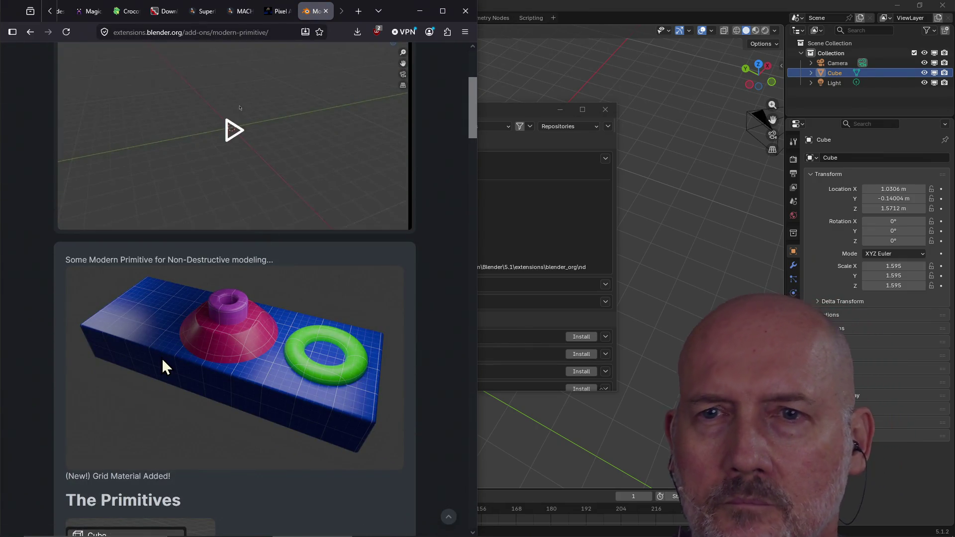
pyautogui.scroll(-4, 162, 358)
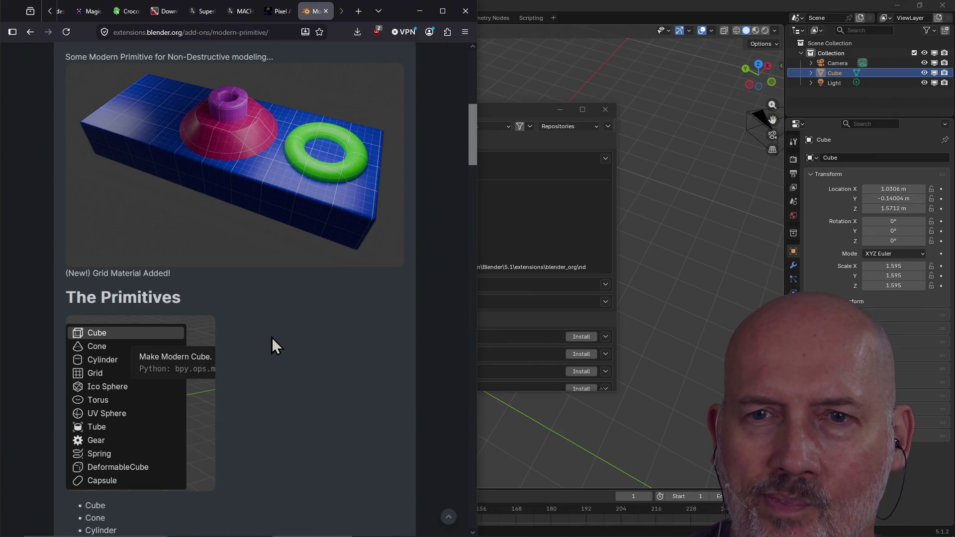
pyautogui.scroll(-7, 272, 337)
pyautogui.scroll(-5, 347, 302)
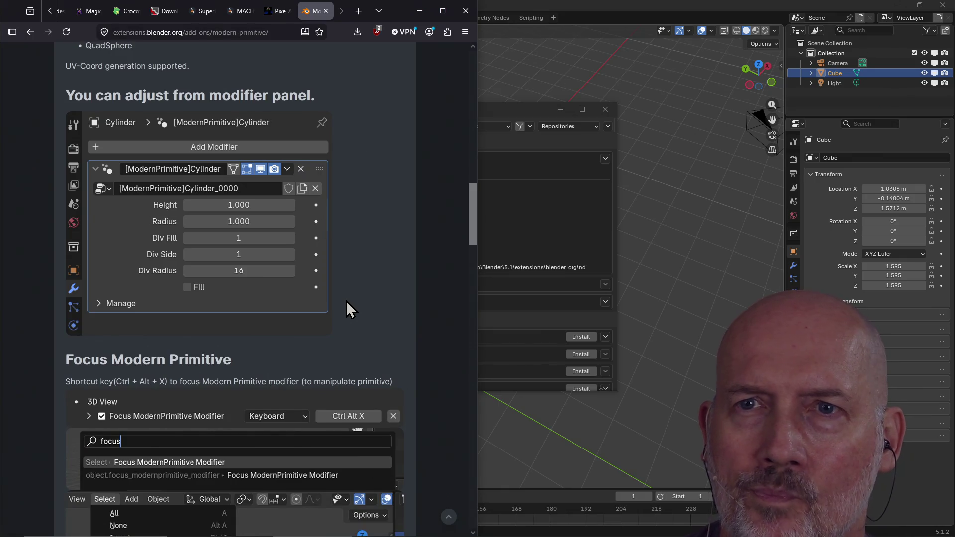
pyautogui.scroll(-3, 347, 301)
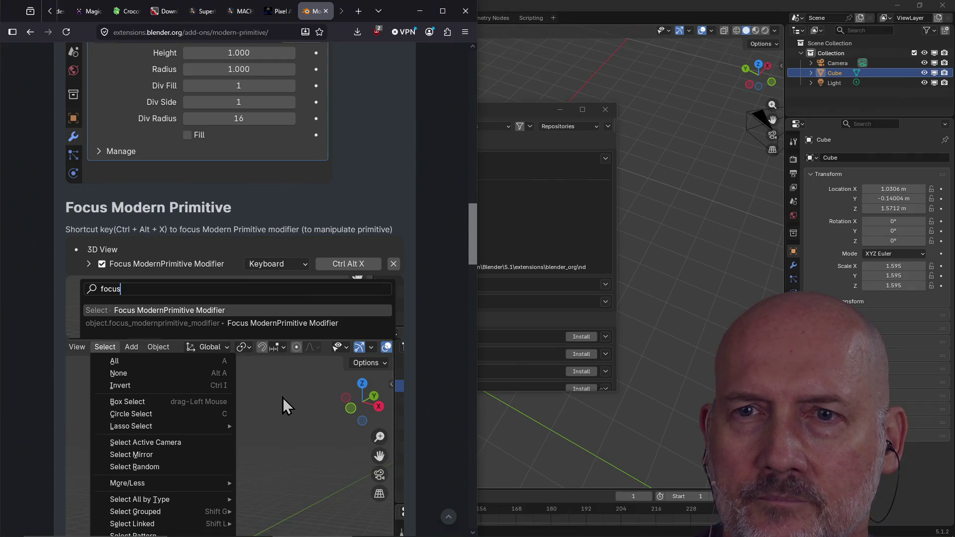
pyautogui.scroll(-9, 283, 398)
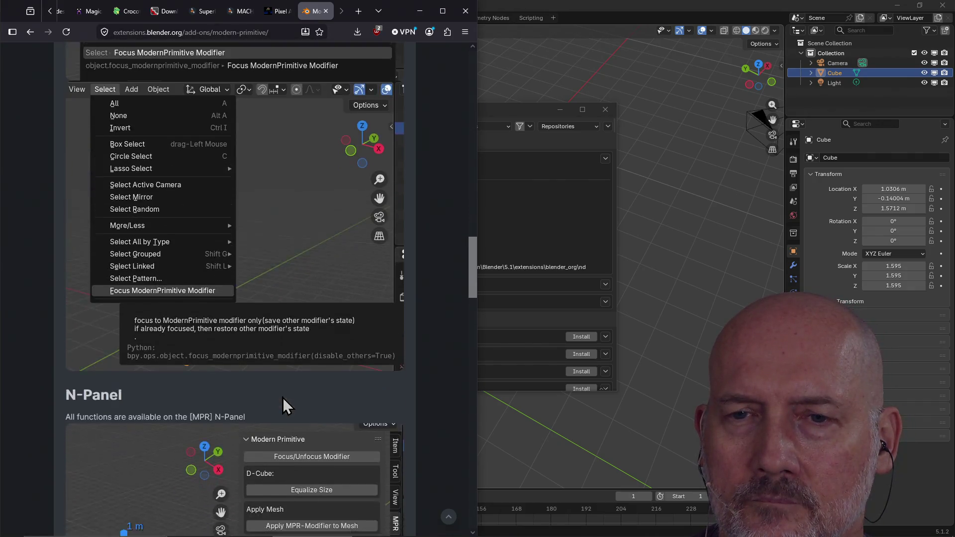
pyautogui.scroll(-2, 283, 398)
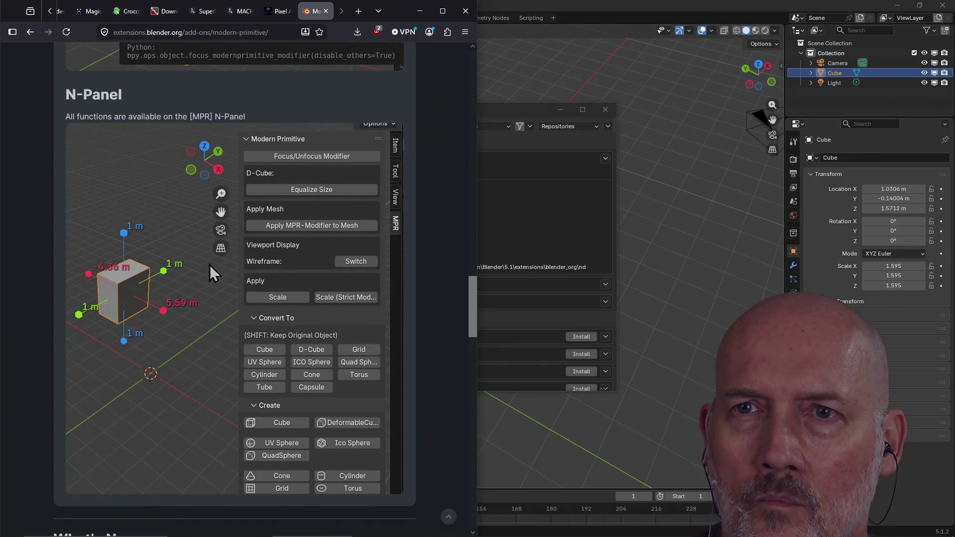
pyautogui.scroll(-6, 108, 195)
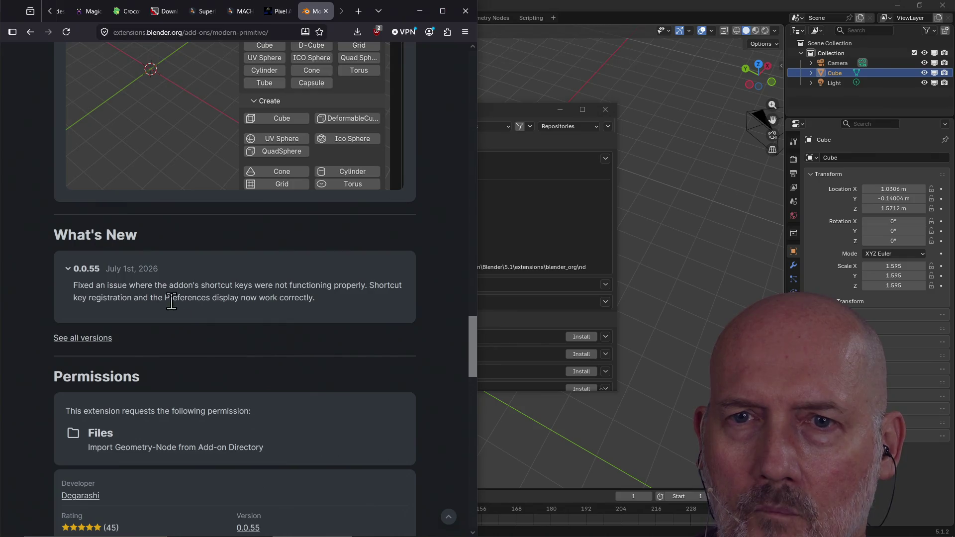
# - Scroll back to the top of Modern Primitive and play its Usage demo video
pyautogui.scroll(20, 270, 317)
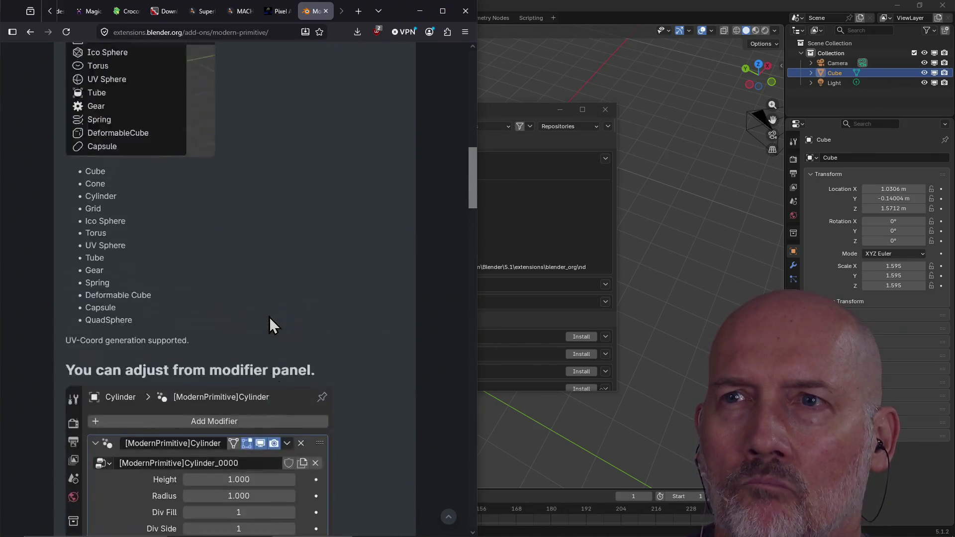
pyautogui.scroll(2, 270, 317)
pyautogui.scroll(-3, 269, 317)
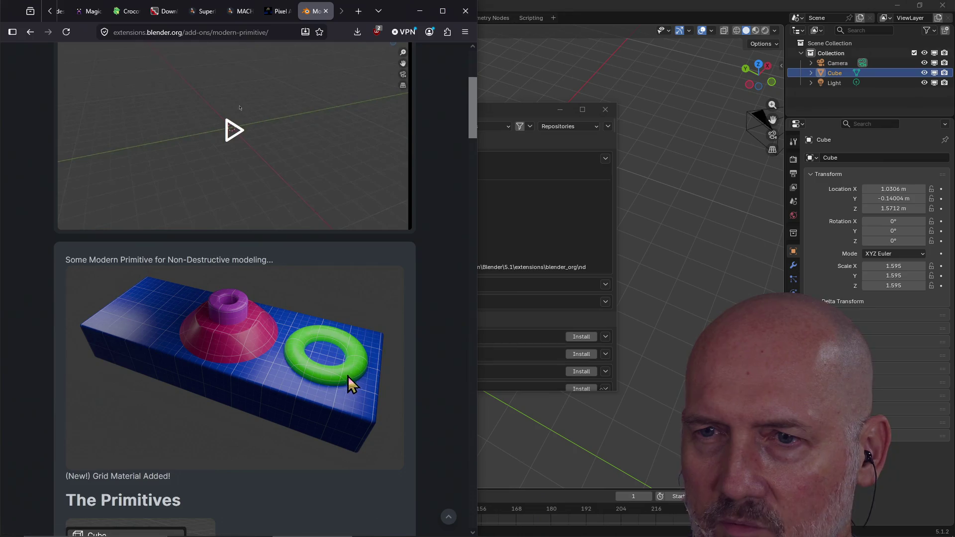
pyautogui.scroll(4, 306, 375)
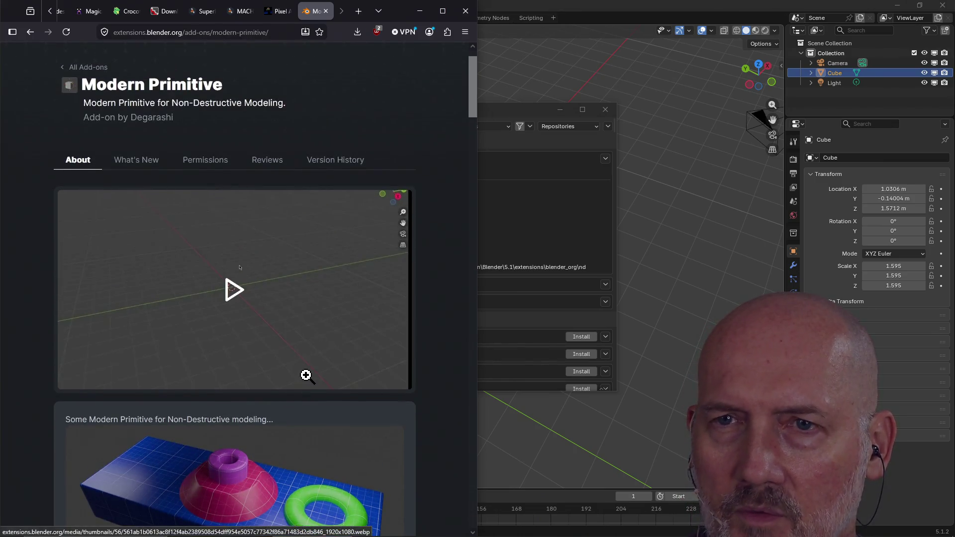
pyautogui.click(233, 328)
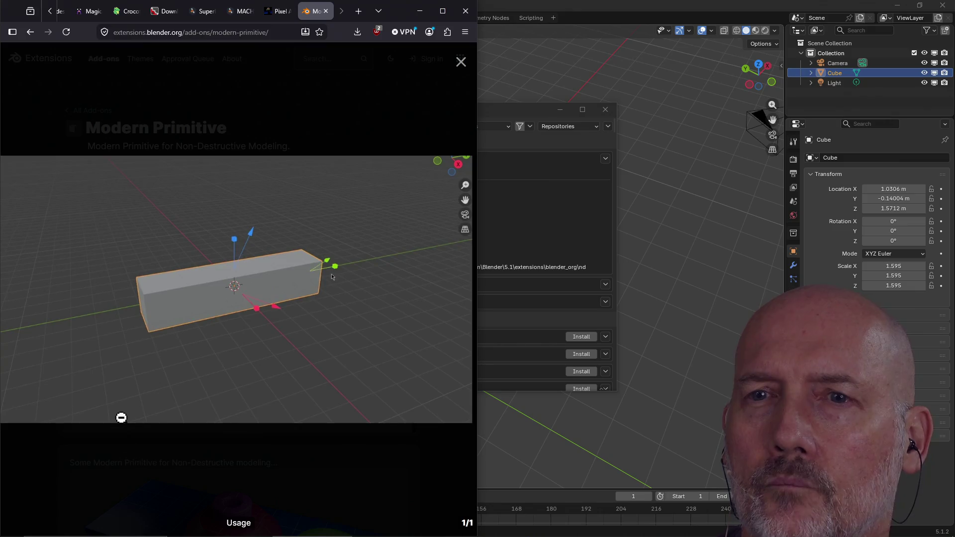
pyautogui.click(460, 63)
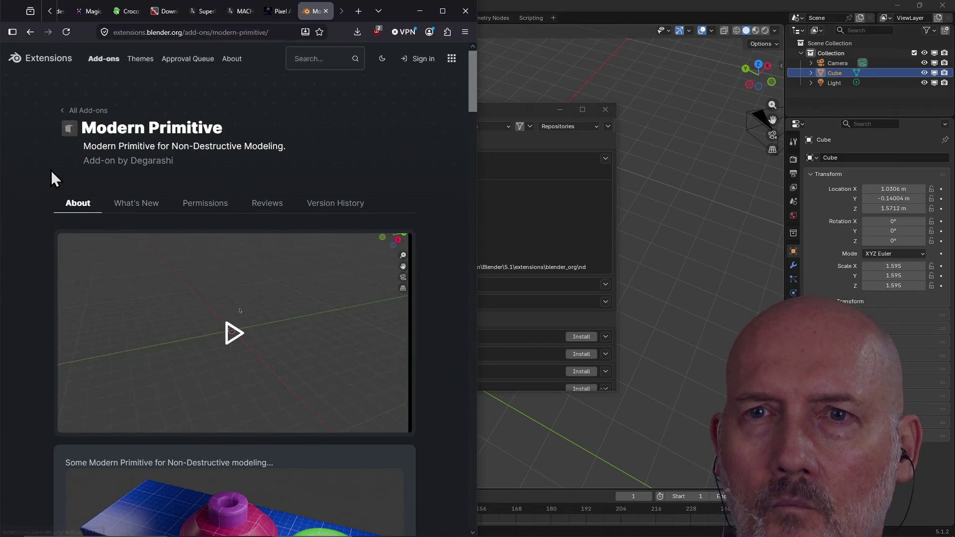
pyautogui.click(31, 32)
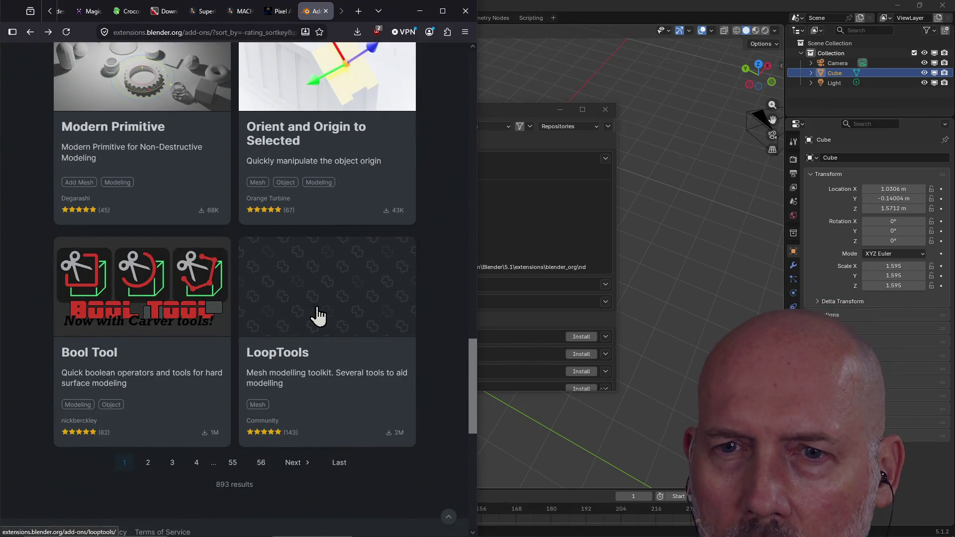
# - Look at the Bool Tool page, then return to page 1 of the add-ons list
pyautogui.click(134, 296)
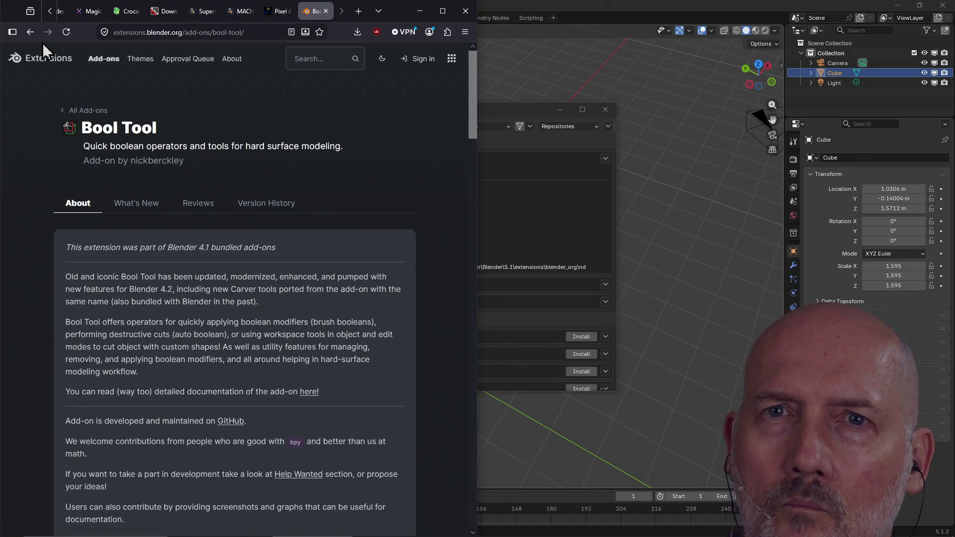
pyautogui.click(29, 31)
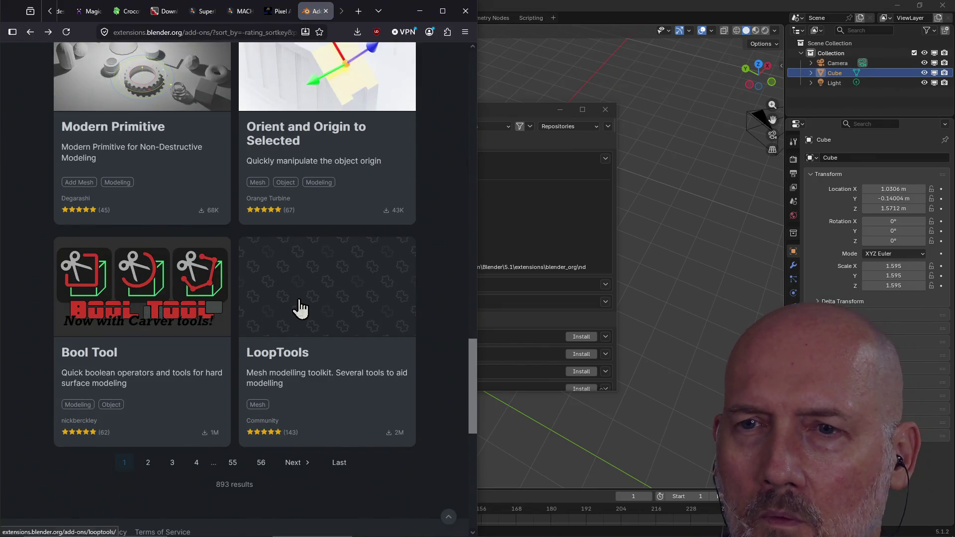
pyautogui.scroll(-3, 333, 328)
pyautogui.click(144, 371)
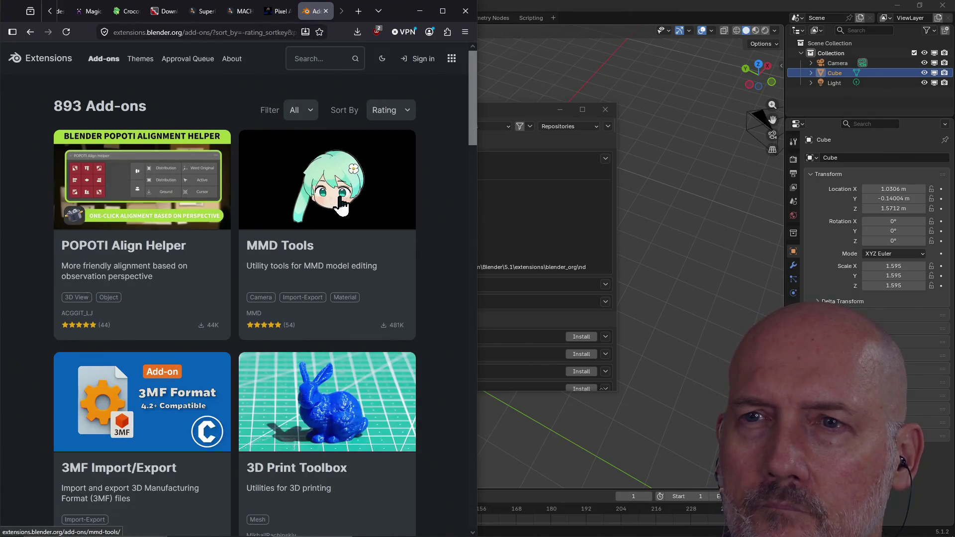
# - Scroll down page 1 and open the Context Pie add-on page
pyautogui.scroll(-3, 342, 377)
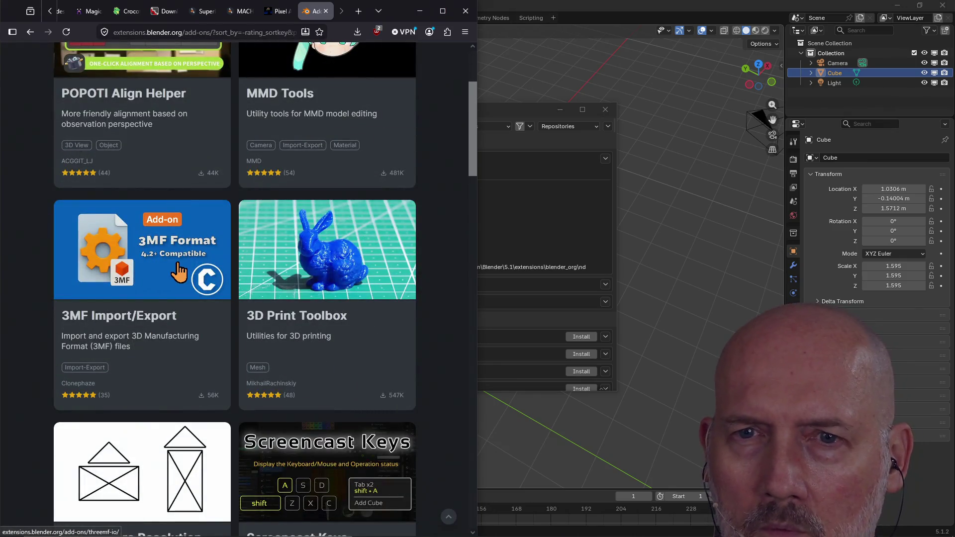
pyautogui.scroll(-1, 283, 378)
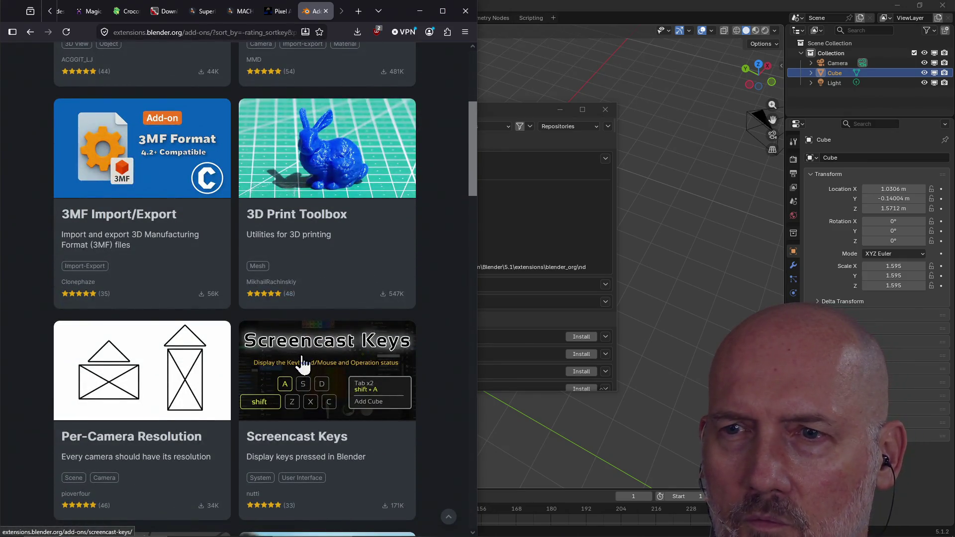
pyautogui.scroll(-3, 304, 368)
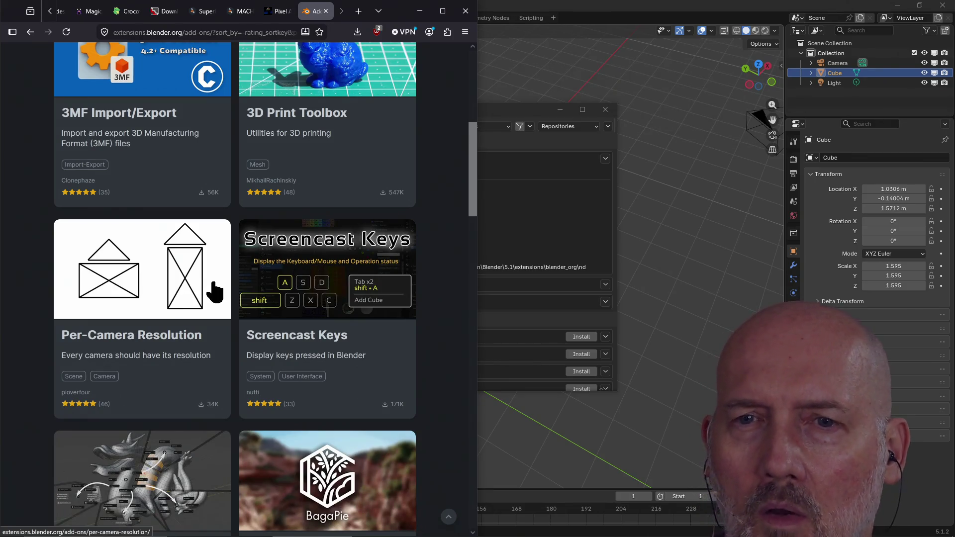
pyautogui.scroll(-3, 138, 275)
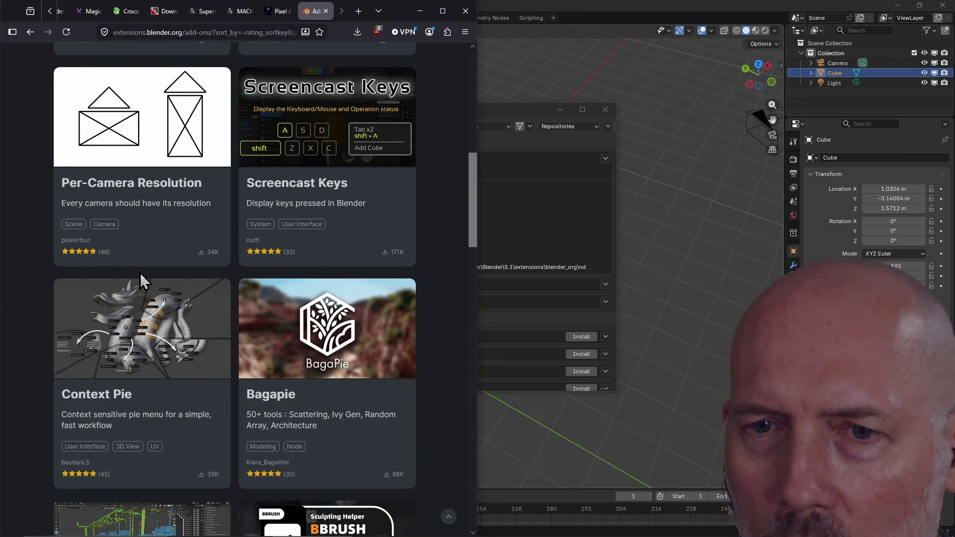
pyautogui.scroll(-2, 141, 277)
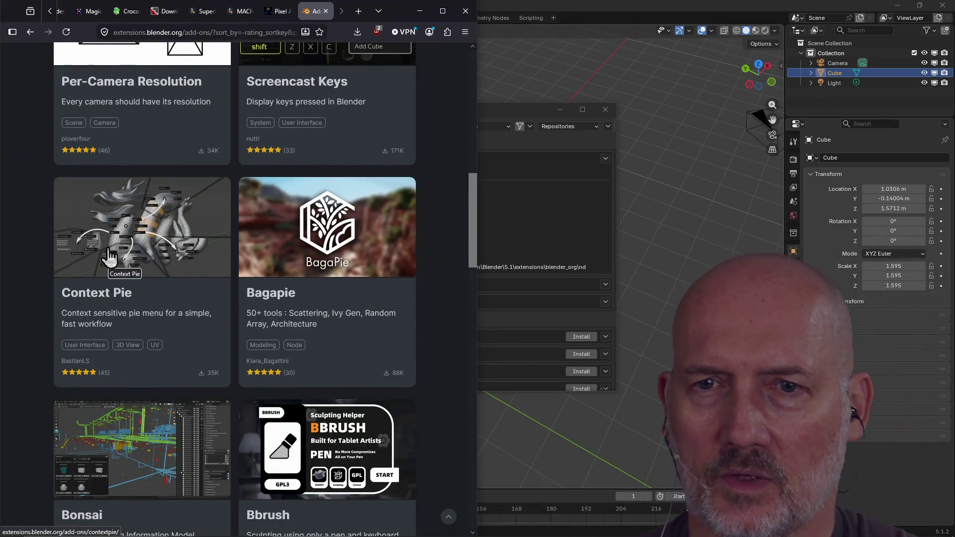
pyautogui.click(175, 239)
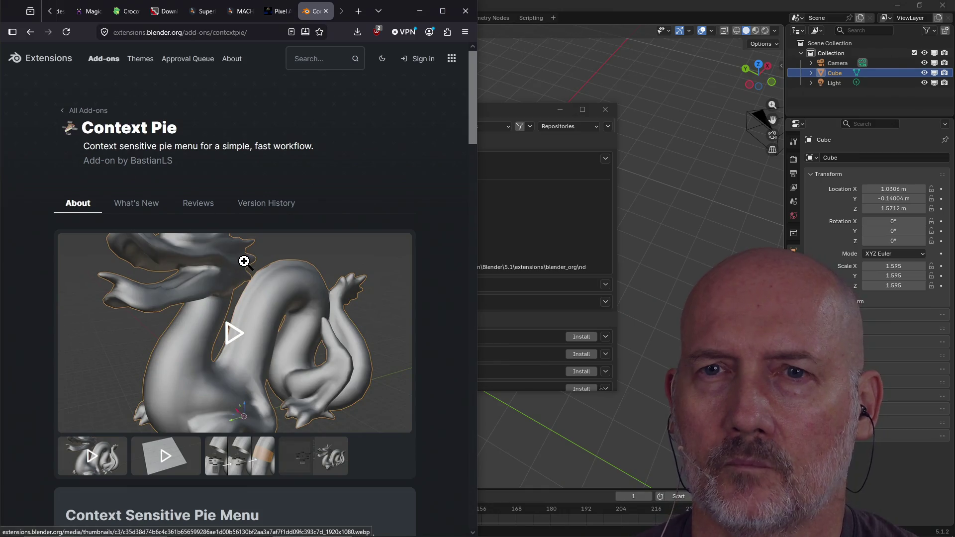
# - Play Context Pie's 'Poly Modeling Workflow' gallery video full-size
pyautogui.scroll(-5, 243, 260)
pyautogui.scroll(-1, 293, 291)
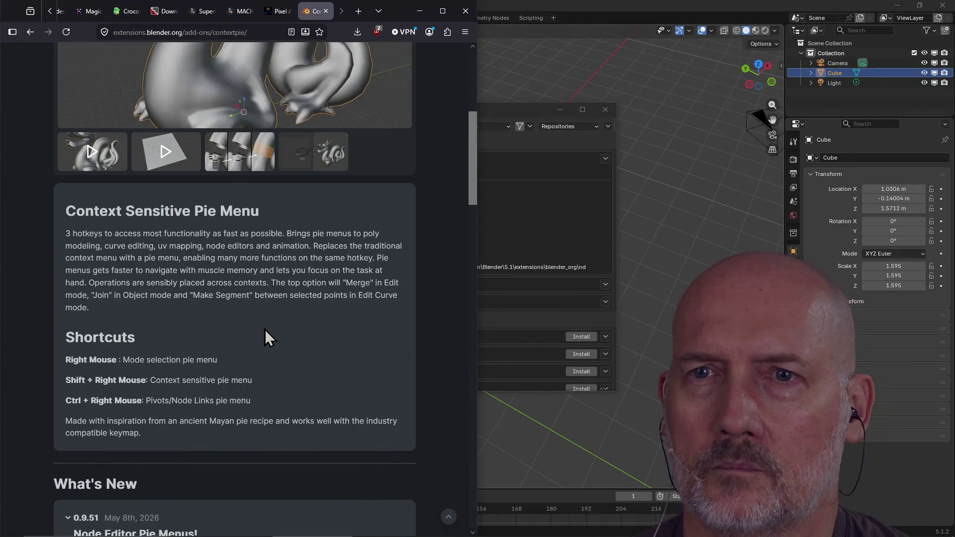
pyautogui.scroll(3, 265, 329)
pyautogui.click(236, 187)
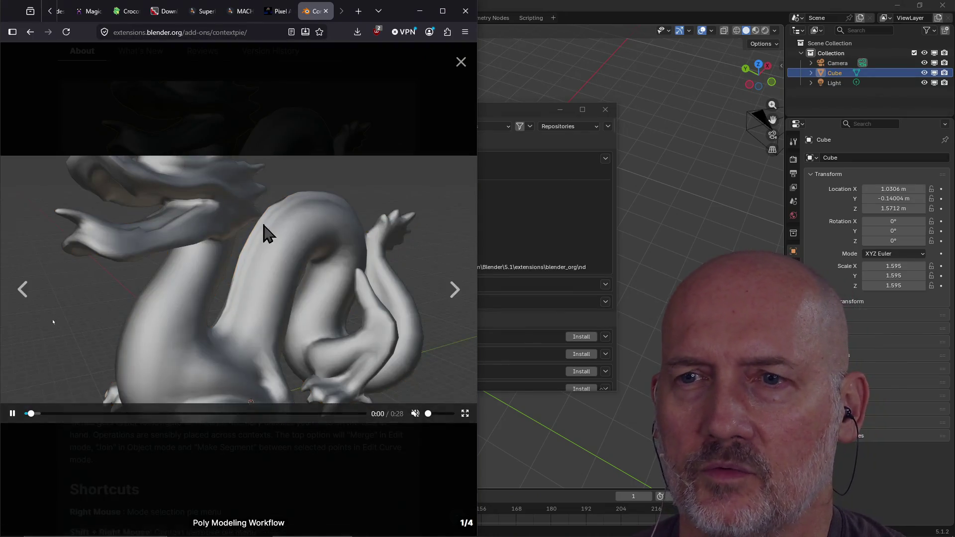
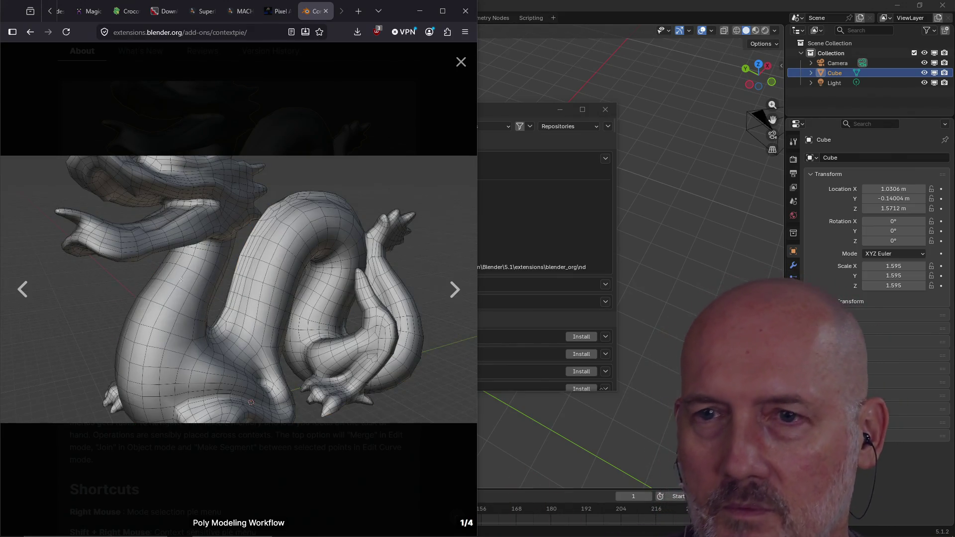
# - Close the enlarged preview and scroll through the Context Pie page and its shortcuts
pyautogui.click(510, 372)
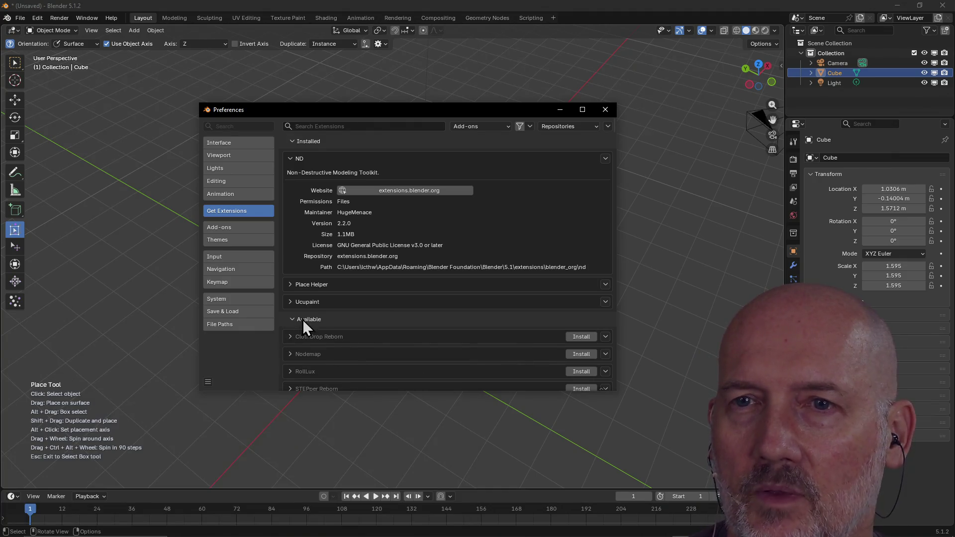
pyautogui.hotkey('alt', 'Tab')
pyautogui.hotkey('alt', 'Tab')
pyautogui.hotkey('alt', 'Tab')
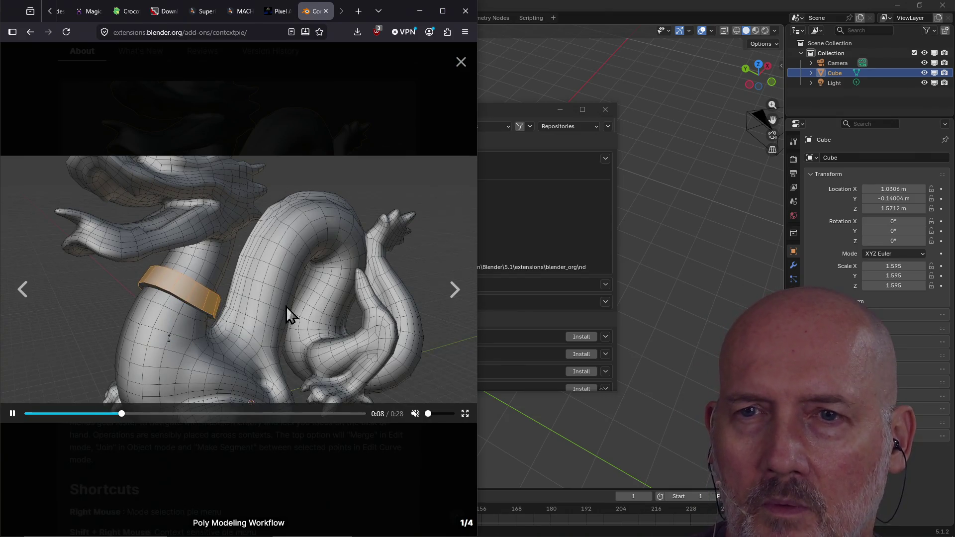
pyautogui.click(461, 62)
pyautogui.scroll(-2, 182, 398)
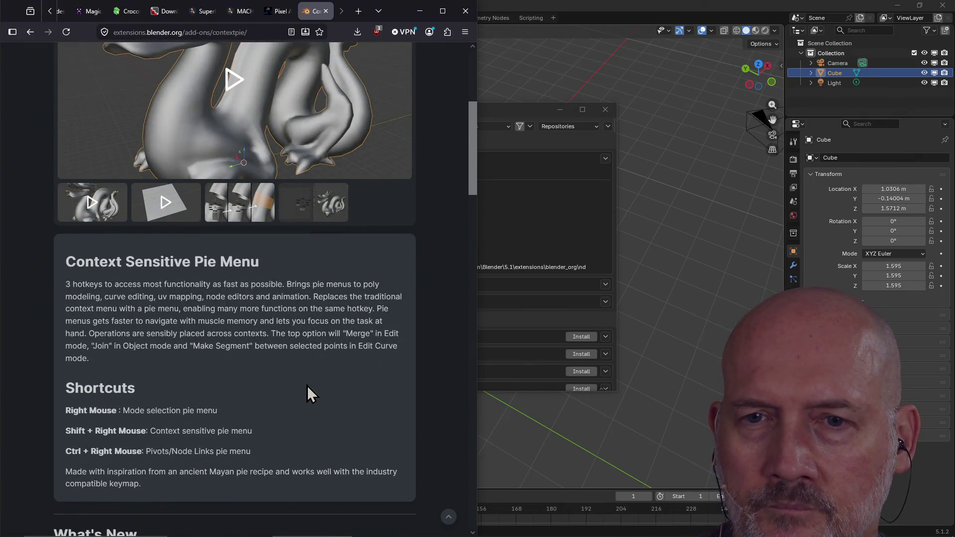
pyautogui.scroll(-1, 307, 386)
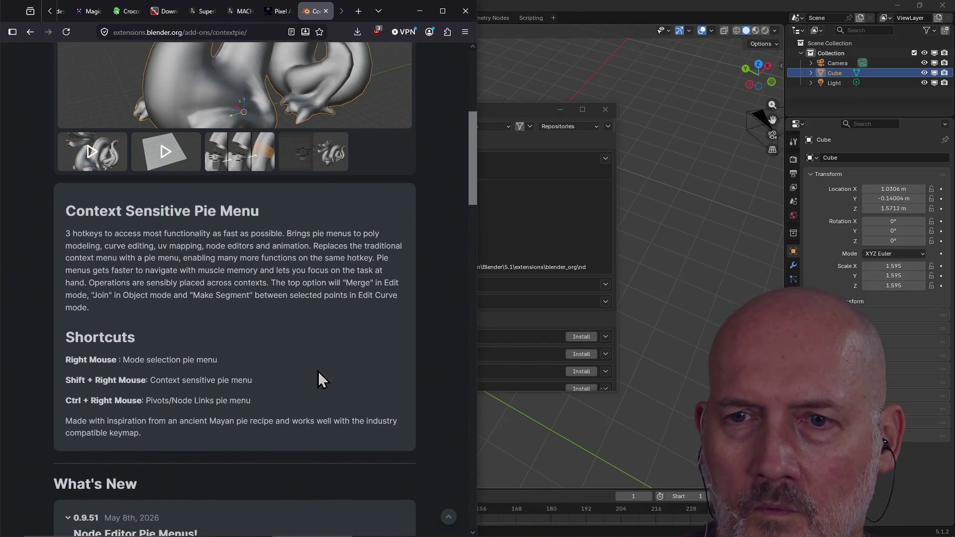
pyautogui.scroll(-1, 318, 373)
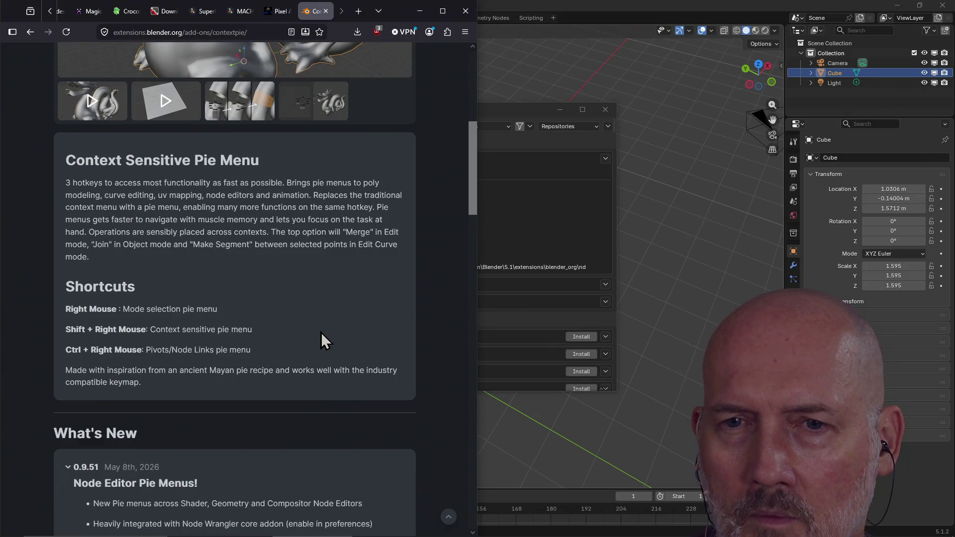
pyautogui.scroll(-2, 322, 340)
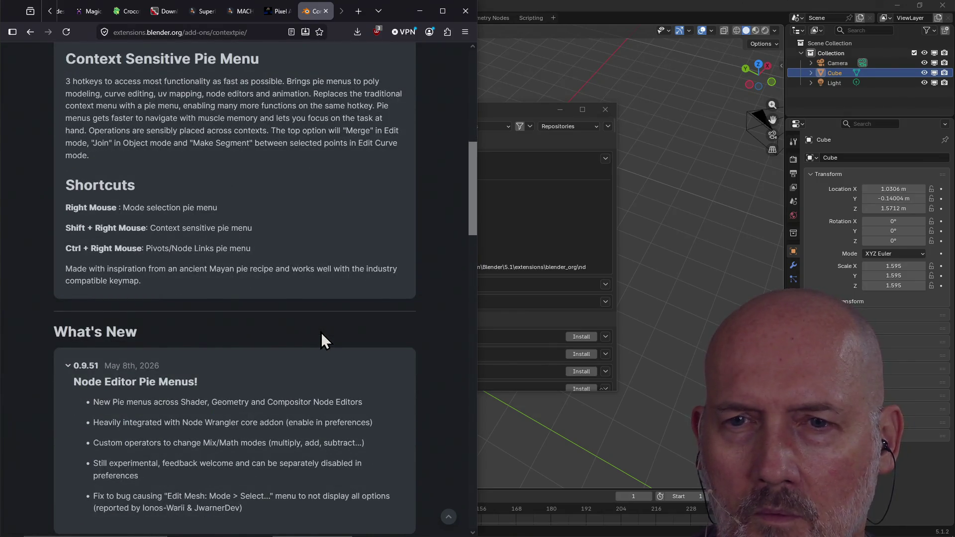
pyautogui.scroll(-2, 323, 341)
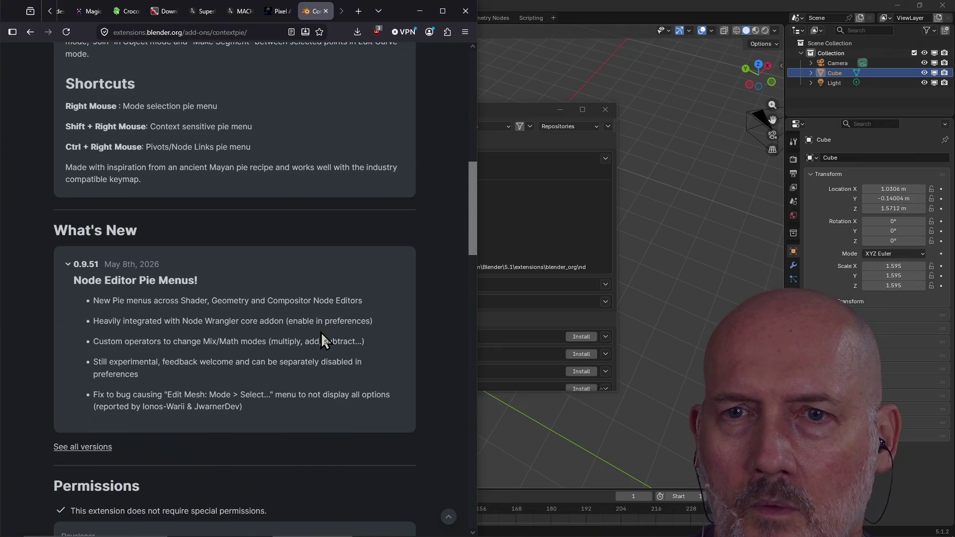
pyautogui.scroll(11, 321, 332)
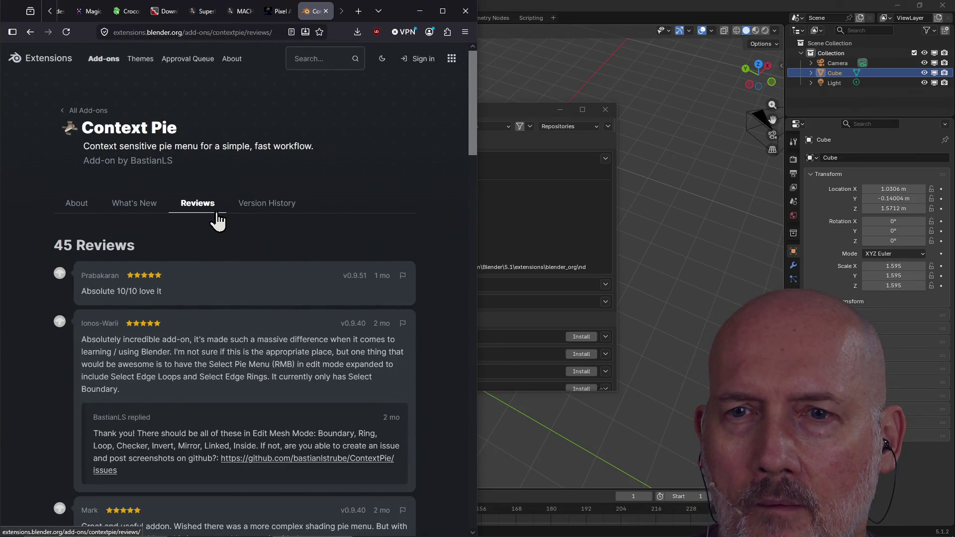
# - Return to the add-on's About section, then bring Blender's Get Extensions preferences forward
pyautogui.click(79, 211)
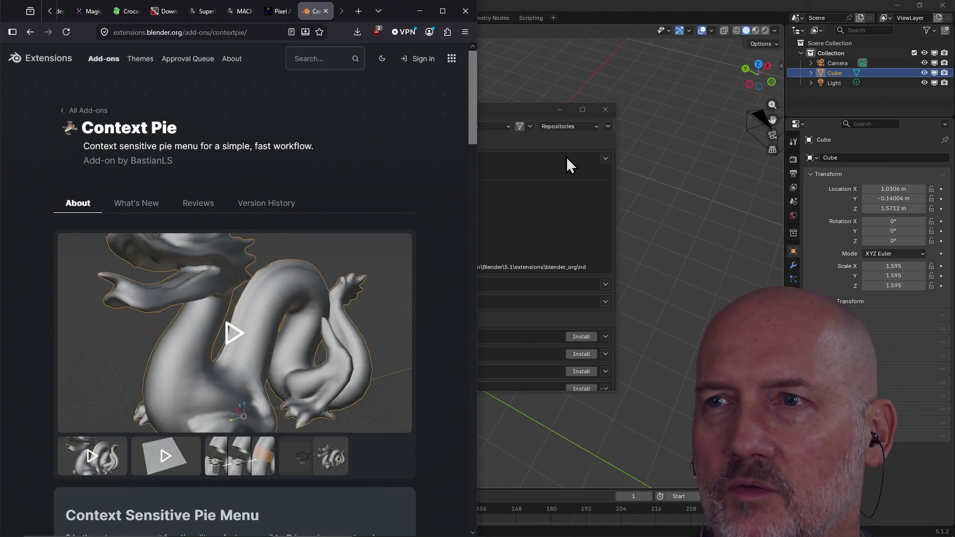
pyautogui.click(562, 152)
pyautogui.click(378, 128)
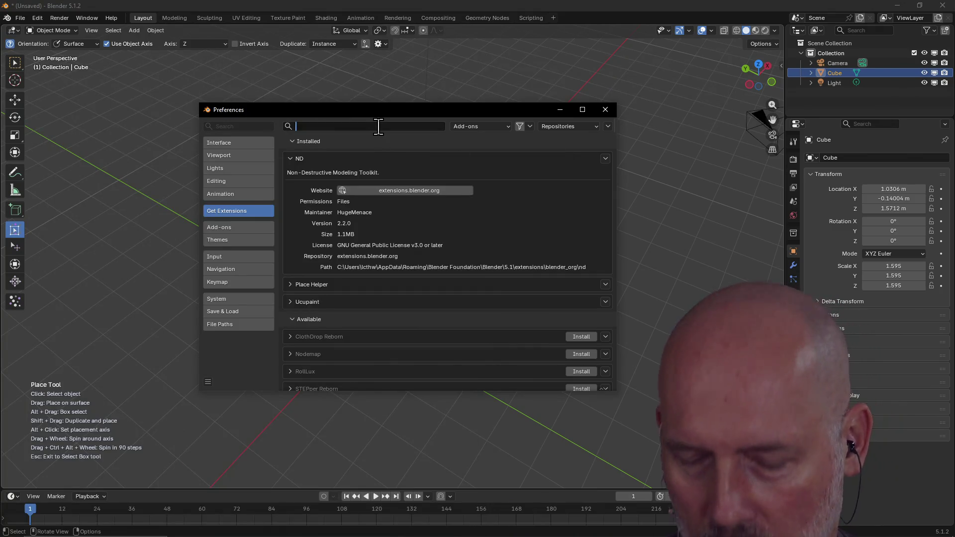
# - Search 'context pie', install Context Pie, clear the search and close Preferences
pyautogui.write('context pie')
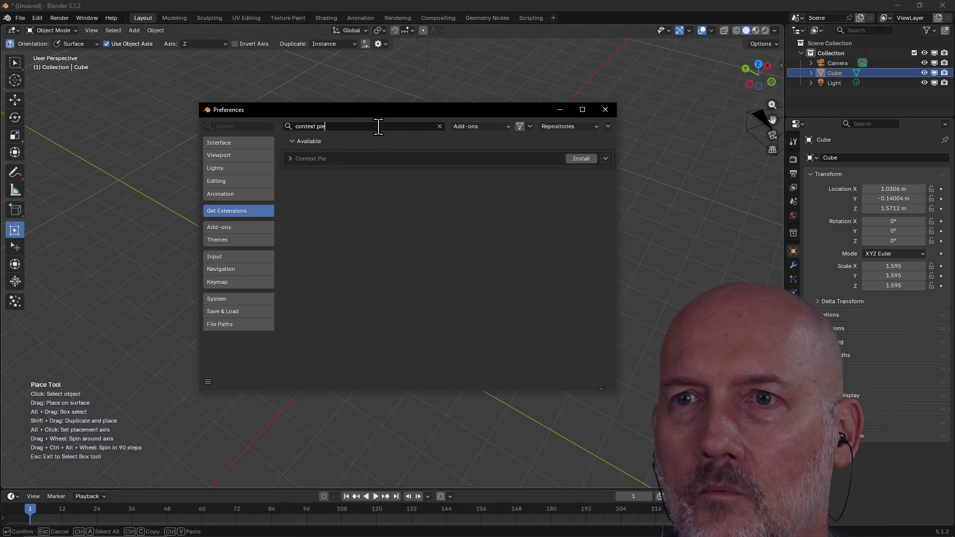
pyautogui.click(581, 159)
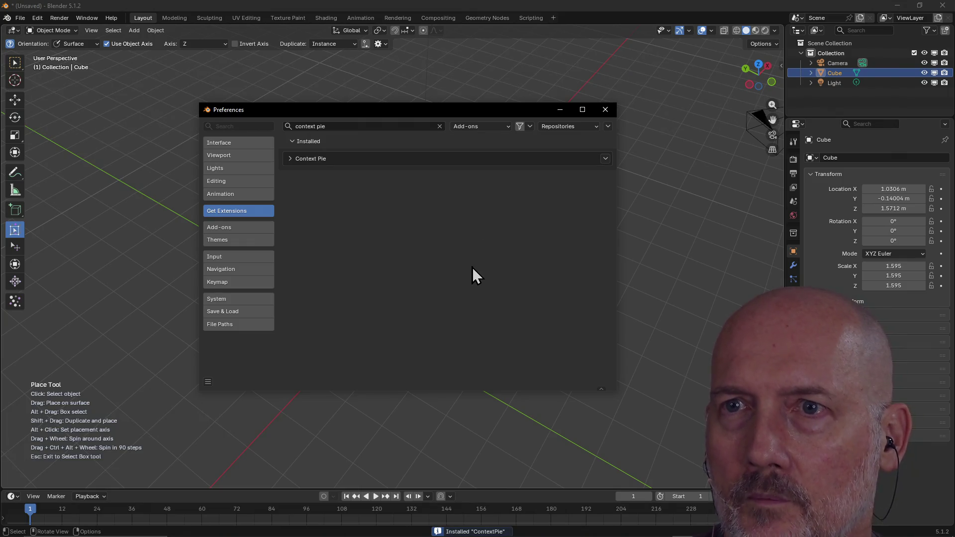
pyautogui.click(439, 126)
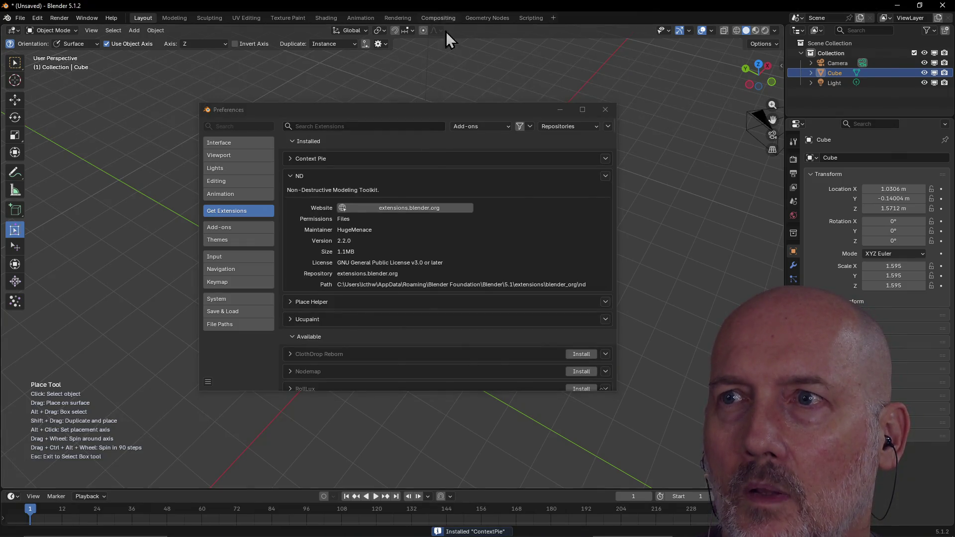
pyautogui.click(605, 110)
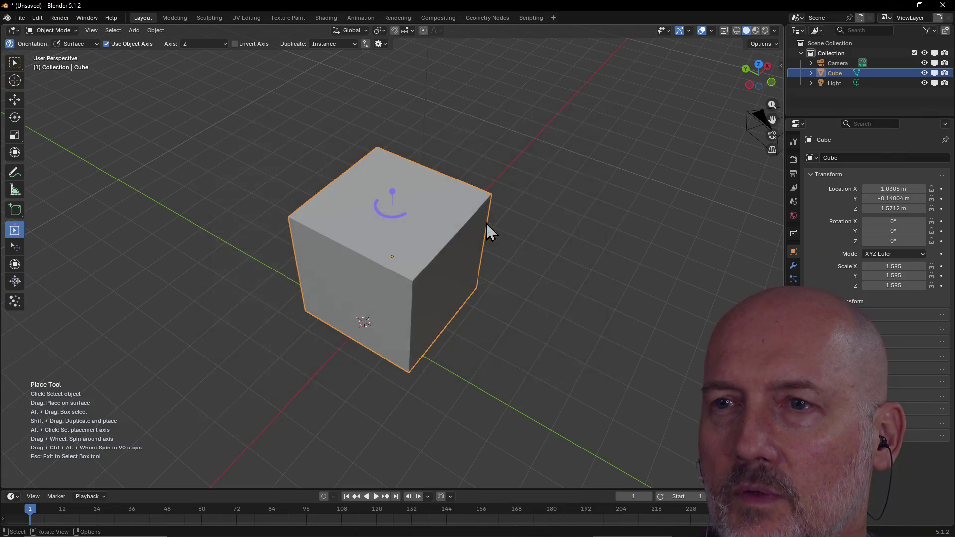
# - Set the pivot point to 3D Cursor and rotate the cube to -102.56° on Z
pyautogui.rightClick(417, 246)
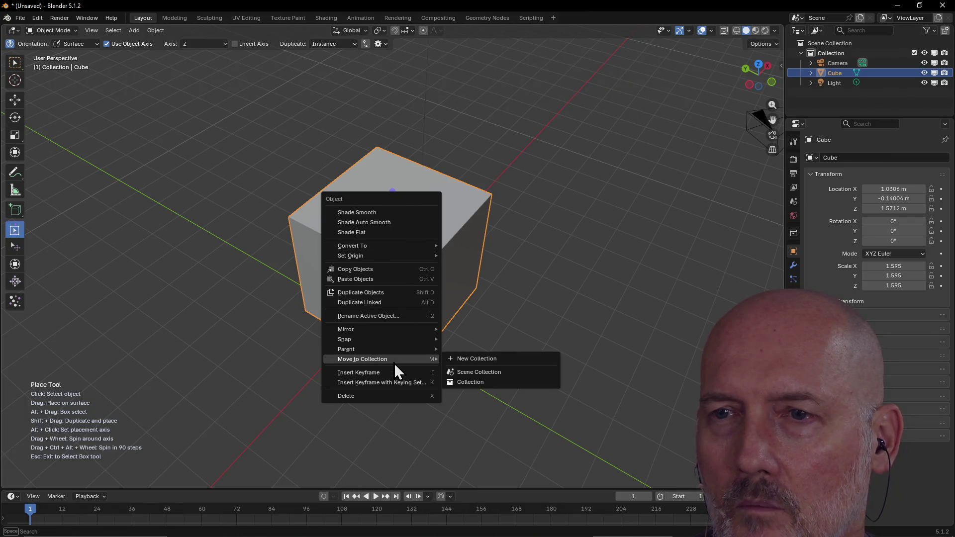
pyautogui.moveTo(393, 342)
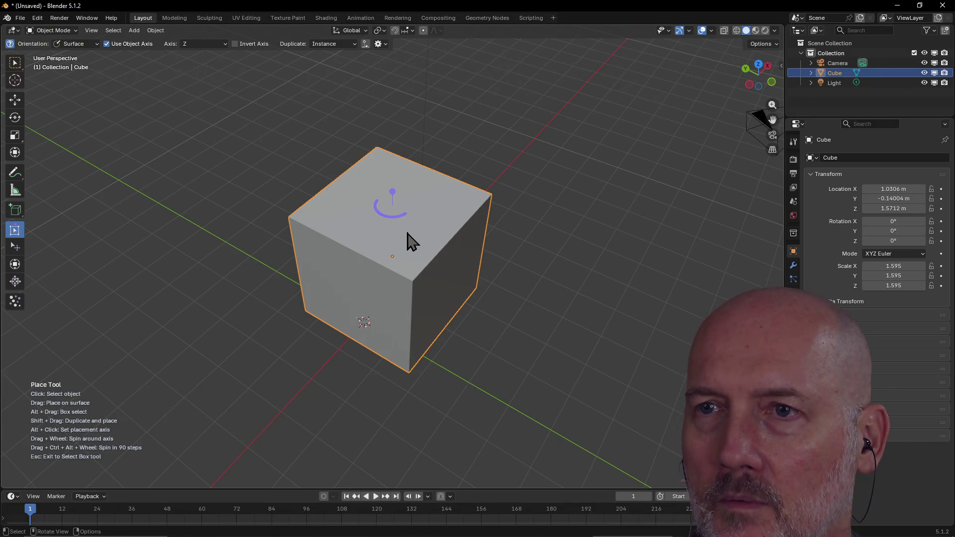
pyautogui.press('.')
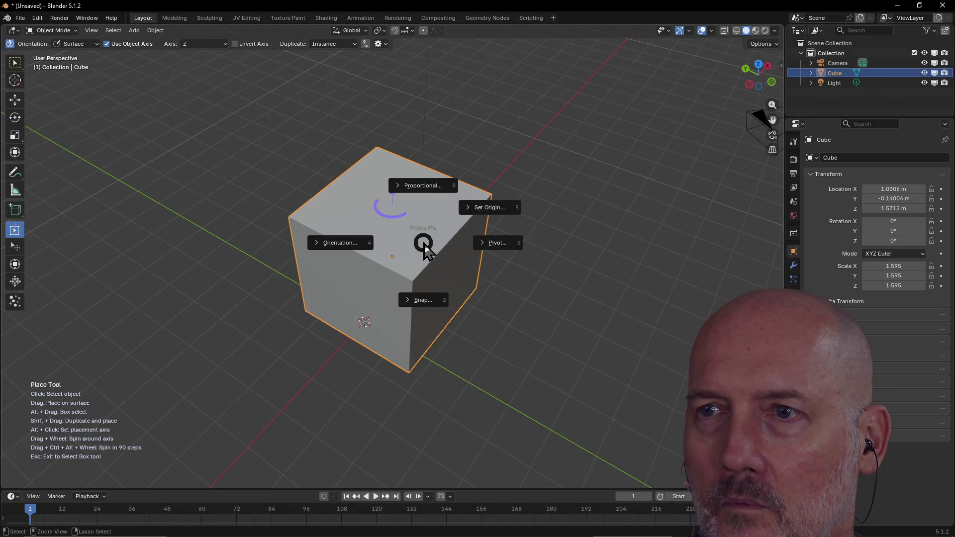
pyautogui.click(503, 243)
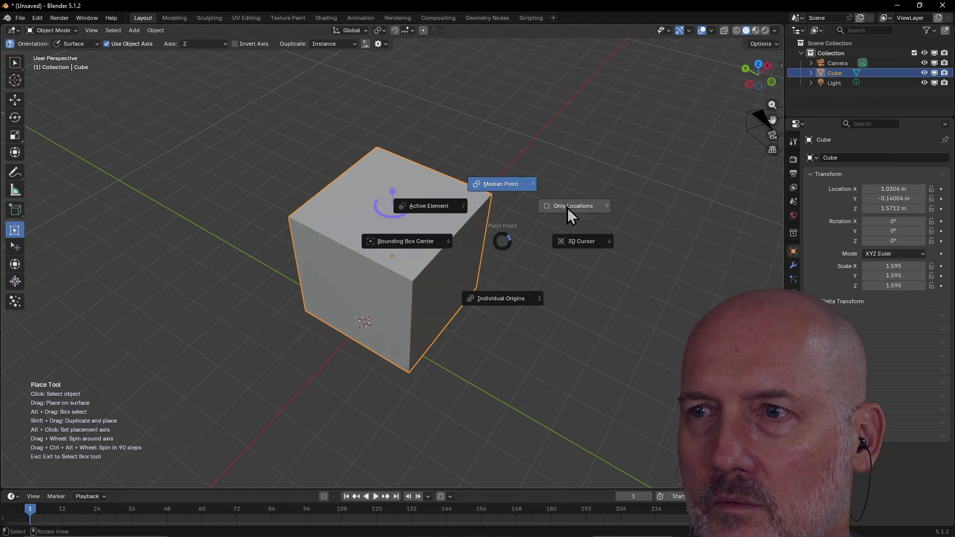
pyautogui.click(572, 243)
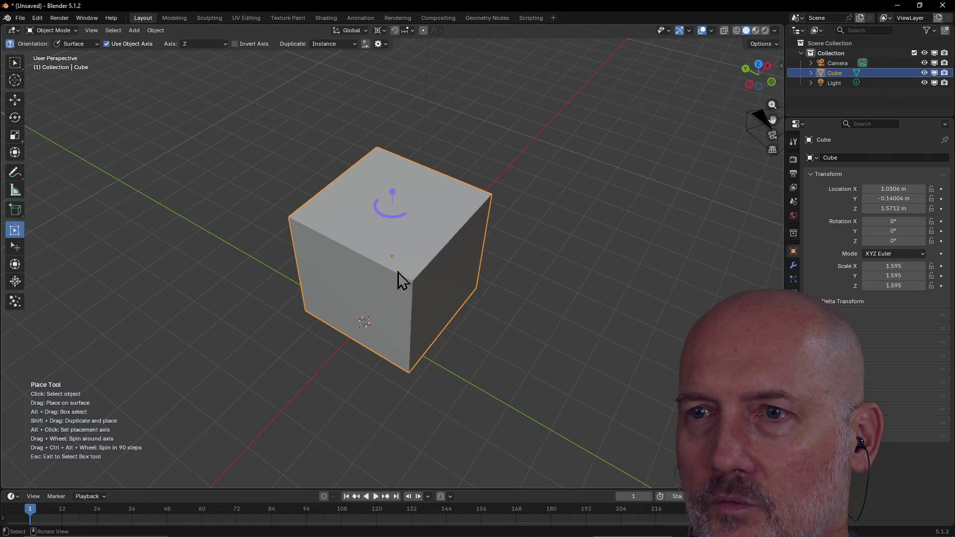
pyautogui.moveTo(398, 215)
pyautogui.mouseDown()
pyautogui.moveTo(470, 204)
pyautogui.moveTo(312, 213)
pyautogui.moveTo(446, 207)
pyautogui.mouseUp()
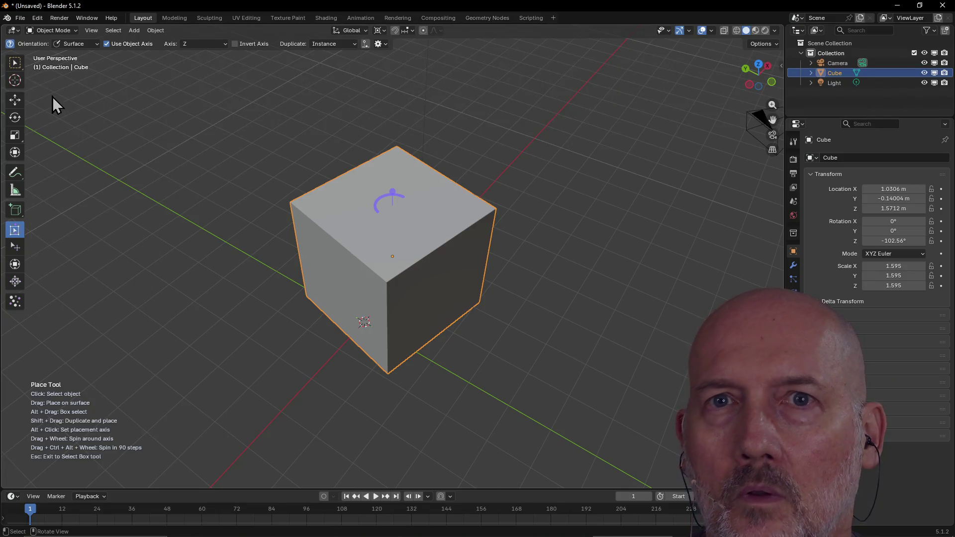
# - With Select Box, deselect, then box-select the cube and the light together
pyautogui.click(14, 63)
pyautogui.moveTo(311, 214)
pyautogui.mouseDown(button='middle')
pyautogui.moveTo(310, 296)
pyautogui.moveTo(276, 264)
pyautogui.moveTo(365, 245)
pyautogui.mouseUp(button='middle')
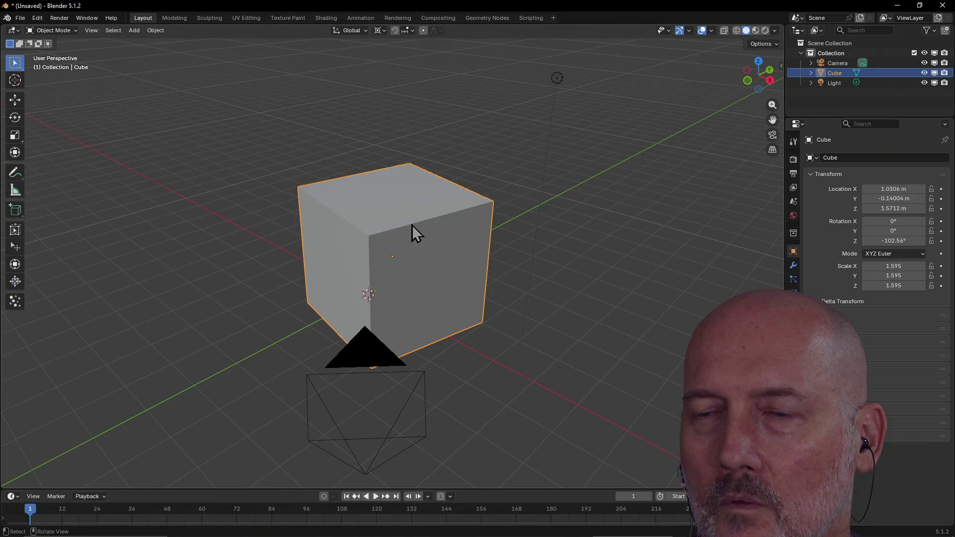
pyautogui.moveTo(429, 249)
pyautogui.mouseDown(button='middle')
pyautogui.moveTo(500, 276)
pyautogui.moveTo(401, 270)
pyautogui.moveTo(413, 308)
pyautogui.moveTo(461, 271)
pyautogui.moveTo(392, 256)
pyautogui.mouseUp(button='middle')
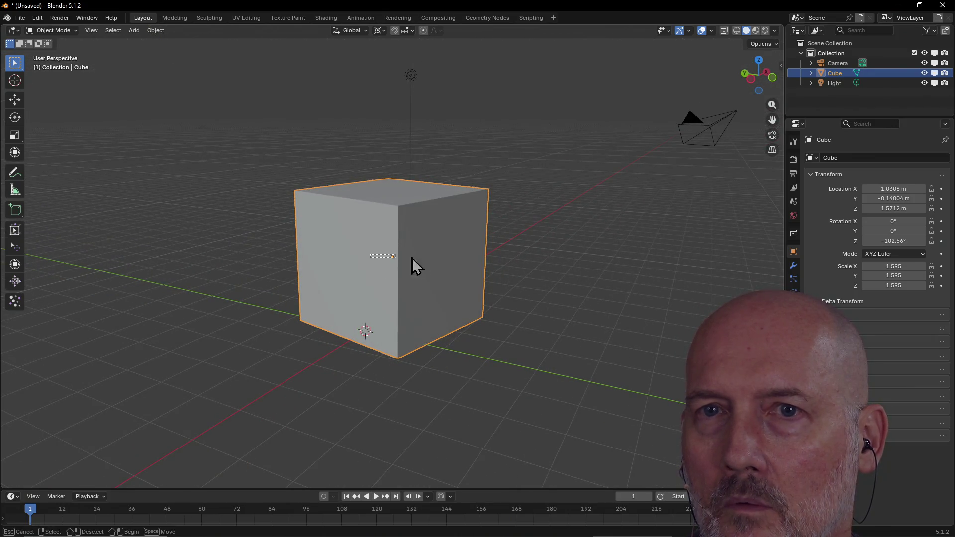
pyautogui.click(298, 331)
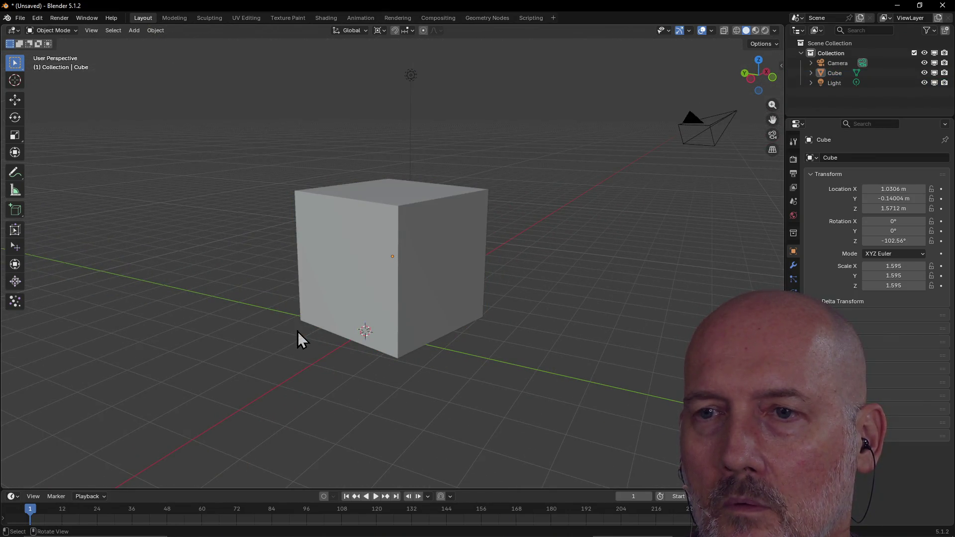
pyautogui.scroll(-4, 298, 368)
pyautogui.moveTo(331, 158); pyautogui.dragTo(437, 297)
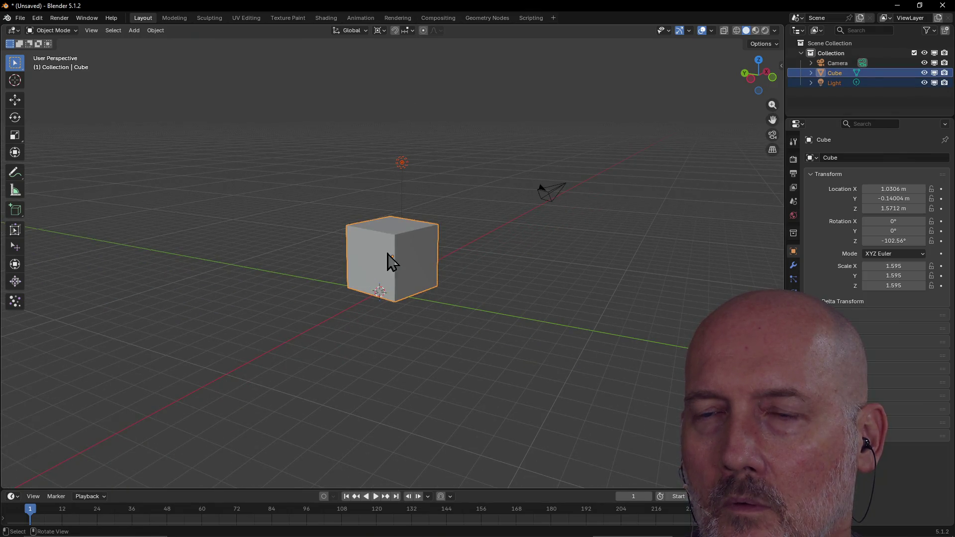
# - Set snapping to the grid from the Pivots pie
pyautogui.press('.')
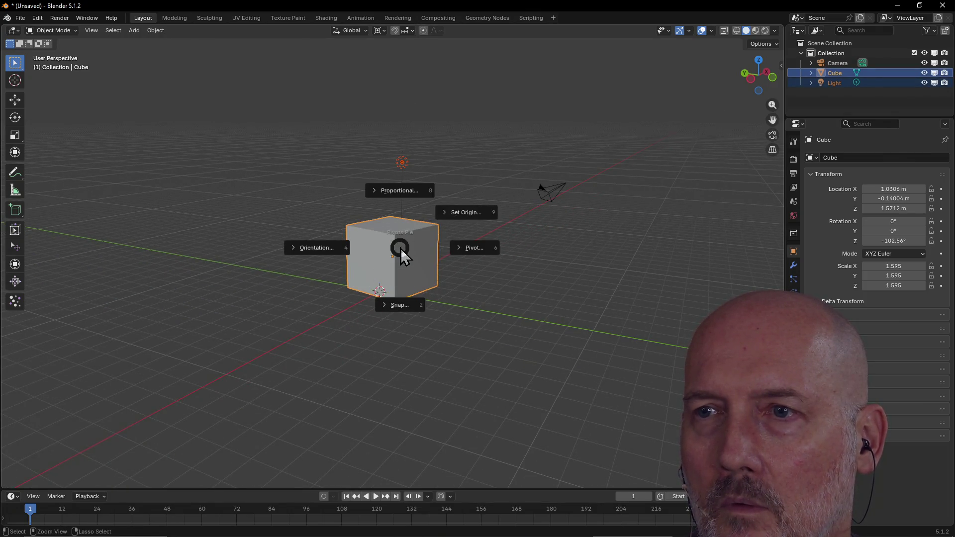
pyautogui.click(396, 306)
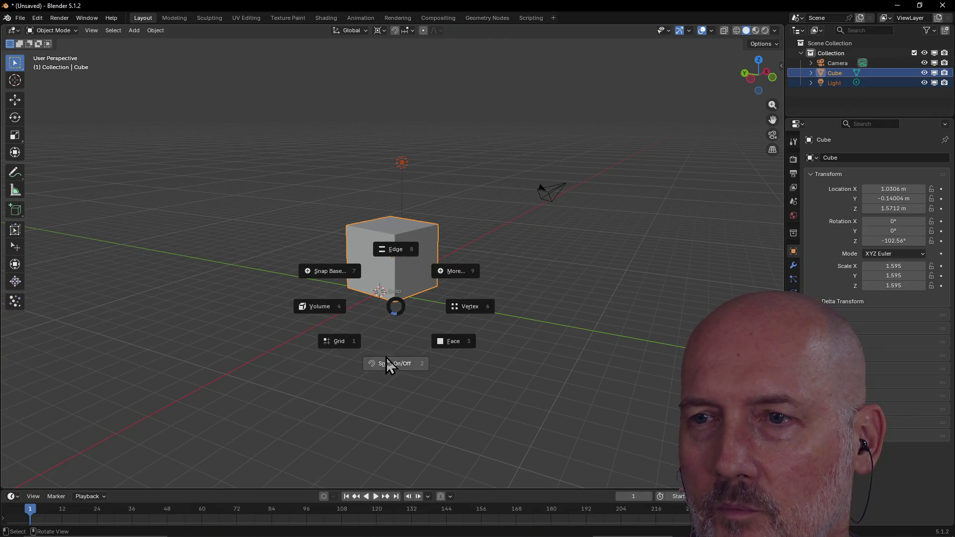
pyautogui.click(341, 341)
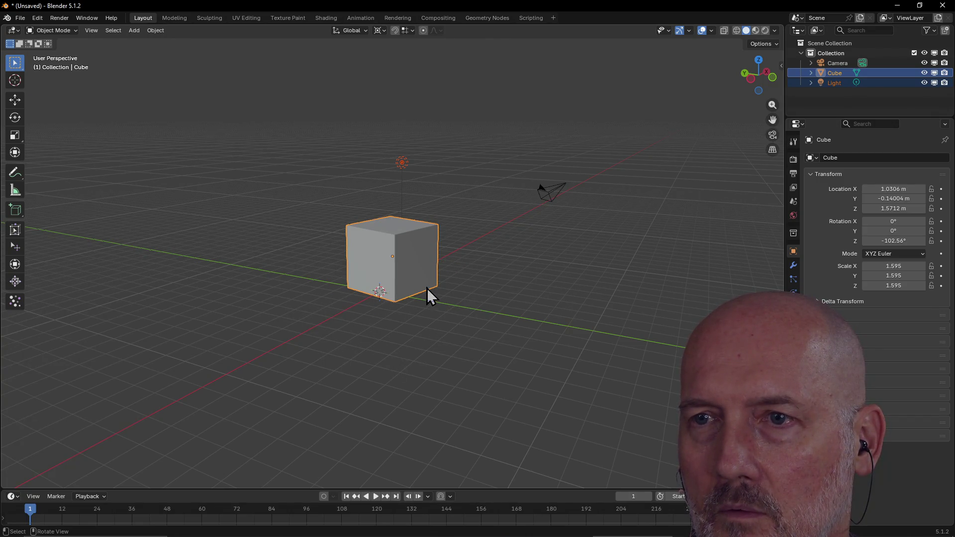
# - Select only the cube and drag it to 0.724, 0.5254, 1.8065 m
pyautogui.click(406, 270)
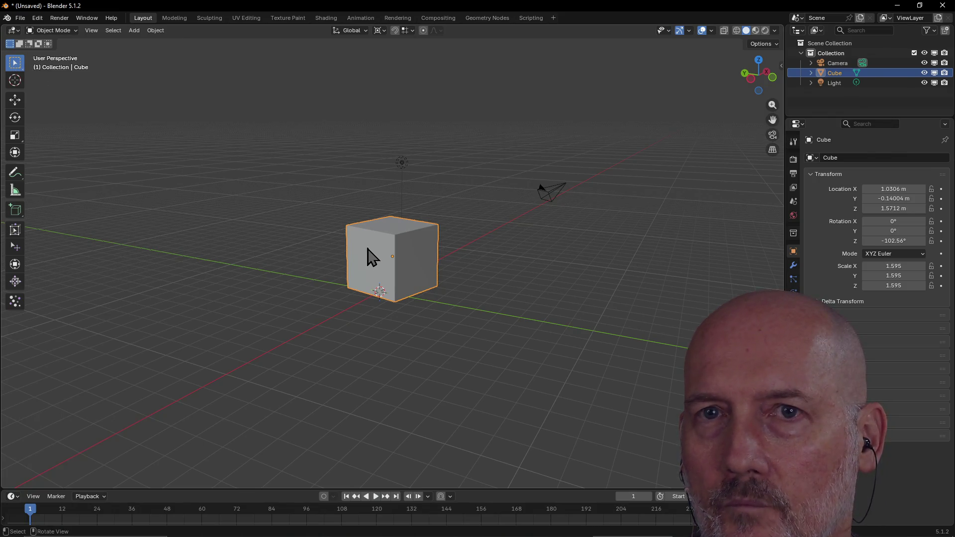
pyautogui.press('w')
pyautogui.press('w')
pyautogui.press('w')
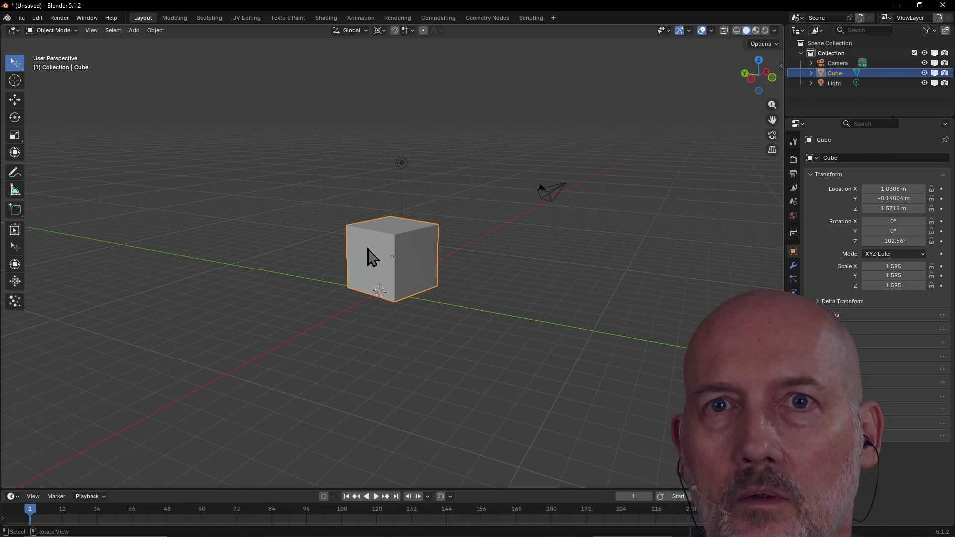
pyautogui.moveTo(405, 250)
pyautogui.mouseDown()
pyautogui.moveTo(446, 254)
pyautogui.moveTo(396, 285)
pyautogui.moveTo(388, 226)
pyautogui.moveTo(389, 239)
pyautogui.mouseUp()
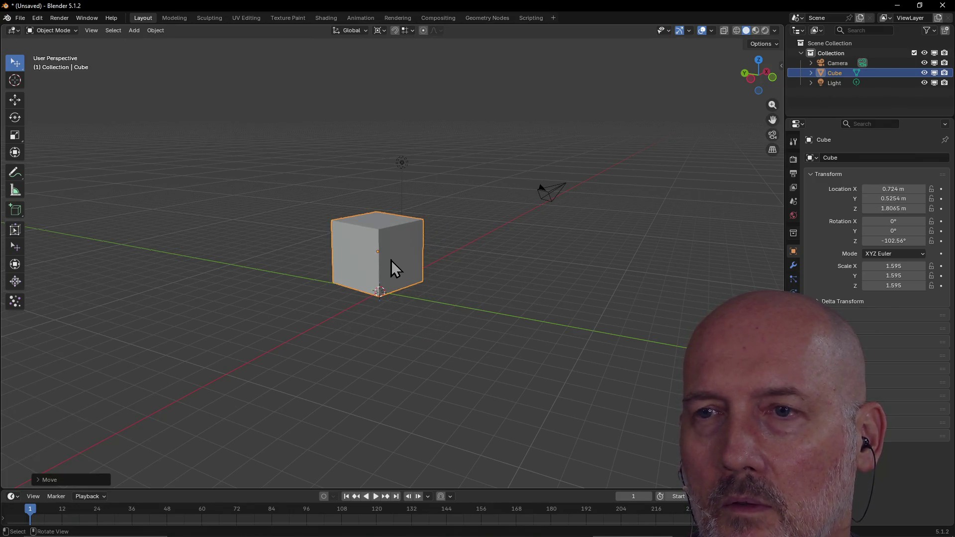
# - Switch the transform orientation from Global to View
pyautogui.hotkey('ctrl', '.')
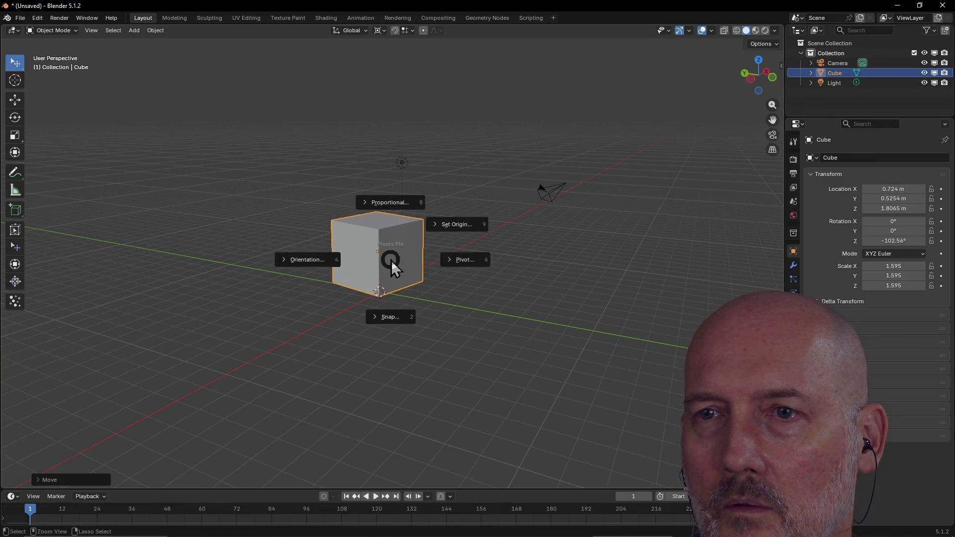
pyautogui.click(331, 262)
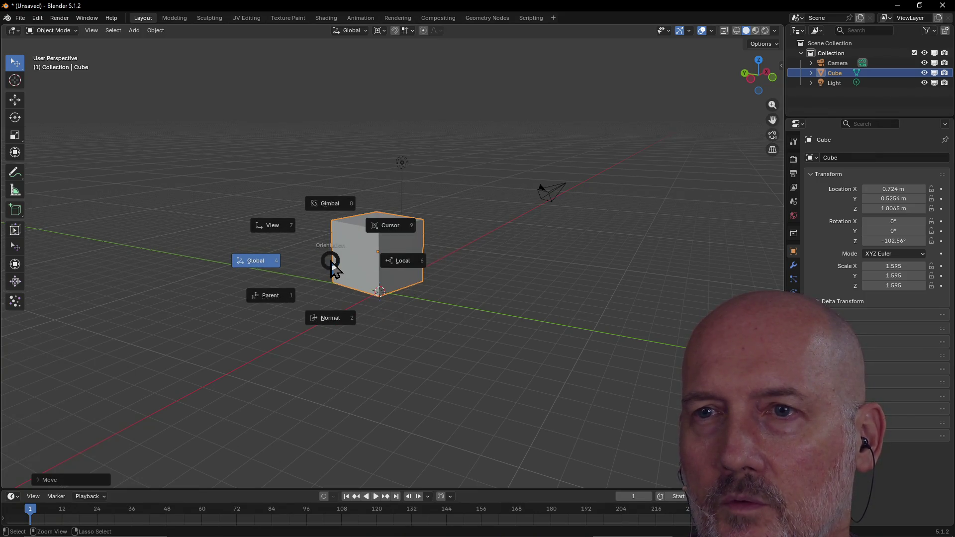
pyautogui.click(272, 226)
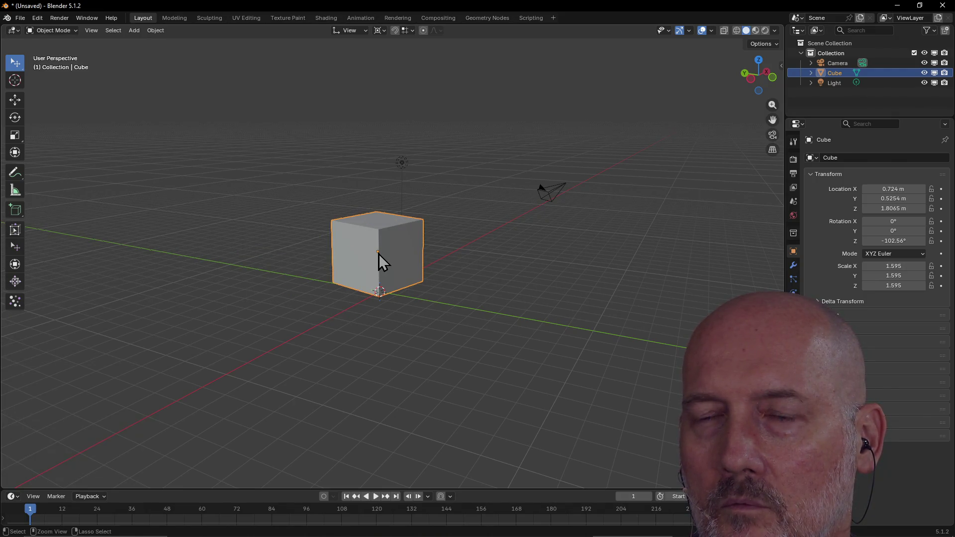
pyautogui.press('.')
# - Keep View orientation and move the cube's origin to the 3D cursor
pyautogui.click(312, 256)
pyautogui.click(258, 222)
pyautogui.moveTo(377, 225)
pyautogui.mouseDown(button='middle')
pyautogui.moveTo(336, 279)
pyautogui.moveTo(383, 247)
pyautogui.mouseUp(button='middle')
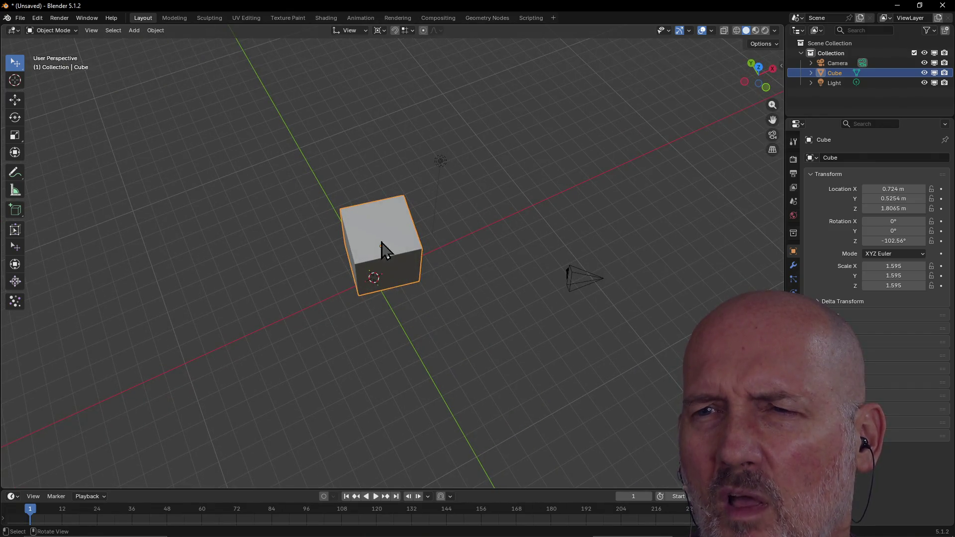
pyautogui.press('.')
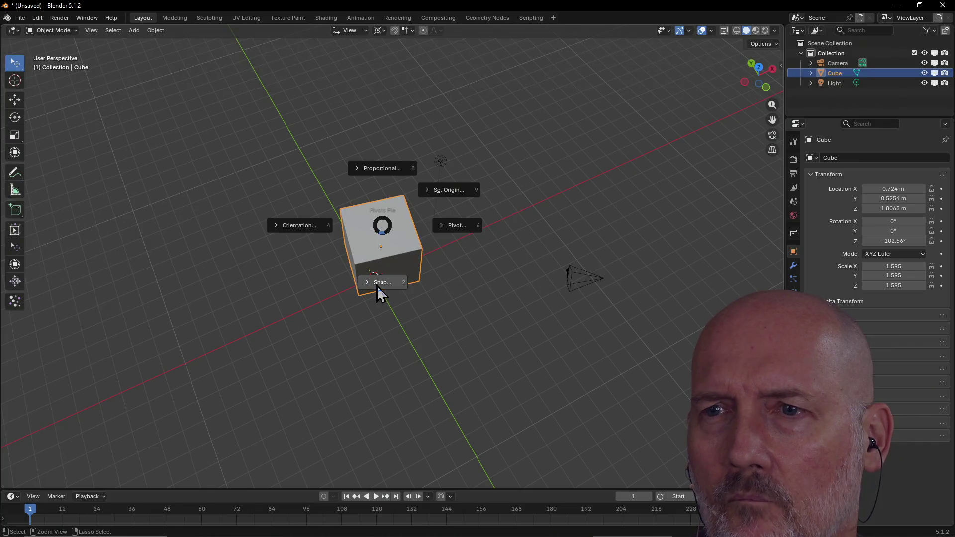
pyautogui.click(447, 190)
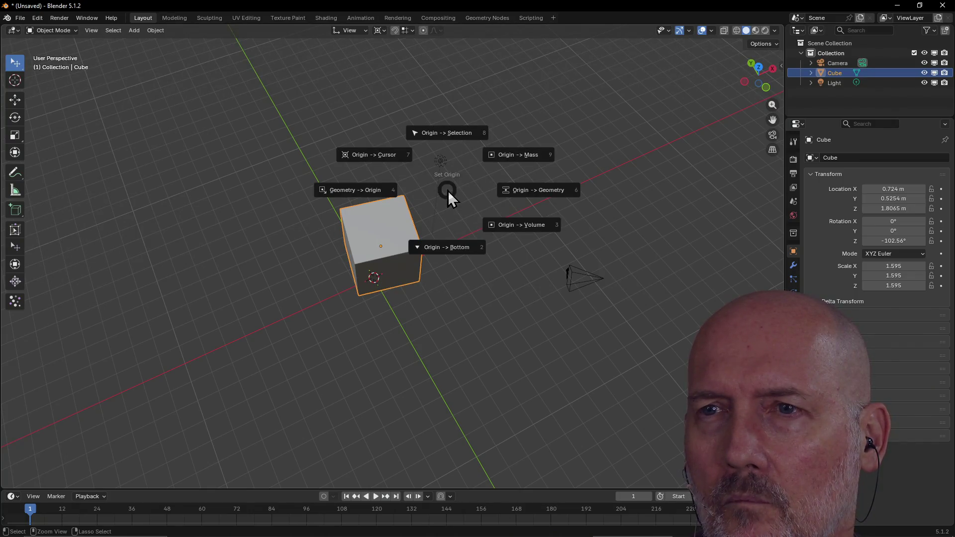
pyautogui.click(382, 152)
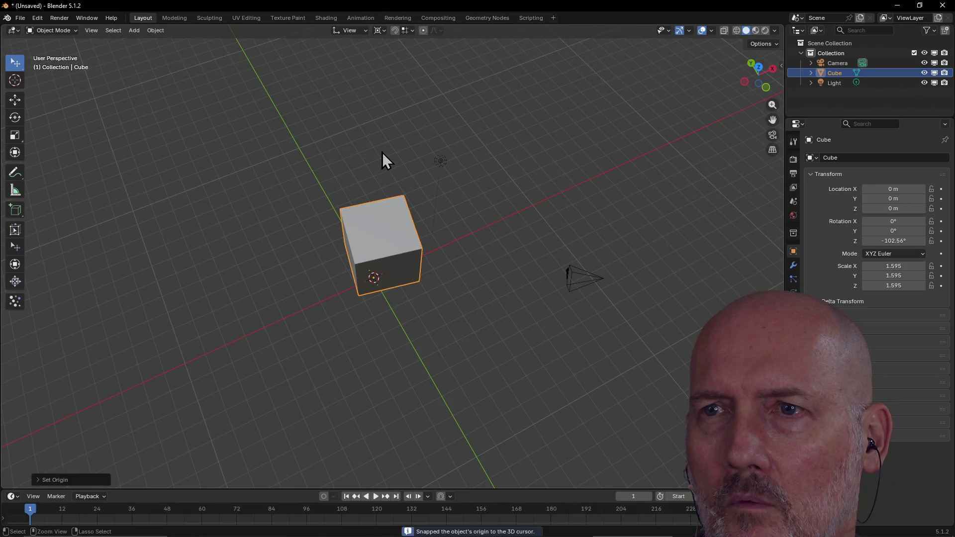
pyautogui.click(70, 479)
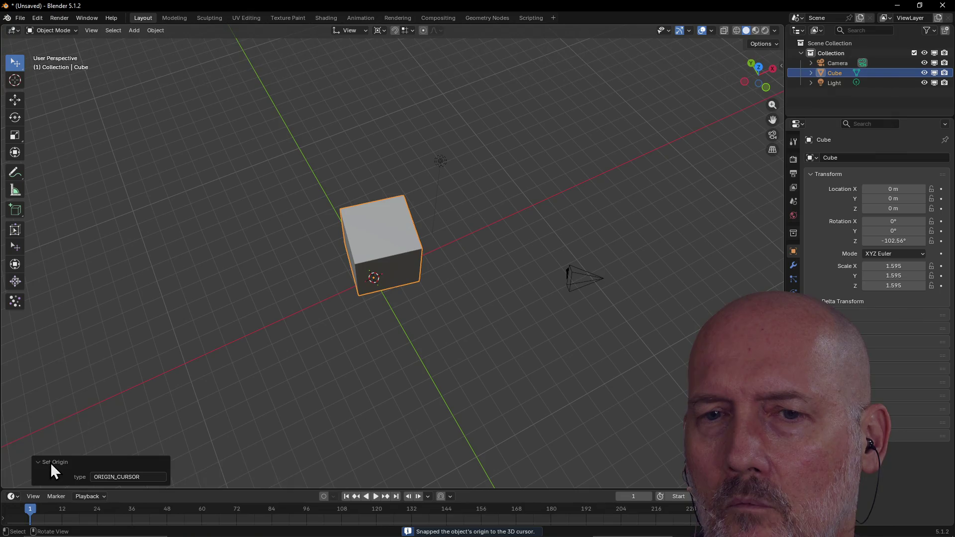
pyautogui.click(51, 463)
# - Nudge the cube to −0.58822, −0.28949, −0.087118 m while orbiting around it
pyautogui.moveTo(378, 255)
pyautogui.mouseDown()
pyautogui.moveTo(401, 224)
pyautogui.moveTo(367, 260)
pyautogui.moveTo(374, 257)
pyautogui.mouseUp()
pyautogui.moveTo(374, 258); pyautogui.dragTo(481, 204, button='middle')
pyautogui.moveTo(415, 237)
pyautogui.mouseDown()
pyautogui.moveTo(424, 230)
pyautogui.moveTo(413, 242)
pyautogui.mouseUp()
pyautogui.moveTo(472, 226); pyautogui.dragTo(356, 240, button='middle')
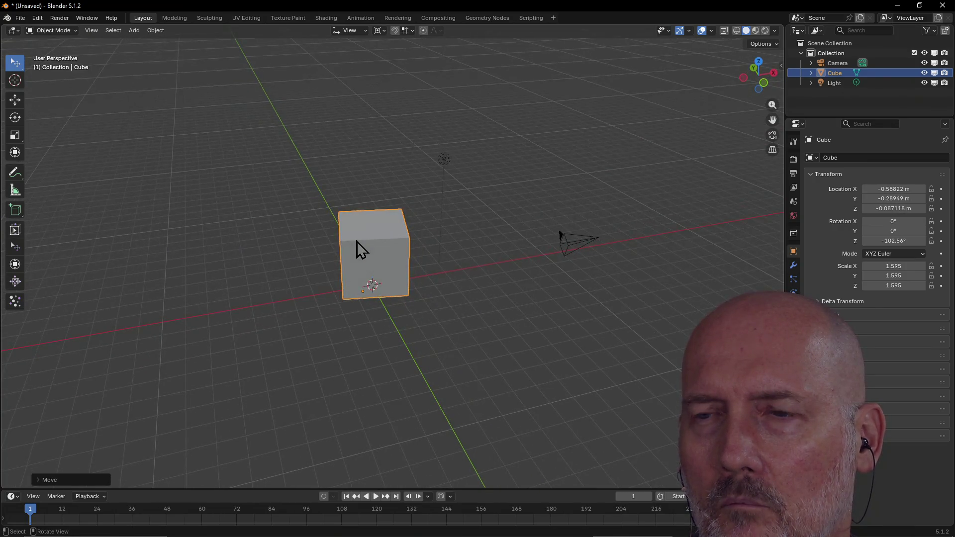
pyautogui.press('.')
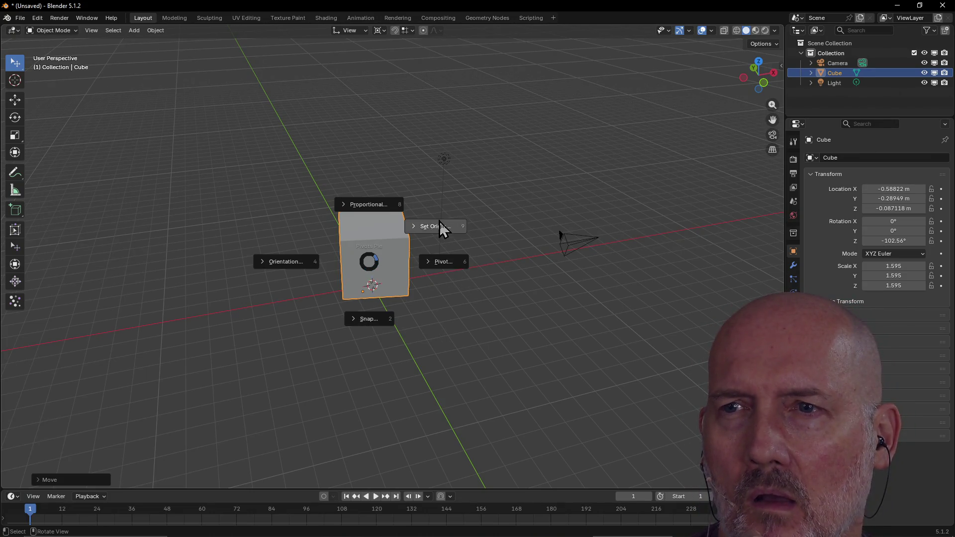
pyautogui.click(351, 208)
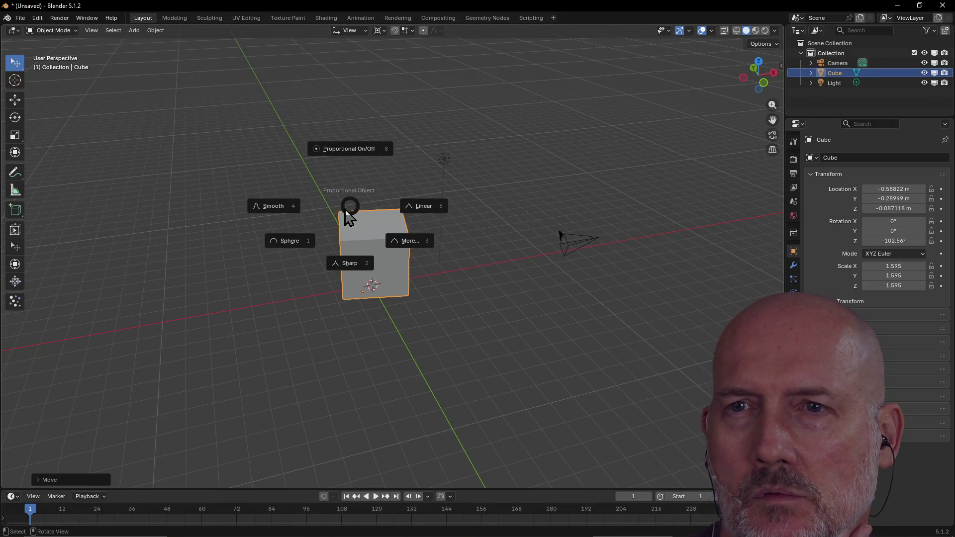
# - Move the cube with Smooth proportional editing
pyautogui.click(280, 206)
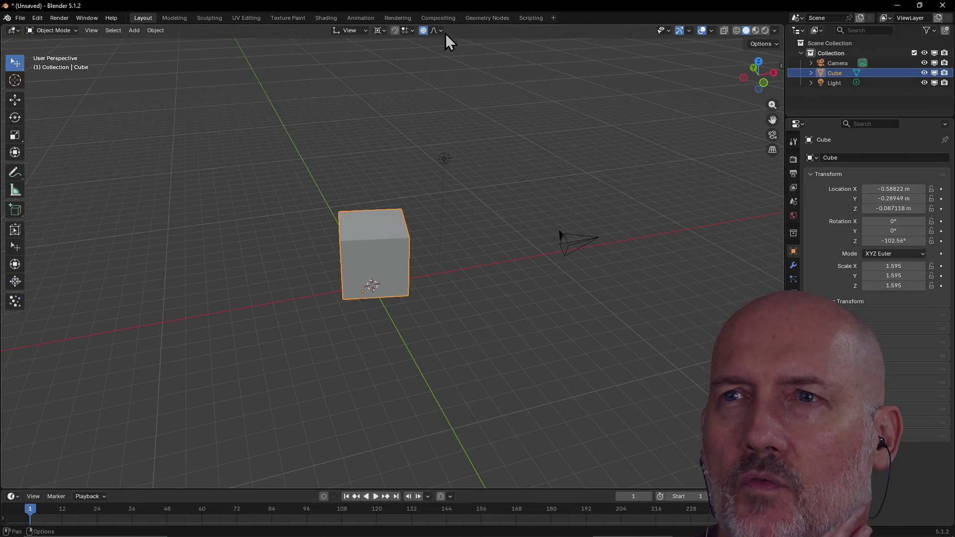
pyautogui.press('g')
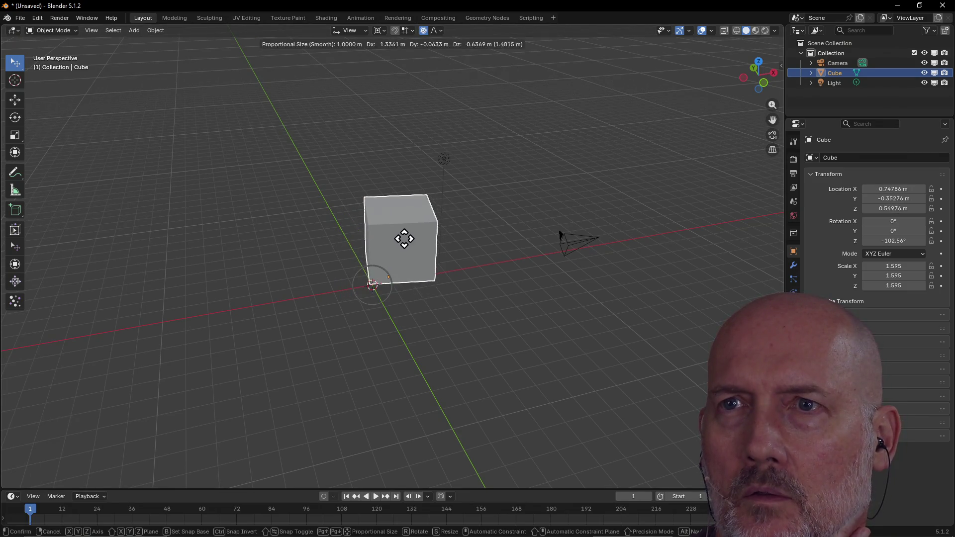
pyautogui.click(390, 250)
# - Turn proportional editing off and switch to the Modeling workspace
pyautogui.click(423, 31)
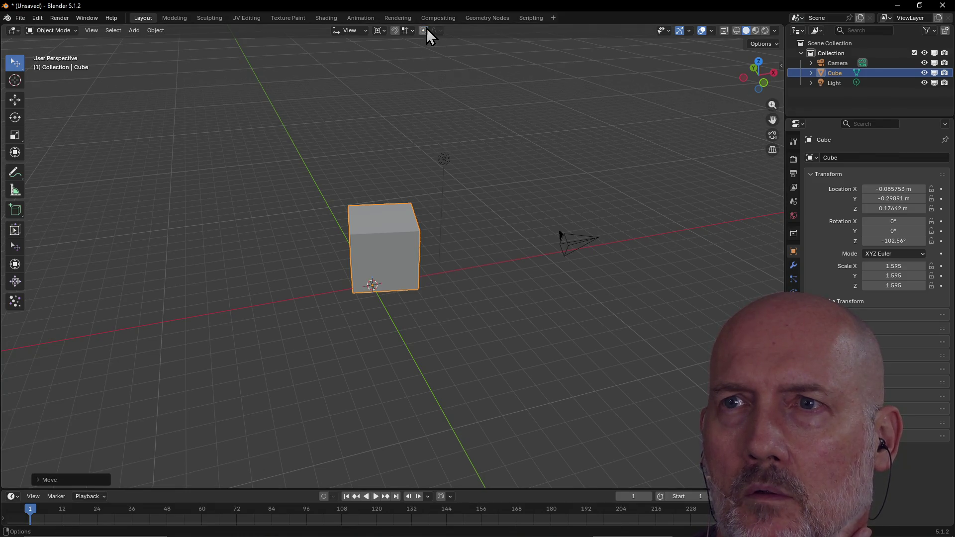
pyautogui.click(313, 197)
pyautogui.click(173, 17)
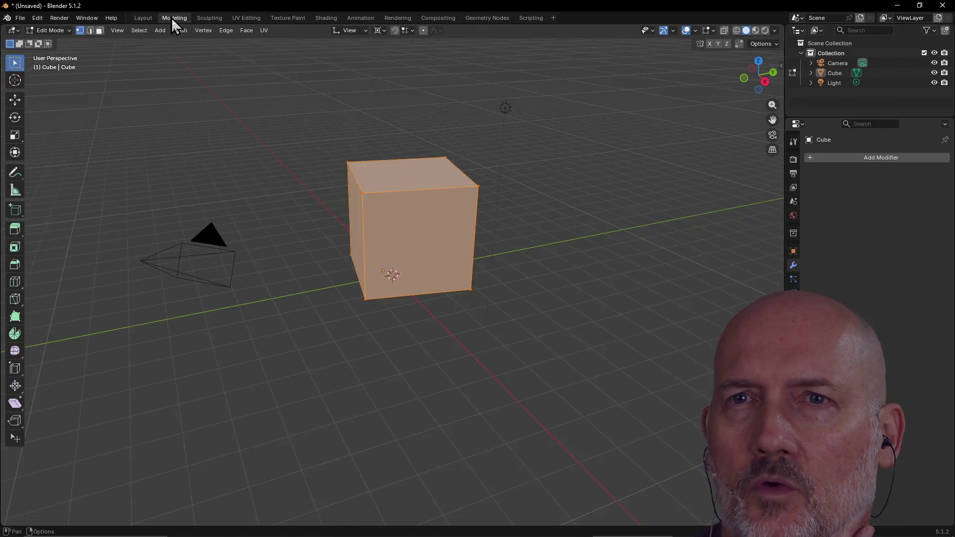
# - Set the pivot point to Median Point
pyautogui.moveTo(347, 250)
pyautogui.mouseDown(button='middle')
pyautogui.moveTo(405, 277)
pyautogui.moveTo(437, 230)
pyautogui.moveTo(434, 210)
pyautogui.mouseUp(button='middle')
pyautogui.press('.')
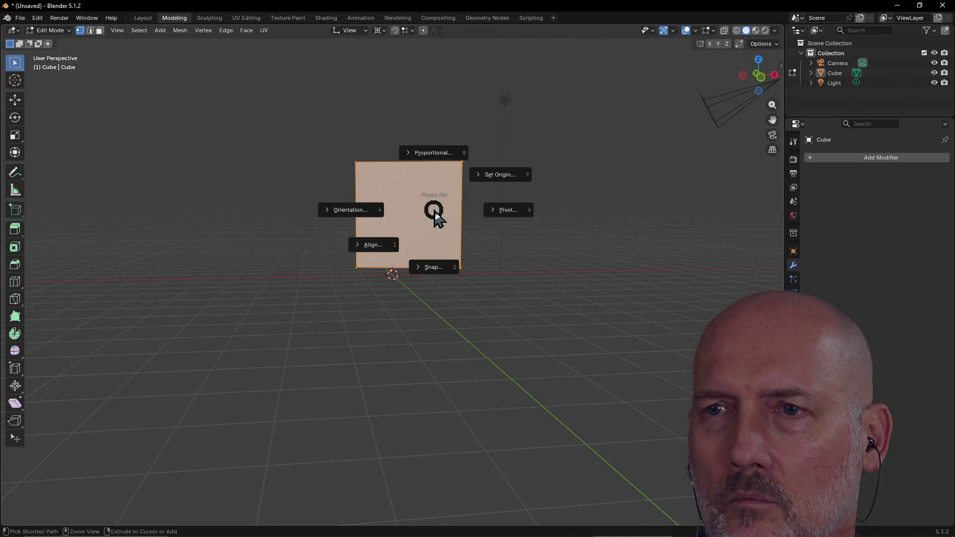
pyautogui.click(494, 265)
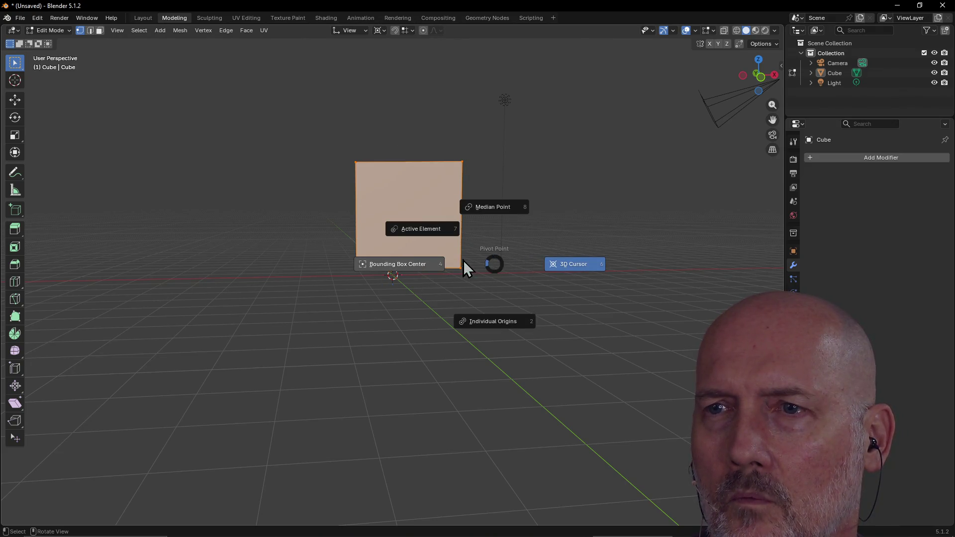
pyautogui.click(493, 212)
# - Box-select the entire cube mesh
pyautogui.moveTo(539, 153); pyautogui.dragTo(368, 189, button='middle')
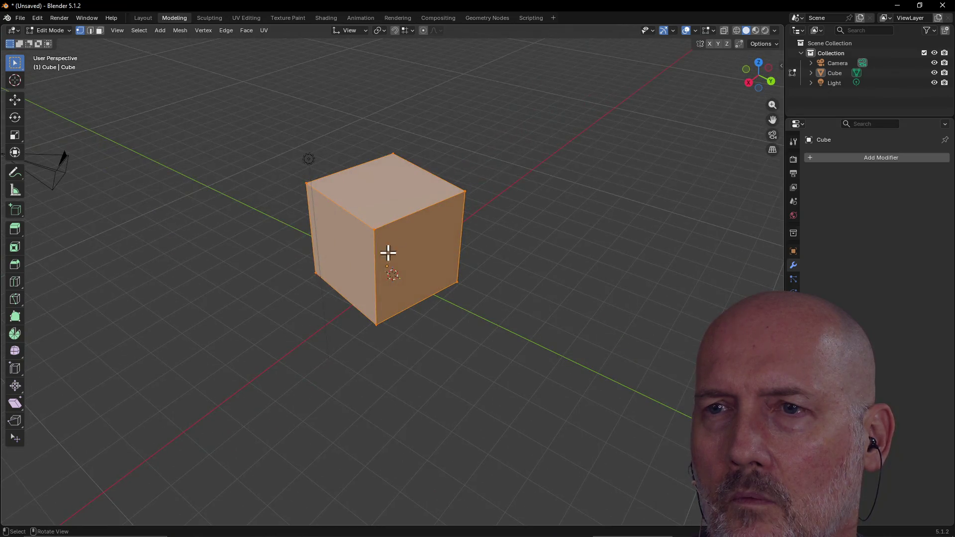
pyautogui.rightClick(391, 246)
pyautogui.click(435, 241)
pyautogui.click(435, 239)
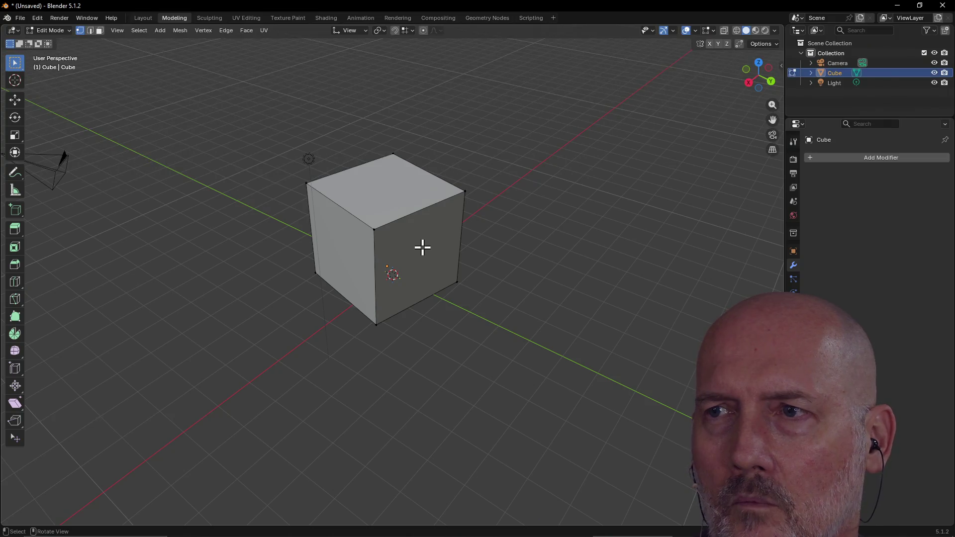
pyautogui.moveTo(275, 122); pyautogui.dragTo(491, 309)
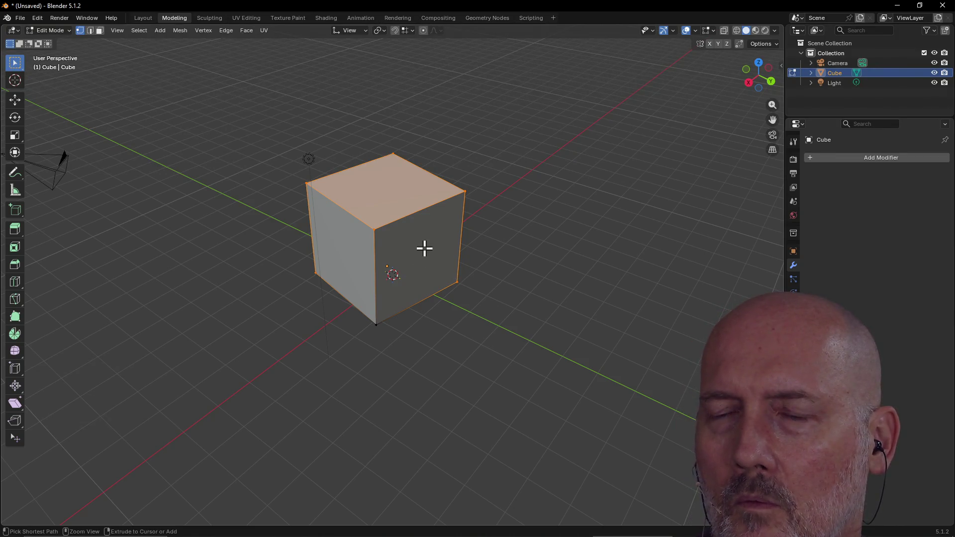
# - Set the transform orientation to Local
pyautogui.hotkey('ctrl', '.')
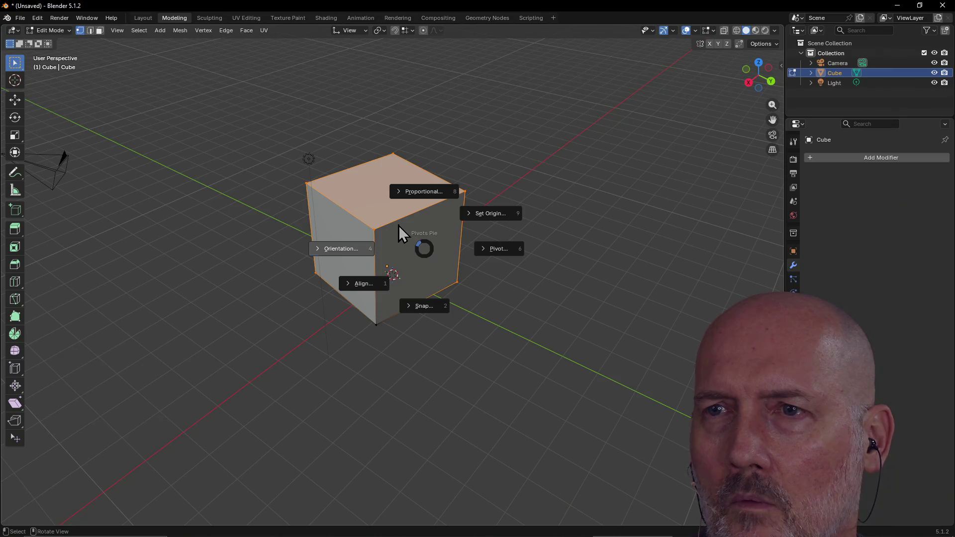
pyautogui.click(399, 225)
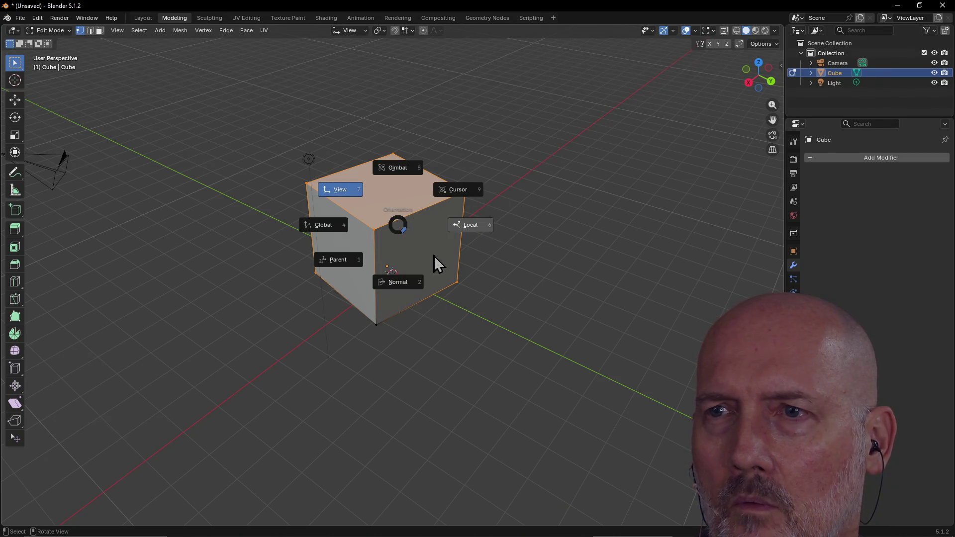
pyautogui.click(575, 285)
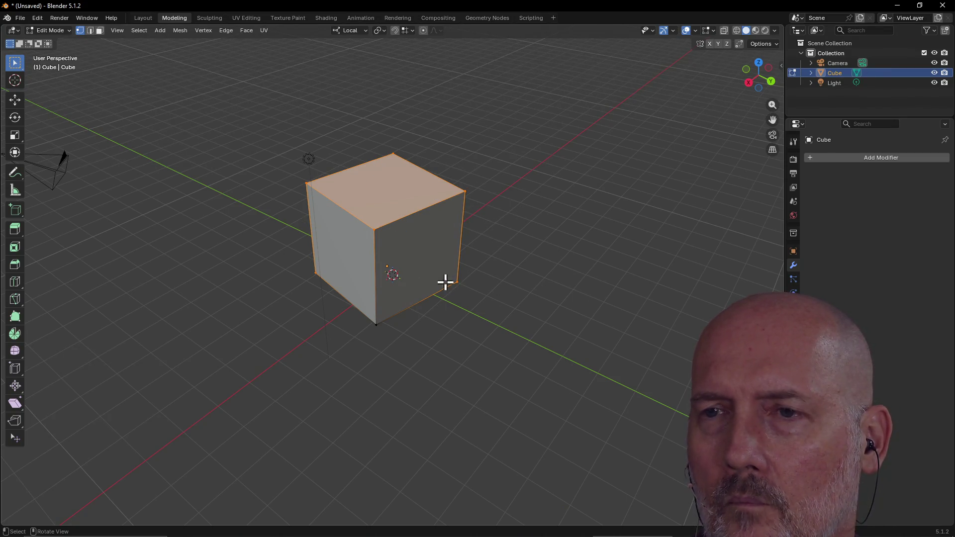
pyautogui.rightClick(416, 255)
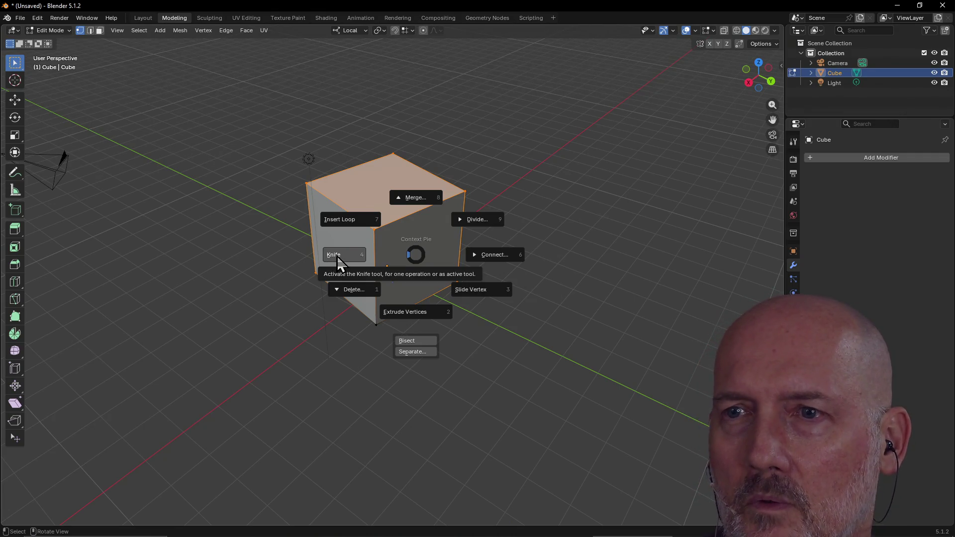
# - Add a centred horizontal edge loop around the cube's middle
pyautogui.click(350, 220)
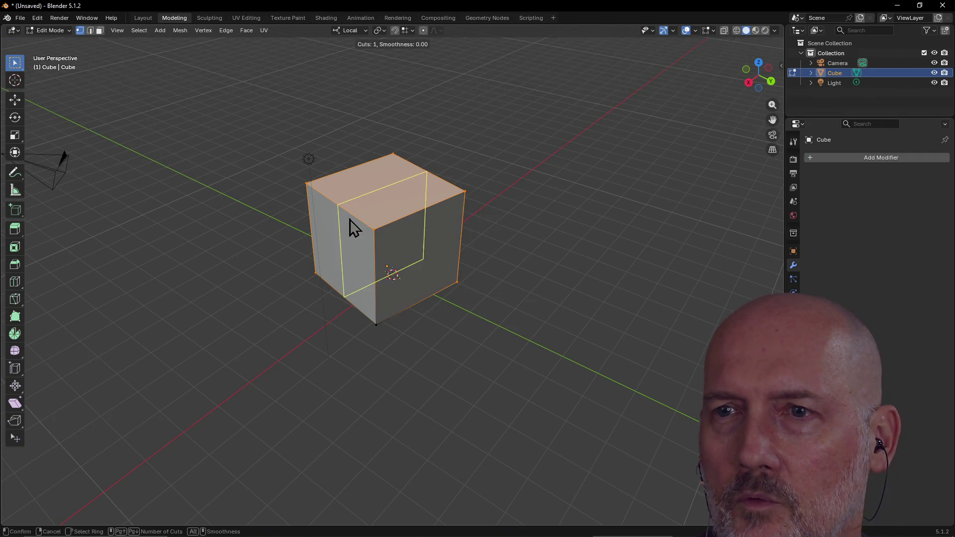
pyautogui.click(387, 253)
pyautogui.rightClick(387, 253)
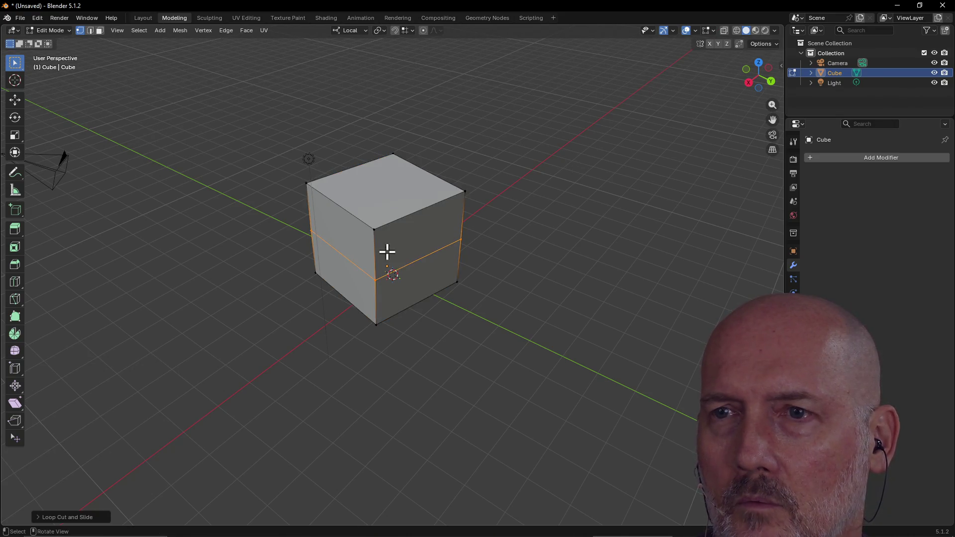
# - Cancel an Extrude Vertices attempt, then select the upper right face in face mode
pyautogui.rightClick(353, 242)
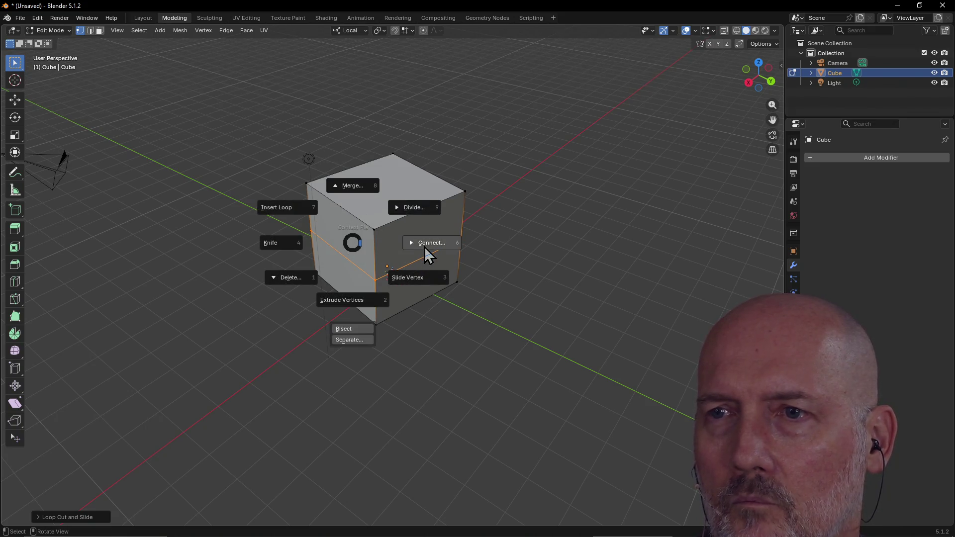
pyautogui.click(362, 304)
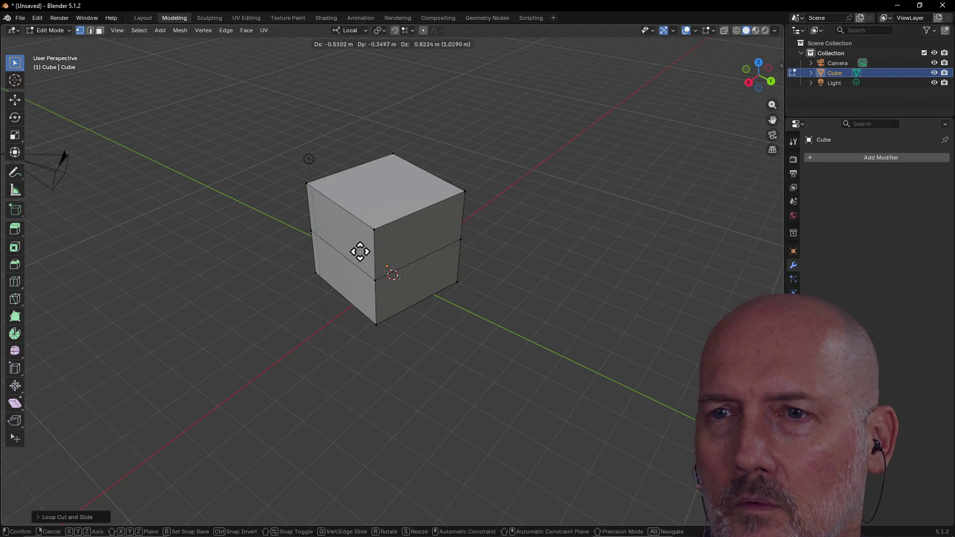
pyautogui.rightClick(401, 299)
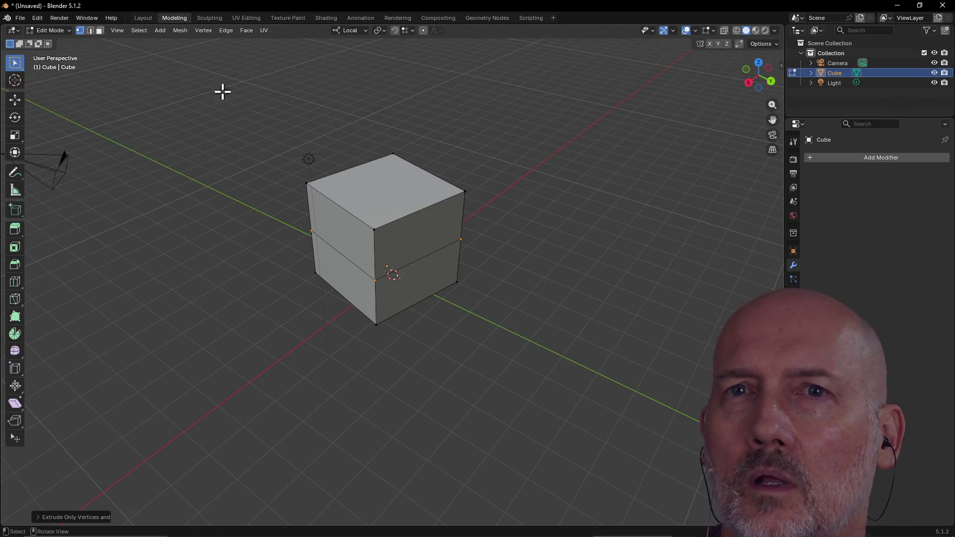
pyautogui.click(98, 34)
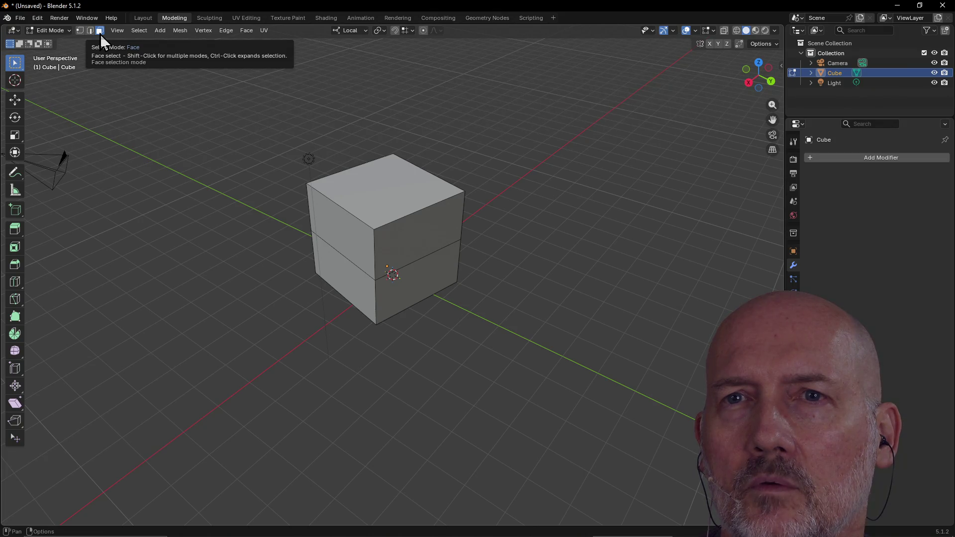
pyautogui.click(425, 239)
# - Inset the upper right face of the cube
pyautogui.click(412, 295)
pyautogui.click(409, 234)
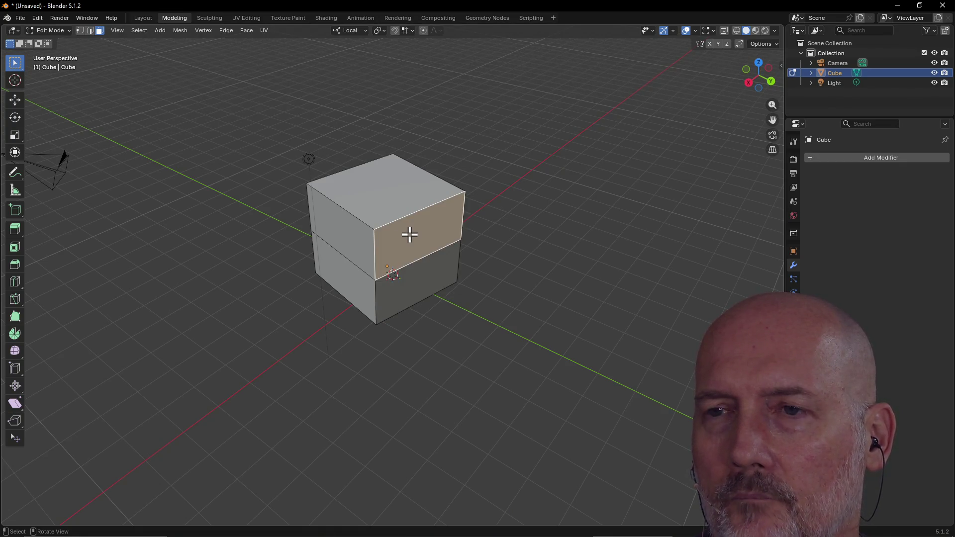
pyautogui.rightClick(409, 234)
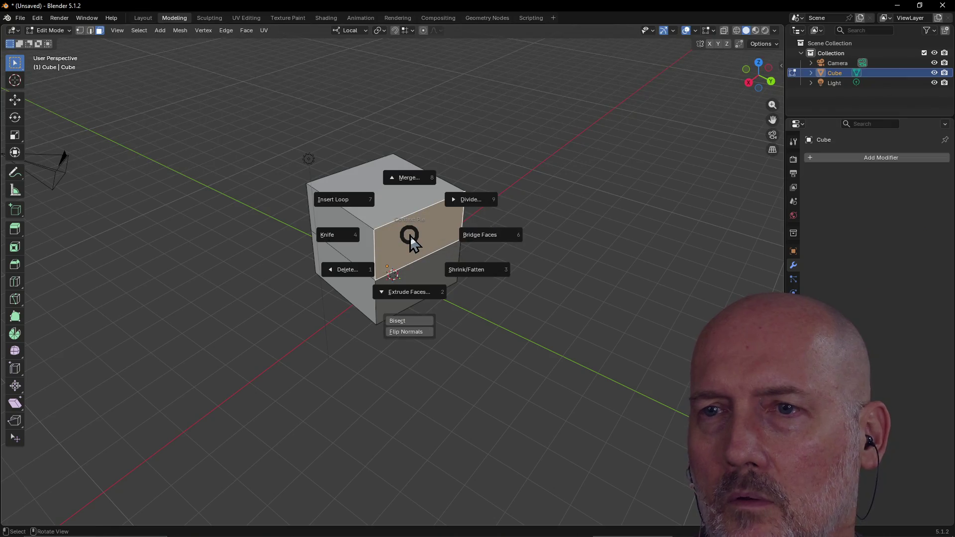
pyautogui.click(411, 297)
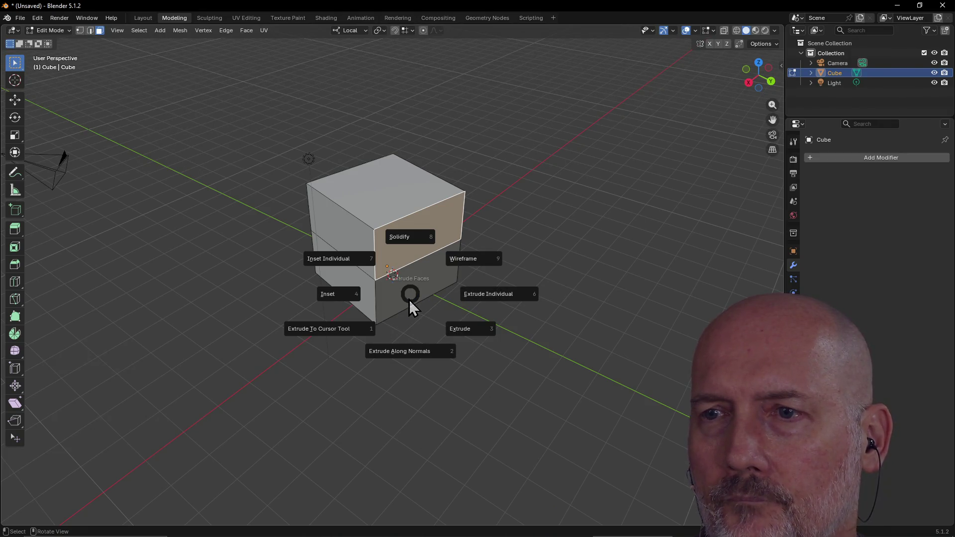
pyautogui.click(378, 310)
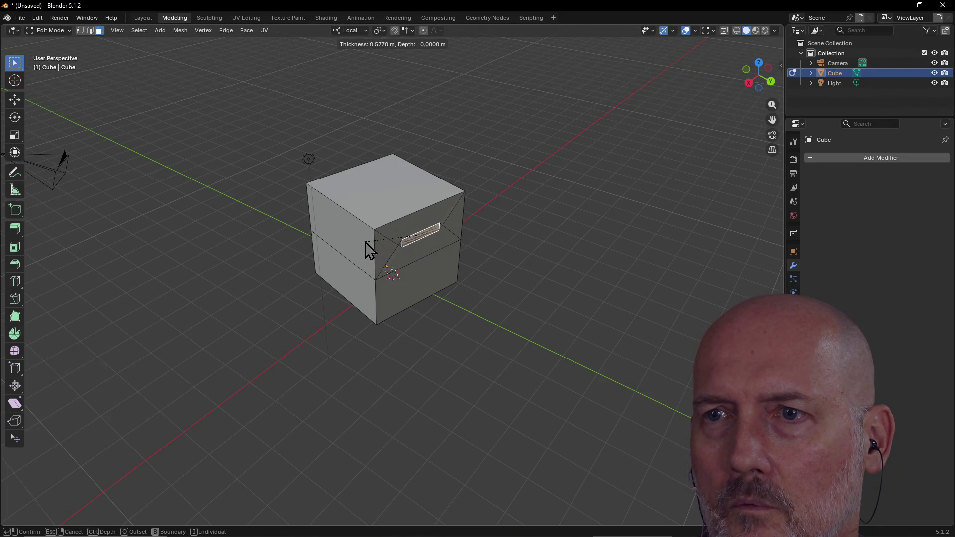
pyautogui.click(340, 219)
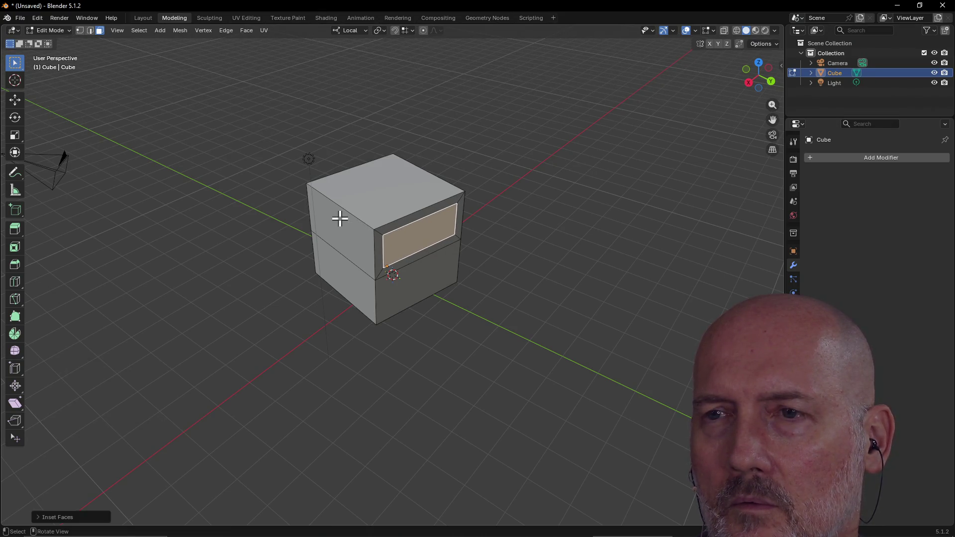
# - Extrude the inset panel outward into a short protruding block
pyautogui.rightClick(425, 241)
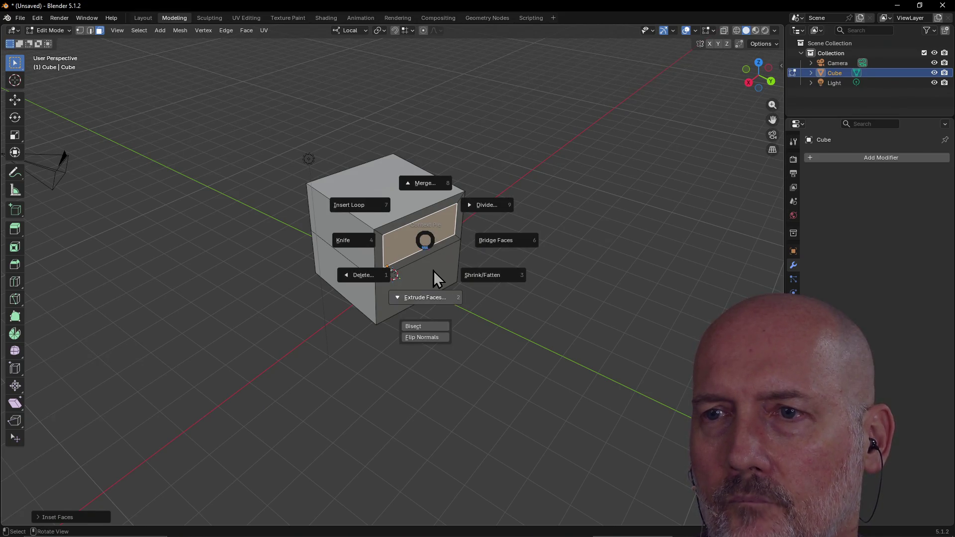
pyautogui.click(425, 300)
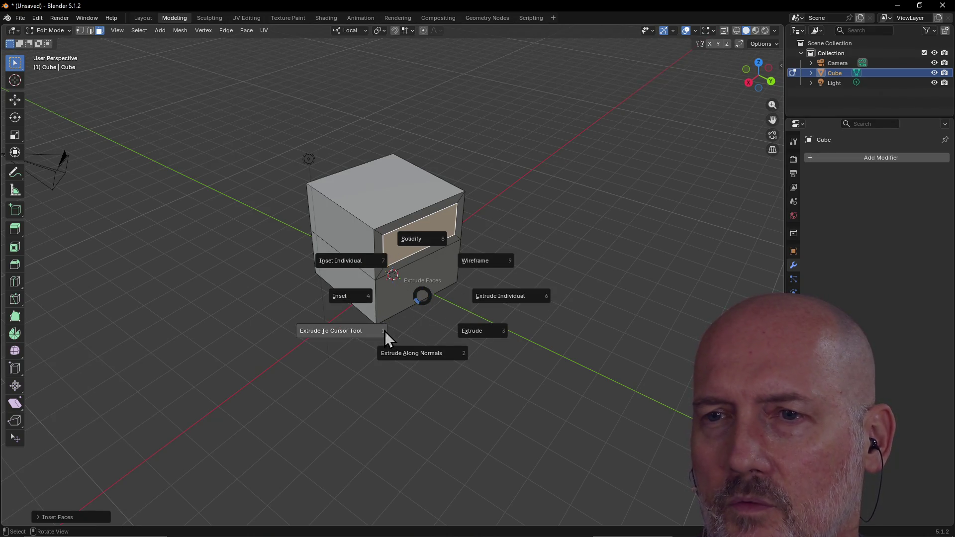
pyautogui.click(477, 331)
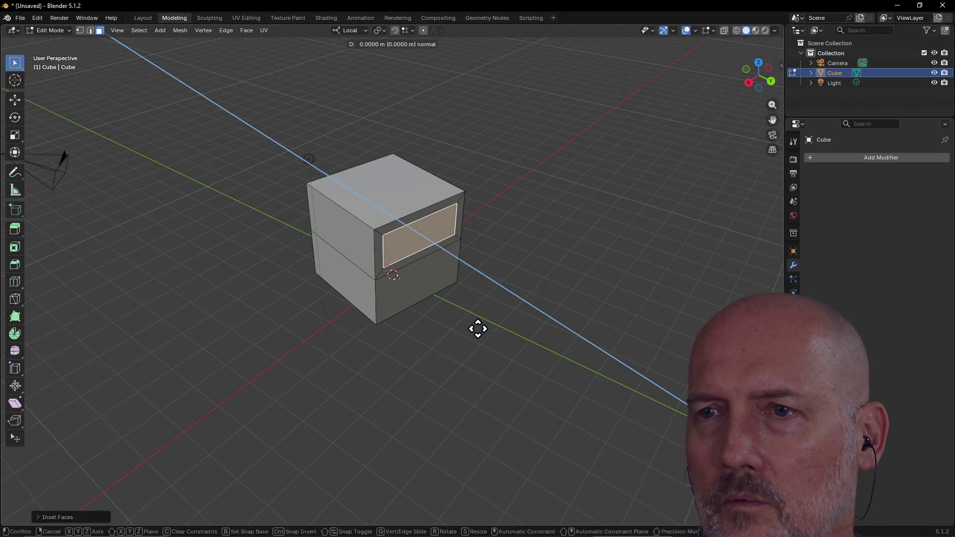
pyautogui.click(502, 338)
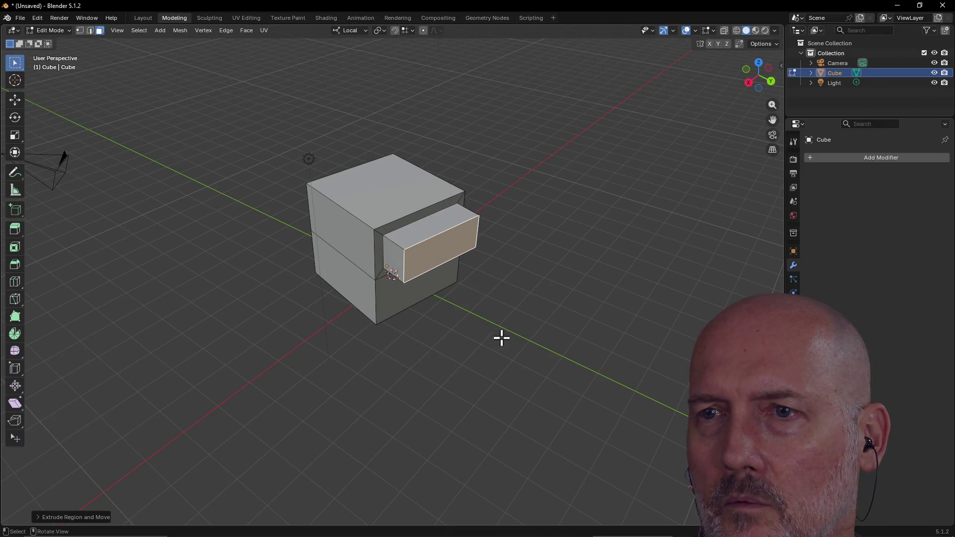
pyautogui.rightClick(460, 242)
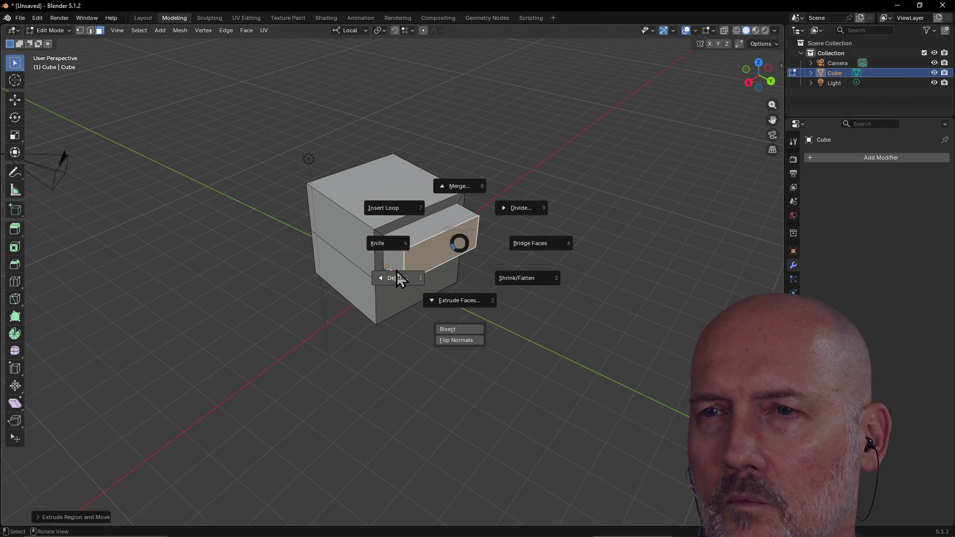
# - Start a Knife cut across the block's end face and abandon it
pyautogui.click(394, 244)
pyautogui.click(409, 263)
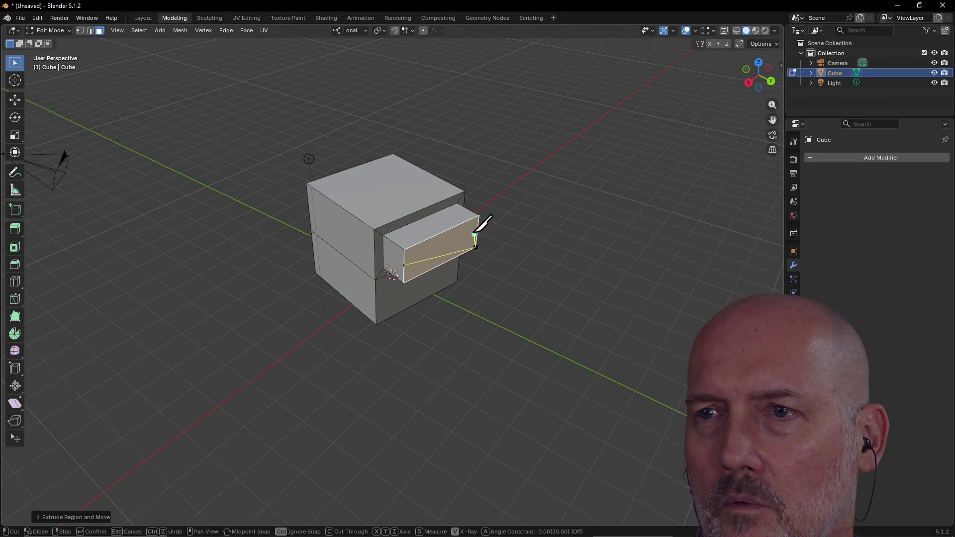
pyautogui.click(455, 227)
pyautogui.click(404, 249)
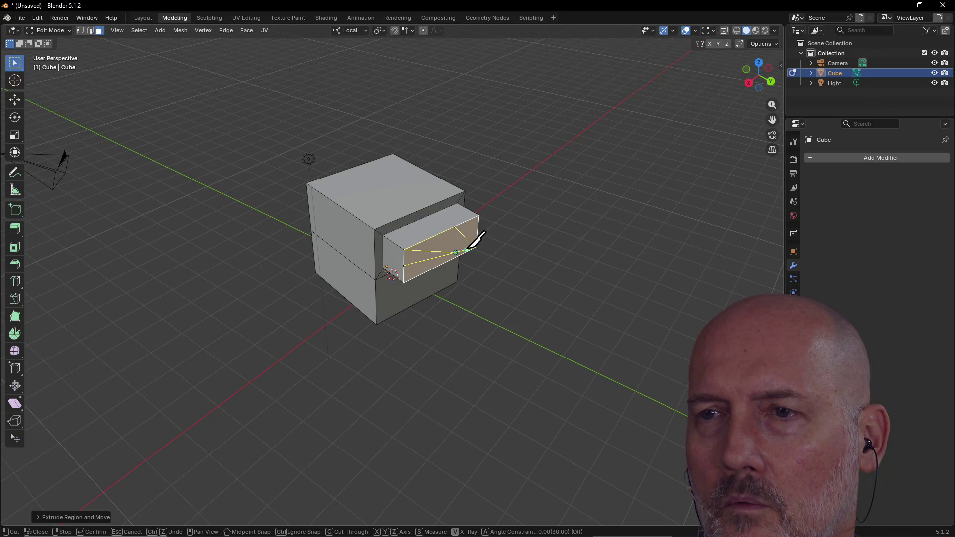
pyautogui.click(477, 247)
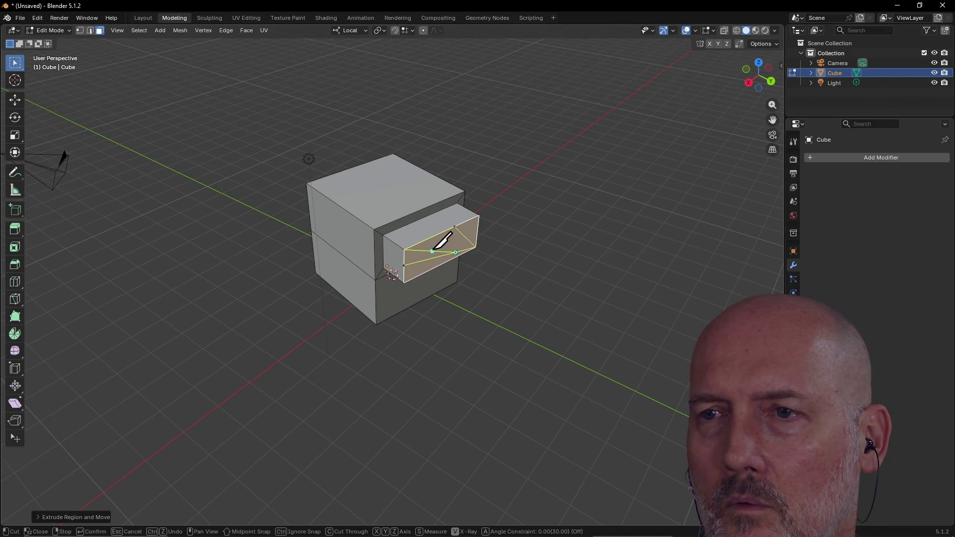
pyautogui.click(452, 253)
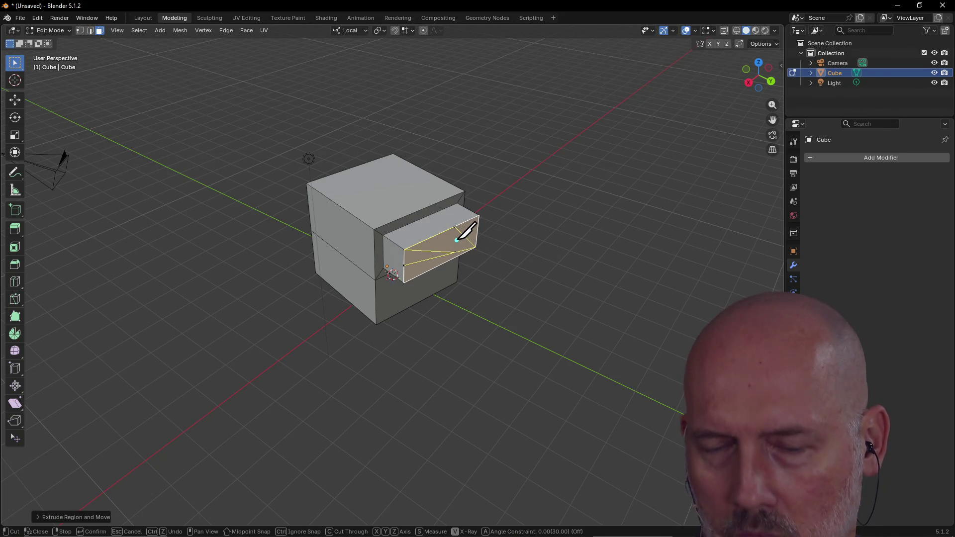
pyautogui.press('Escape')
# - Extrude the end face along its normals to lengthen the block into an arm
pyautogui.rightClick(443, 247)
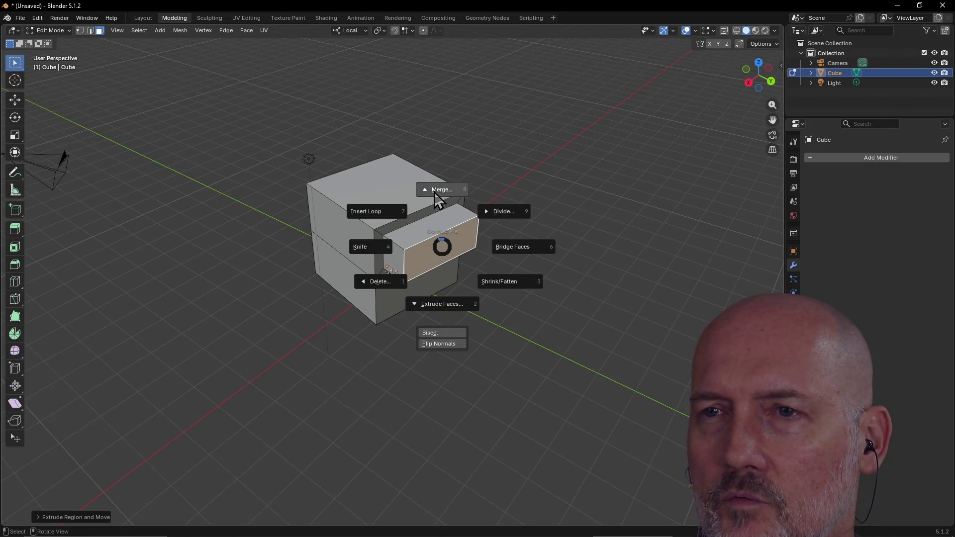
pyautogui.click(445, 304)
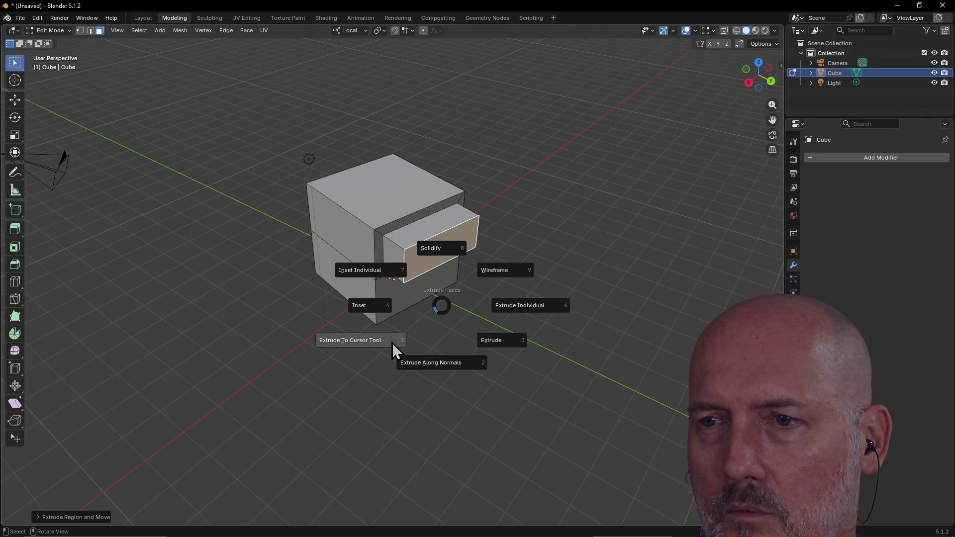
pyautogui.click(433, 362)
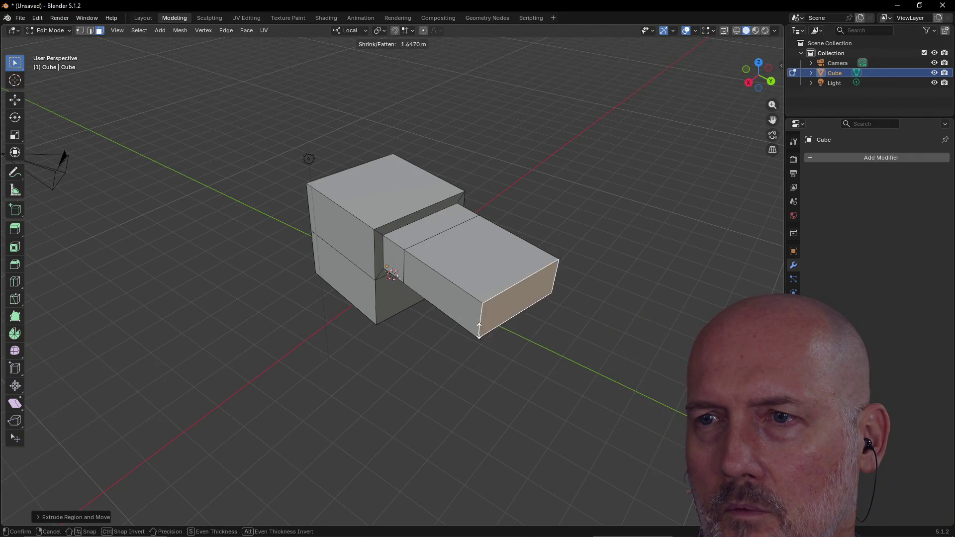
pyautogui.click(497, 333)
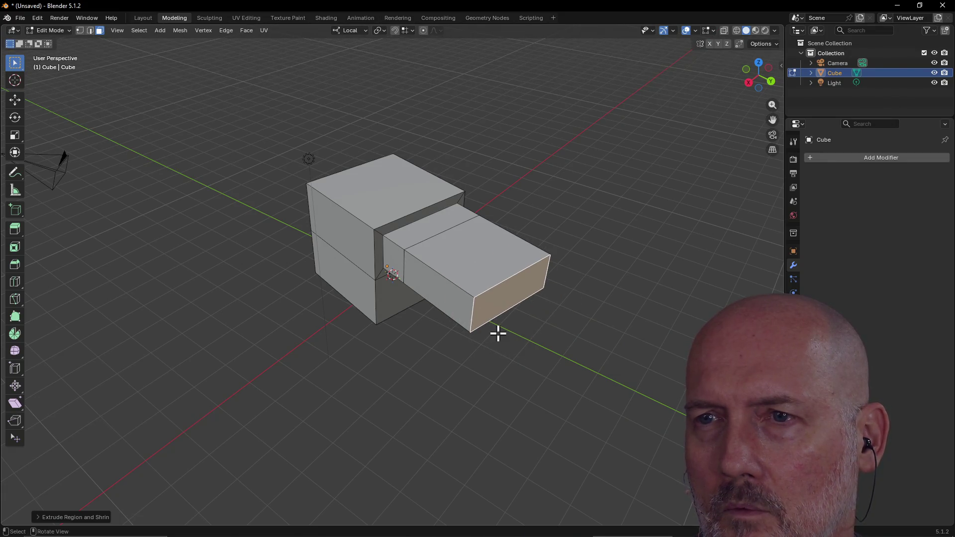
pyautogui.moveTo(428, 252)
pyautogui.mouseDown(button='middle')
pyautogui.moveTo(538, 225)
pyautogui.moveTo(435, 273)
pyautogui.moveTo(332, 240)
pyautogui.moveTo(382, 228)
pyautogui.moveTo(473, 258)
pyautogui.moveTo(506, 246)
pyautogui.moveTo(473, 258)
pyautogui.mouseUp(button='middle')
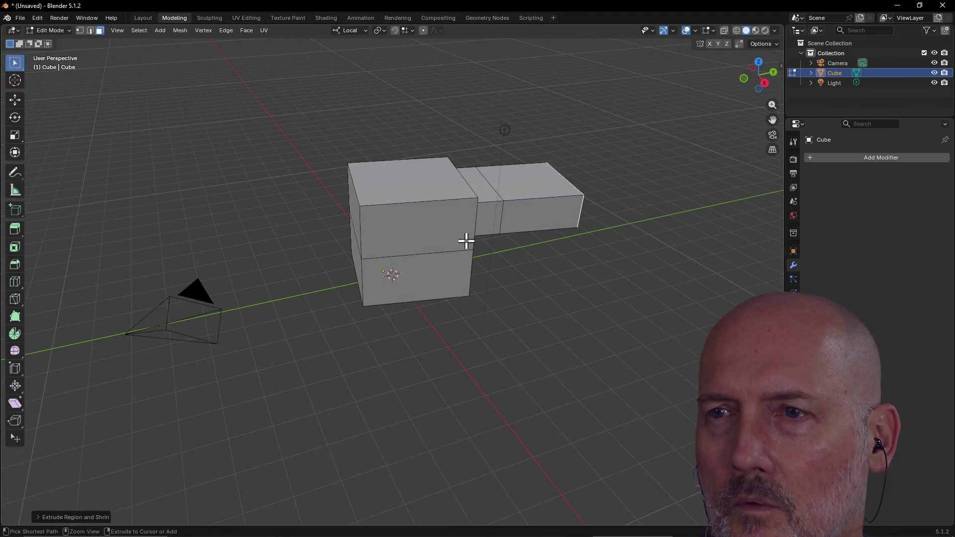
# - Orbit around the lengthened arm to inspect it from several sides
pyautogui.press('.')
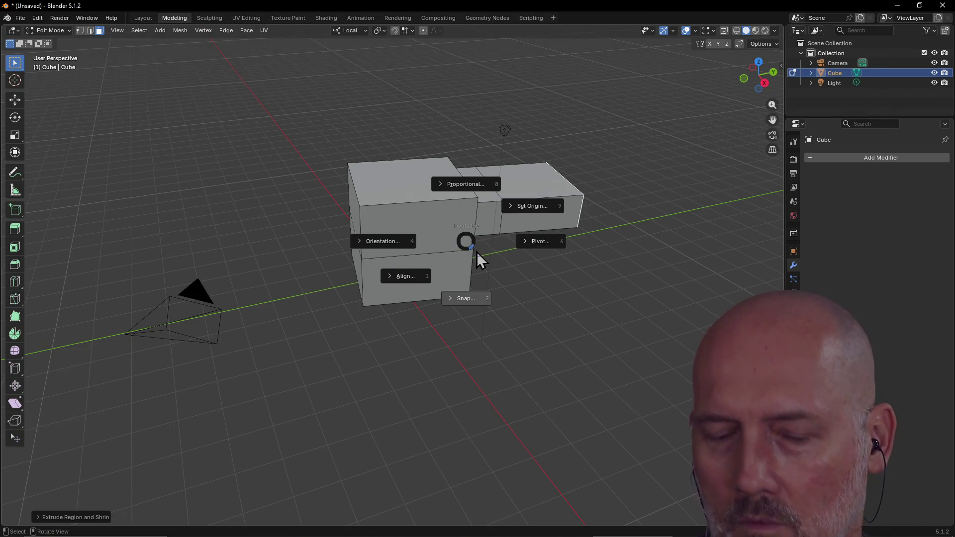
pyautogui.press('Escape')
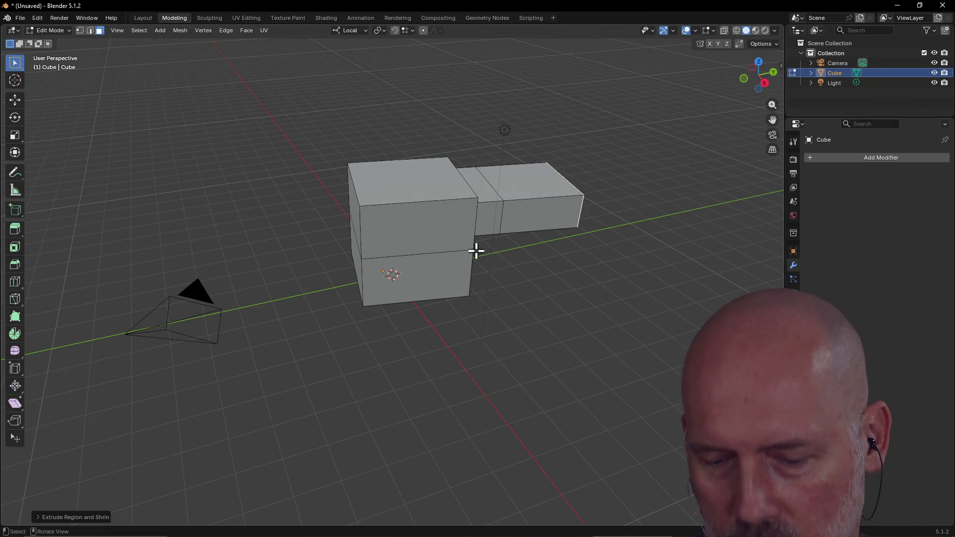
pyautogui.rightClick(439, 261)
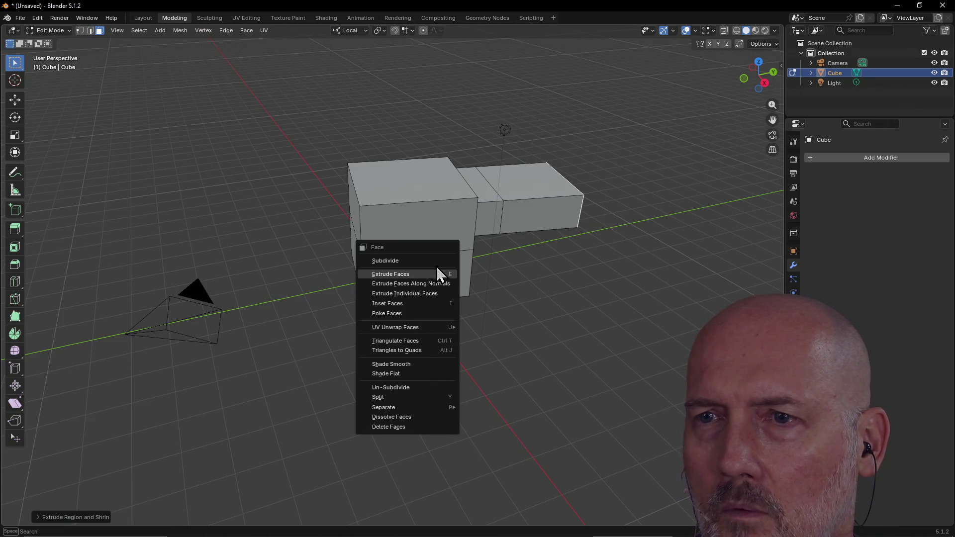
pyautogui.click(521, 299)
pyautogui.moveTo(390, 226)
pyautogui.mouseDown(button='middle')
pyautogui.moveTo(522, 233)
pyautogui.moveTo(235, 234)
pyautogui.moveTo(179, 217)
pyautogui.moveTo(248, 224)
pyautogui.mouseUp(button='middle')
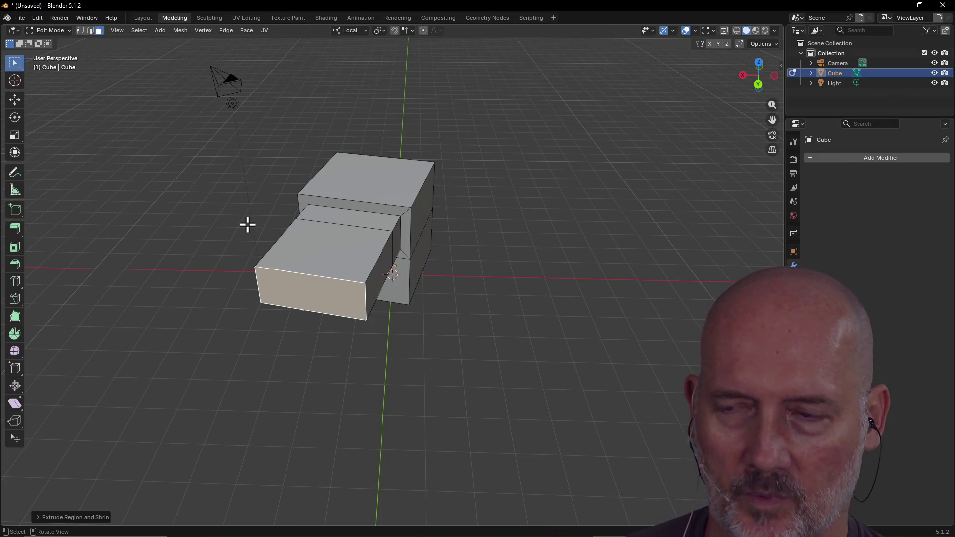
pyautogui.moveTo(349, 241)
pyautogui.mouseDown(button='middle')
pyautogui.moveTo(280, 236)
pyautogui.moveTo(426, 249)
pyautogui.moveTo(501, 239)
pyautogui.moveTo(246, 241)
pyautogui.mouseUp(button='middle')
pyautogui.click(371, 215)
pyautogui.moveTo(371, 215)
pyautogui.mouseDown(button='middle')
pyautogui.moveTo(341, 234)
pyautogui.moveTo(348, 229)
pyautogui.mouseUp(button='middle')
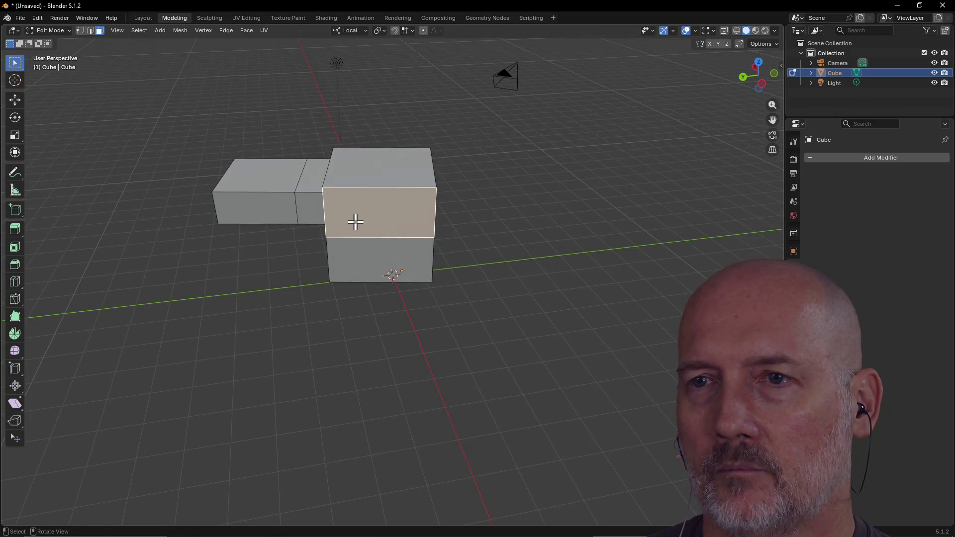
# - Subdivide the block's upper front face into a 2×2 grid using the Context Pie Divide menu
pyautogui.rightClick(355, 222)
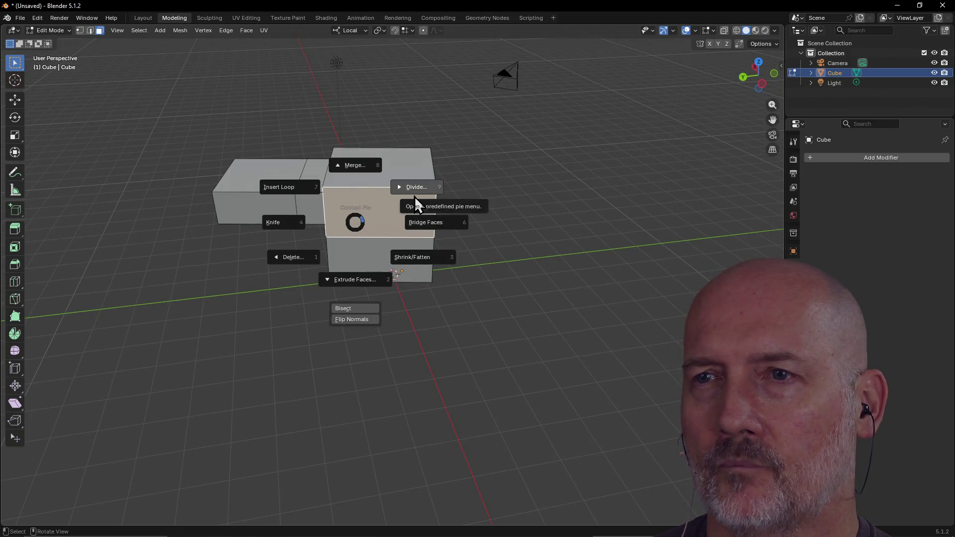
pyautogui.click(415, 193)
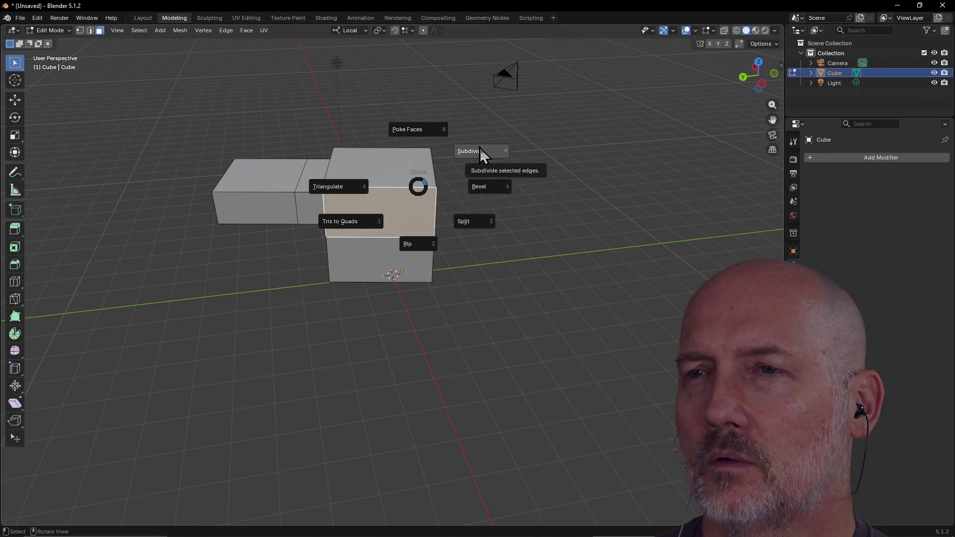
pyautogui.click(480, 151)
# - Push the four new faces outward along their normals with Shrink/Fatten
pyautogui.moveTo(400, 207); pyautogui.dragTo(403, 210, button='middle')
pyautogui.press('w')
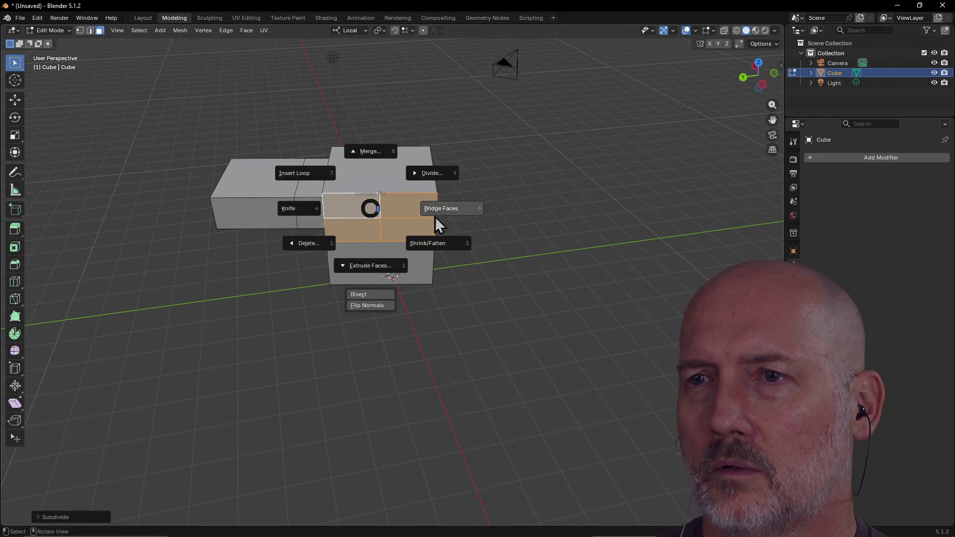
pyautogui.click(430, 252)
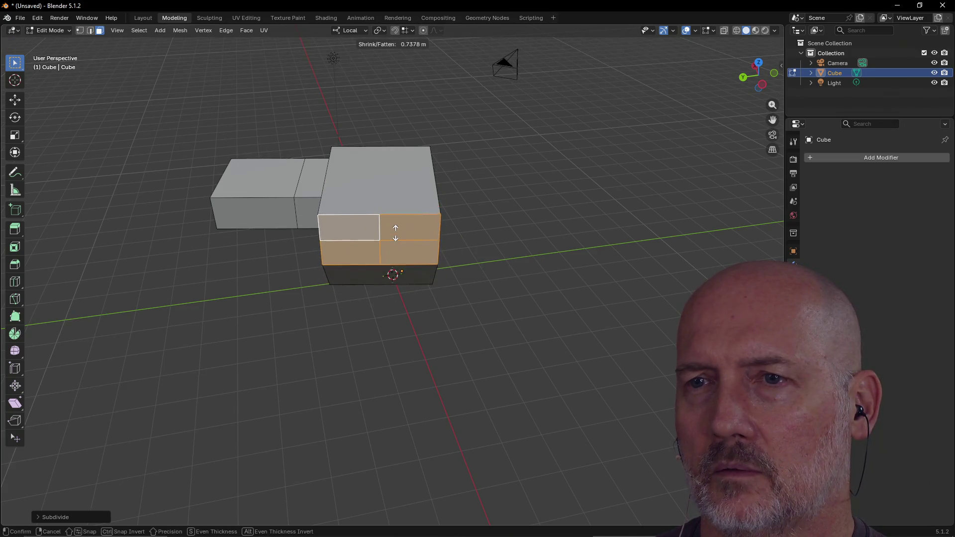
pyautogui.click(394, 234)
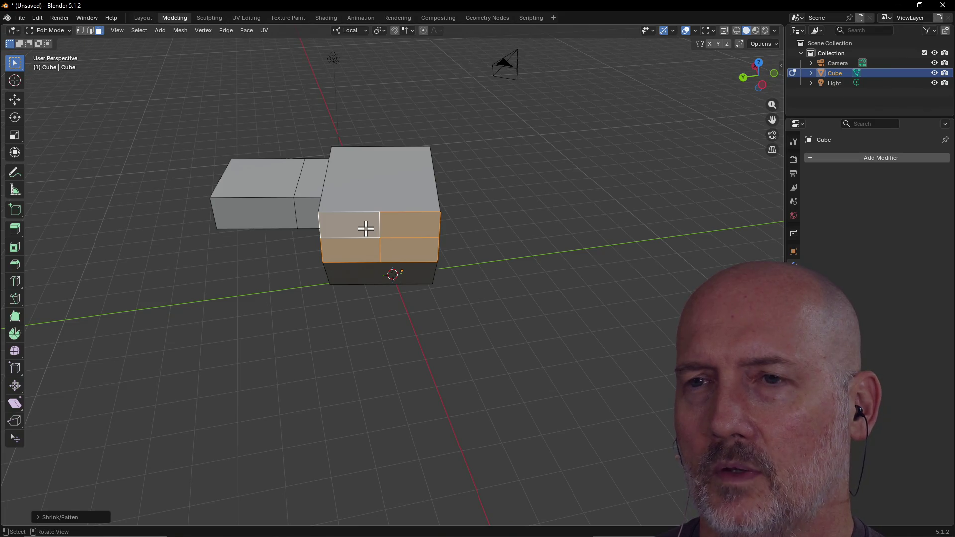
pyautogui.rightClick(365, 229)
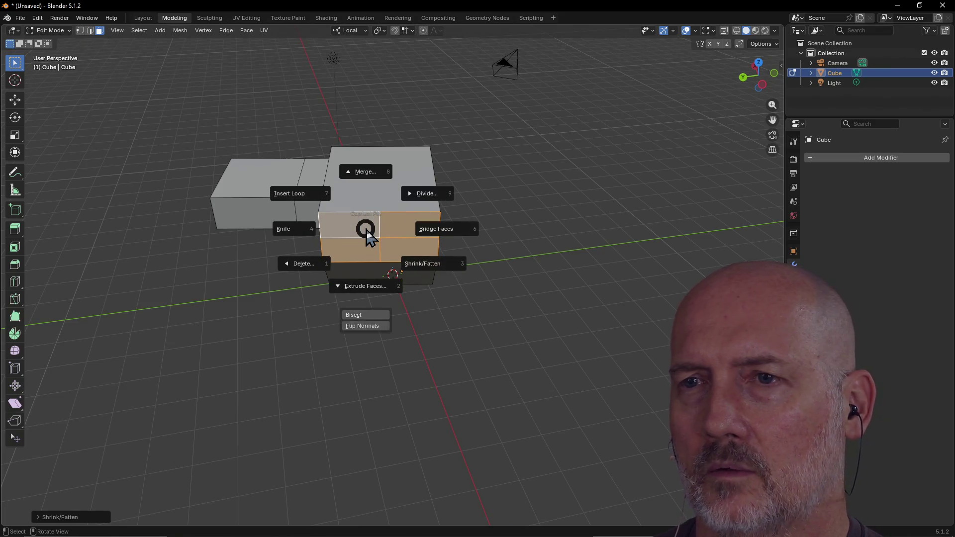
# - Inset the four front faces via the Context Pie extrude options
pyautogui.click(372, 292)
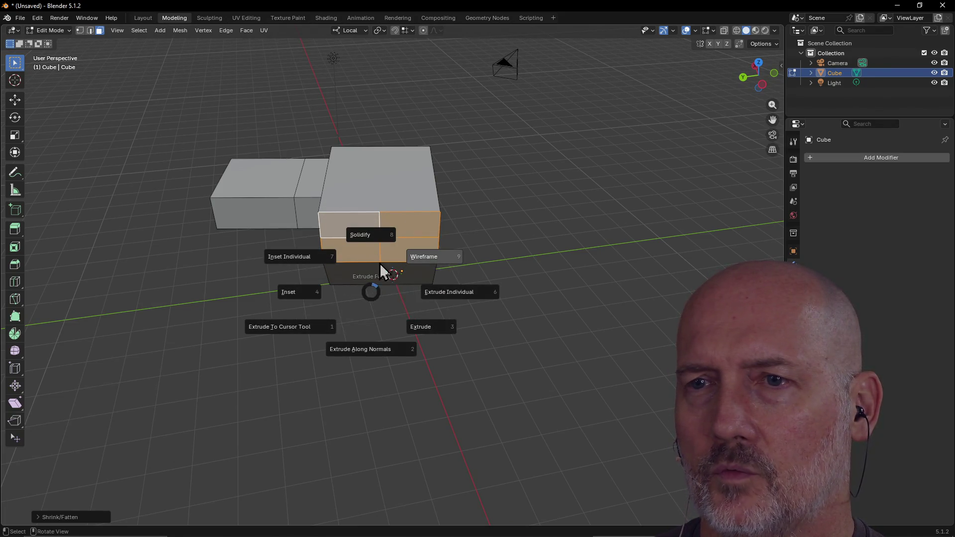
pyautogui.click(307, 292)
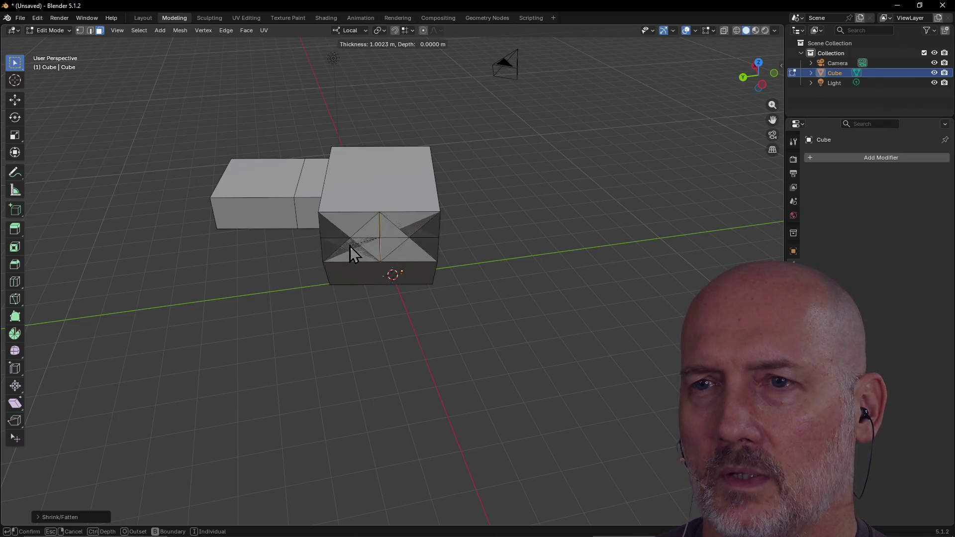
pyautogui.click(300, 256)
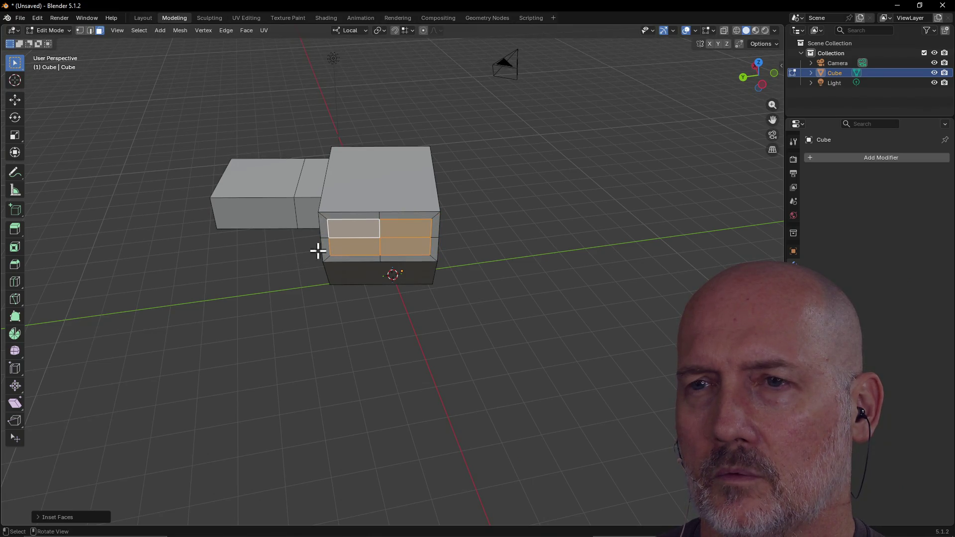
# - Select the top-left inset face and extrude it outward along its normal
pyautogui.click(371, 235)
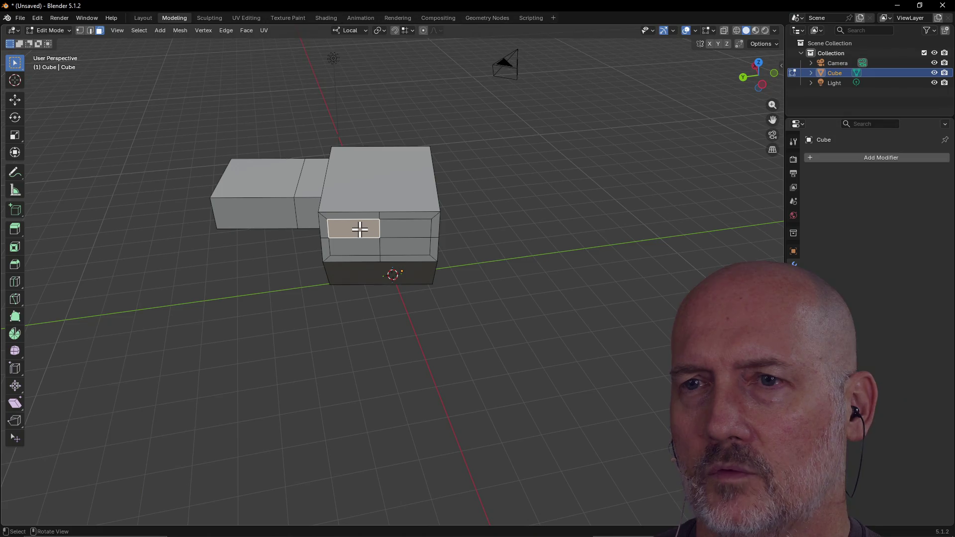
pyautogui.moveTo(360, 228); pyautogui.dragTo(360, 229, button='middle')
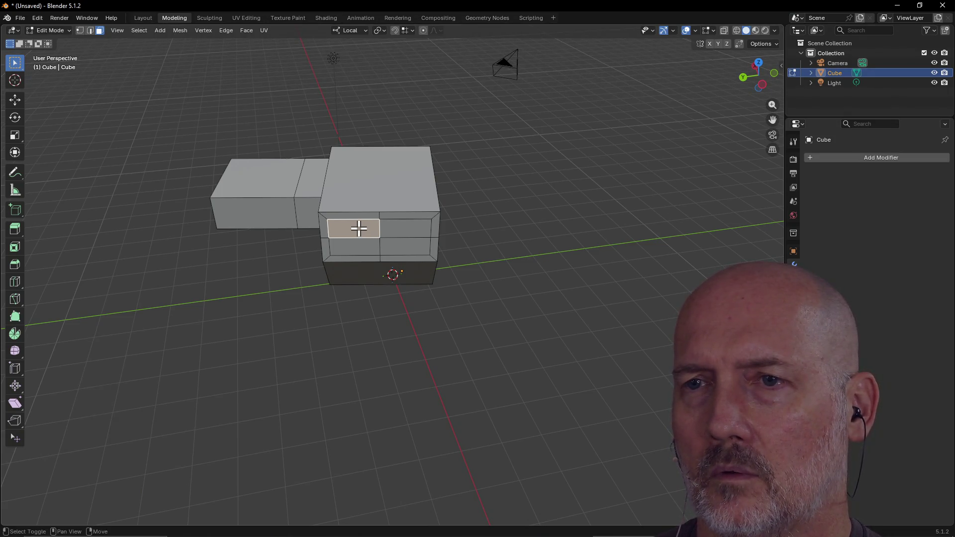
pyautogui.rightClick(359, 229)
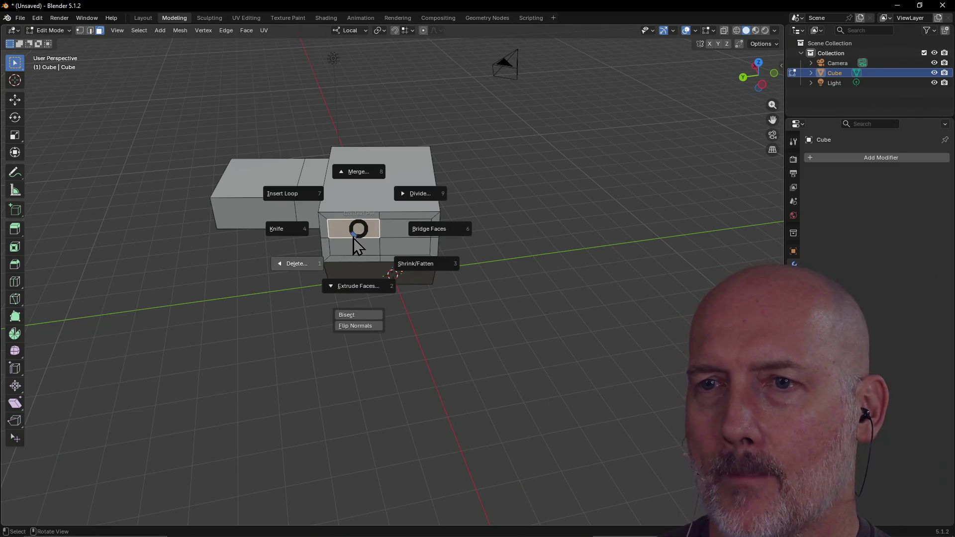
pyautogui.click(358, 286)
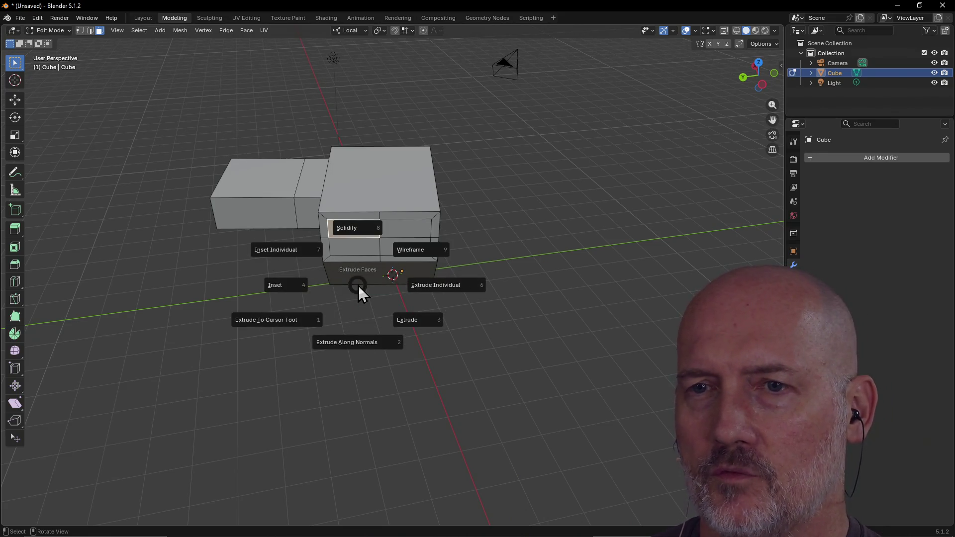
pyautogui.click(354, 344)
pyautogui.click(353, 325)
pyautogui.moveTo(345, 282)
pyautogui.mouseDown(button='middle')
pyautogui.moveTo(429, 279)
pyautogui.moveTo(348, 282)
pyautogui.moveTo(357, 279)
pyautogui.mouseUp(button='middle')
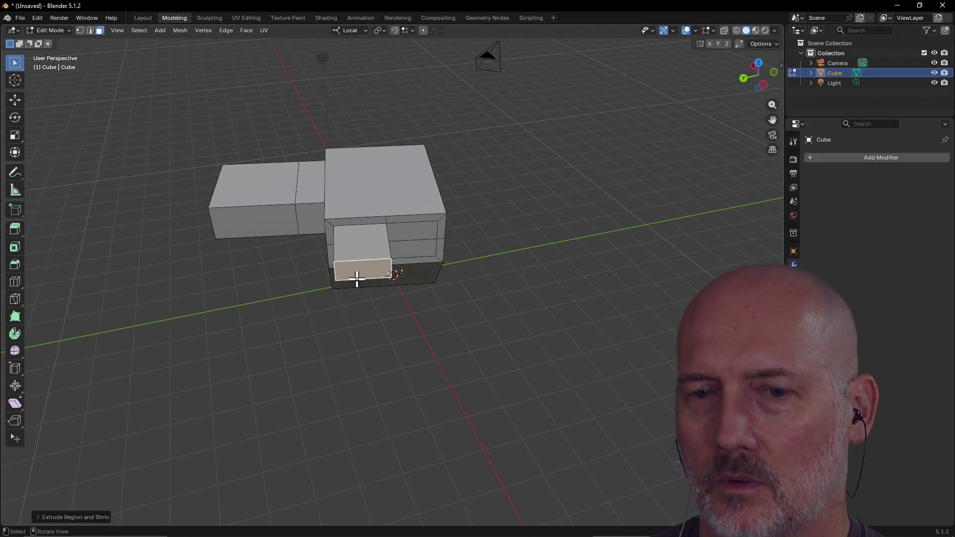
# - Extrude the end face again and move it sideways to bend the arm
pyautogui.press('e')
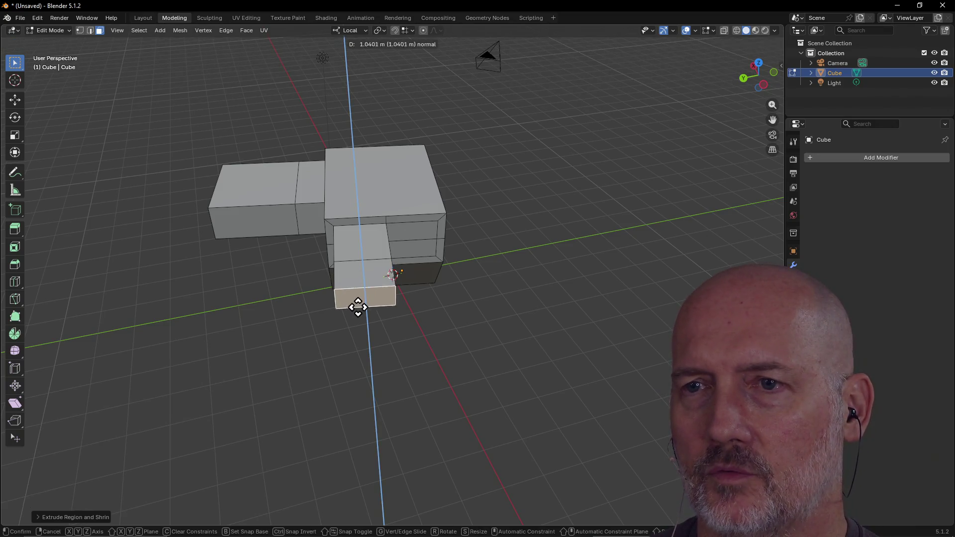
pyautogui.click(360, 354)
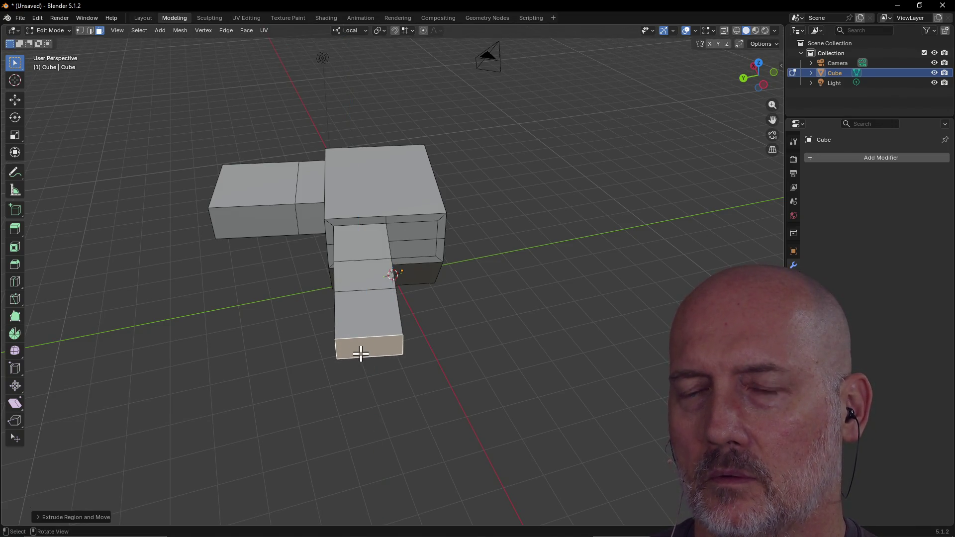
pyautogui.press('g')
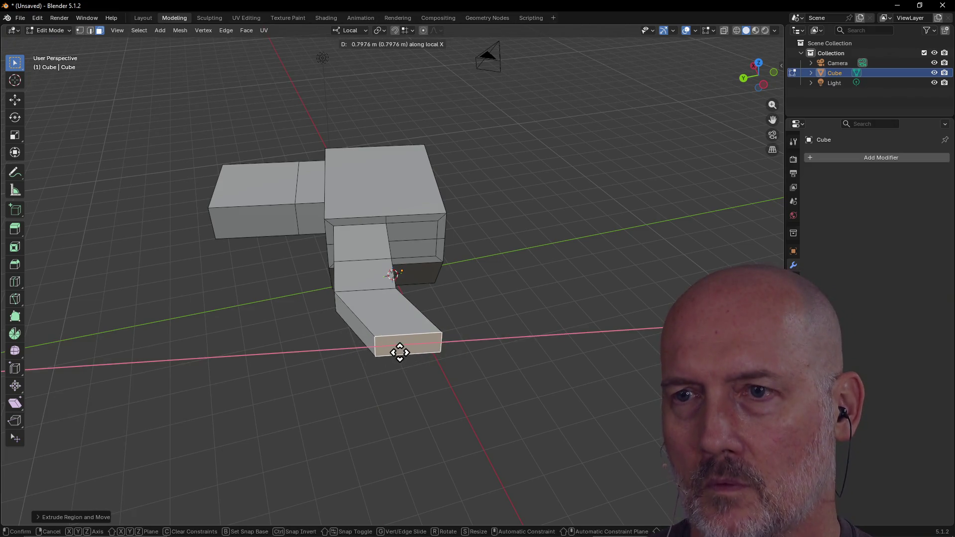
pyautogui.click(473, 326)
pyautogui.moveTo(490, 278)
pyautogui.mouseDown(button='middle')
pyautogui.moveTo(245, 292)
pyautogui.moveTo(410, 250)
pyautogui.moveTo(510, 263)
pyautogui.moveTo(576, 245)
pyautogui.moveTo(667, 279)
pyautogui.moveTo(433, 256)
pyautogui.mouseUp(button='middle')
pyautogui.moveTo(374, 178)
pyautogui.mouseDown(button='middle')
pyautogui.moveTo(375, 228)
pyautogui.moveTo(396, 275)
pyautogui.mouseUp(button='middle')
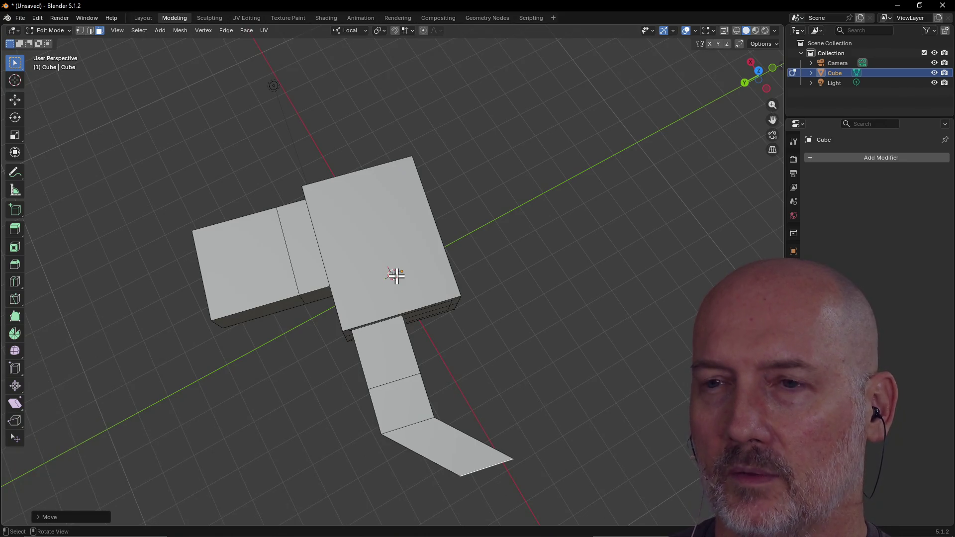
# - Switch to the Layout workspace to view the finished object, then bring the browser forward
pyautogui.click(142, 19)
pyautogui.moveTo(168, 111)
pyautogui.mouseDown(button='middle')
pyautogui.moveTo(154, 98)
pyautogui.moveTo(265, 141)
pyautogui.moveTo(283, 97)
pyautogui.mouseUp(button='middle')
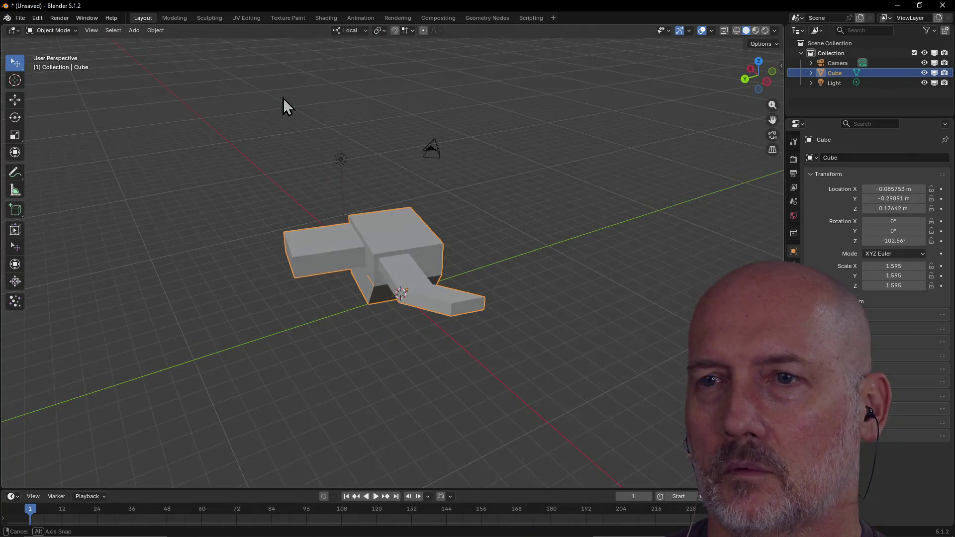
pyautogui.hotkey('alt', 'Tab')
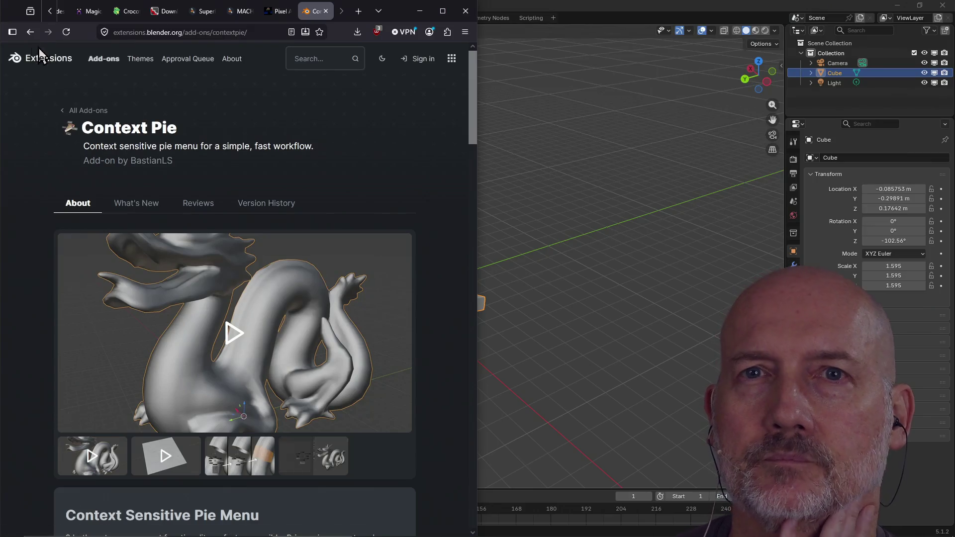
# - Go back to the add-ons list and open the Bagapie add-on page
pyautogui.click(31, 32)
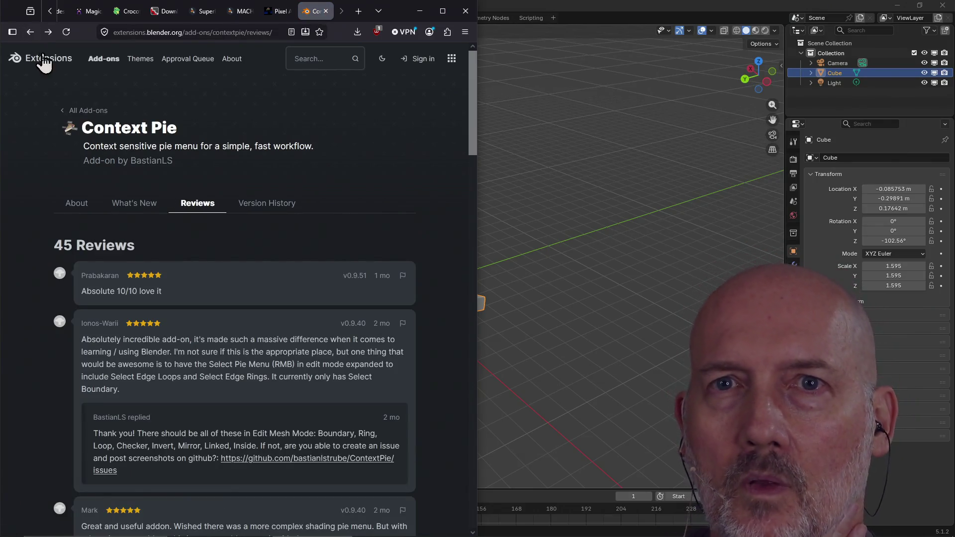
pyautogui.click(31, 34)
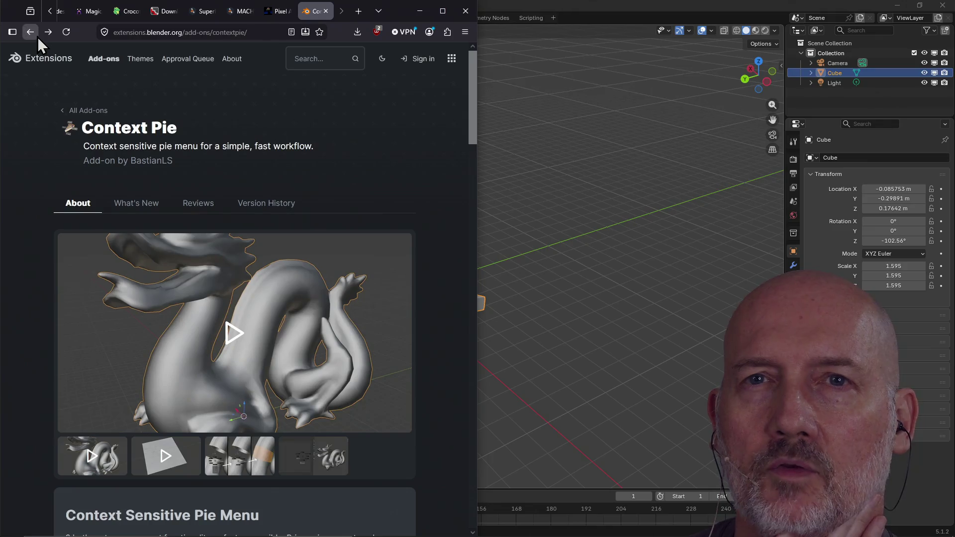
pyautogui.click(37, 37)
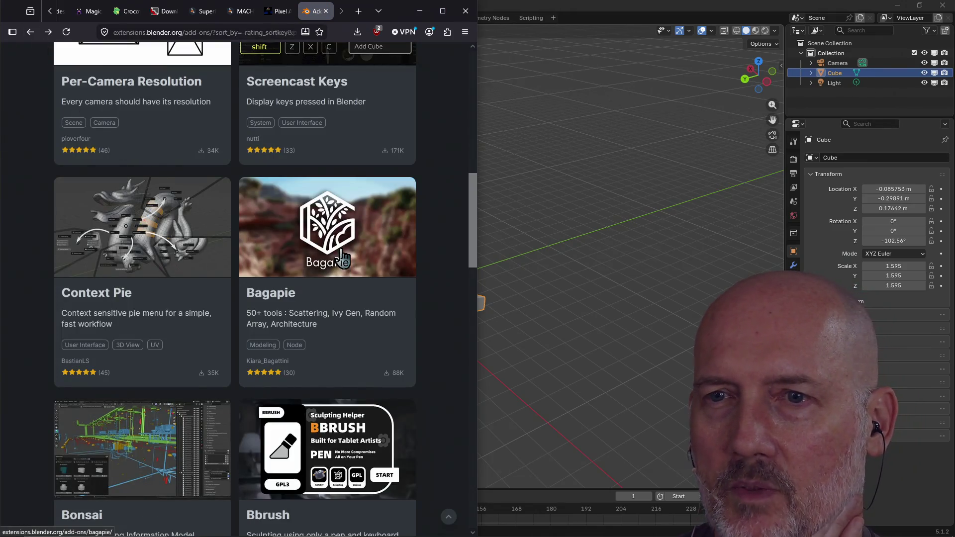
pyautogui.click(336, 245)
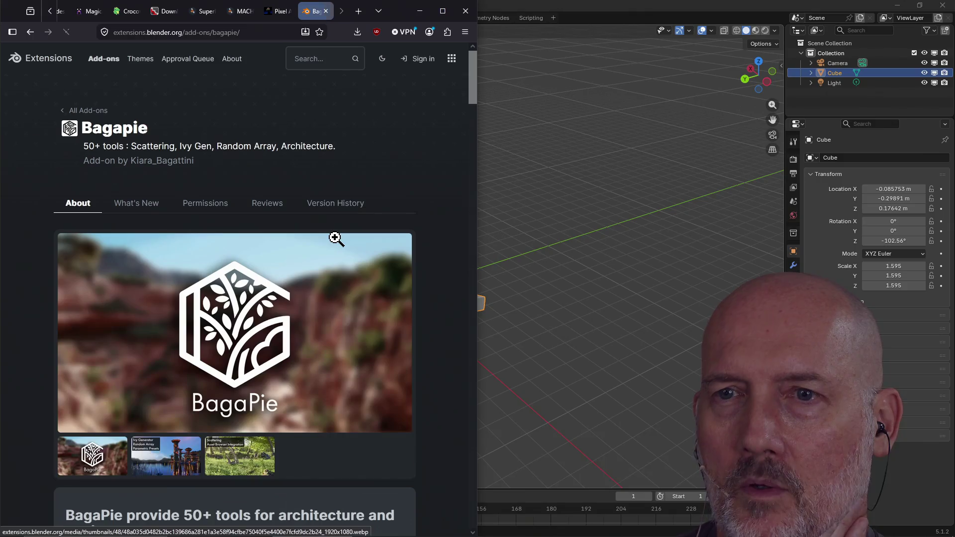
# - Scroll through the Bagapie page, then return to the add-ons listing
pyautogui.scroll(-6, 273, 244)
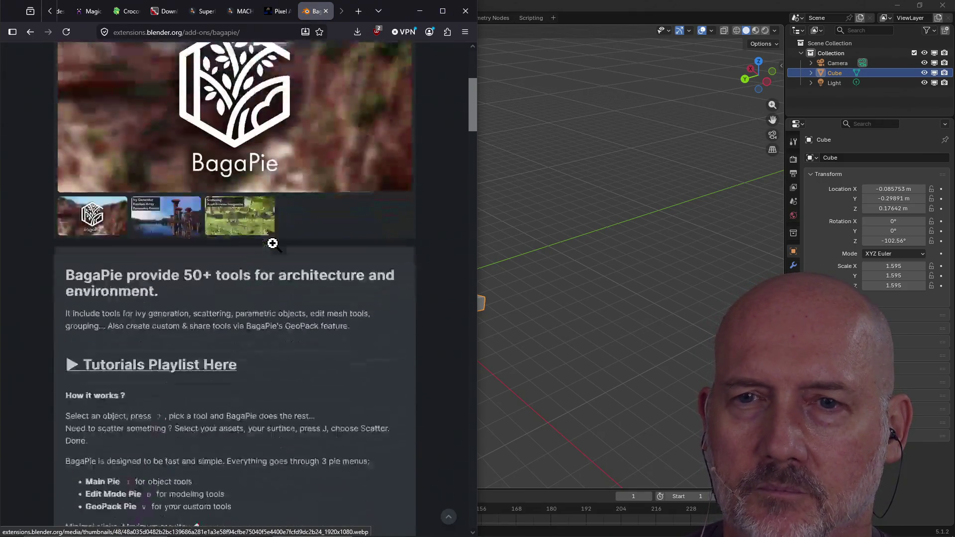
pyautogui.scroll(-11, 273, 244)
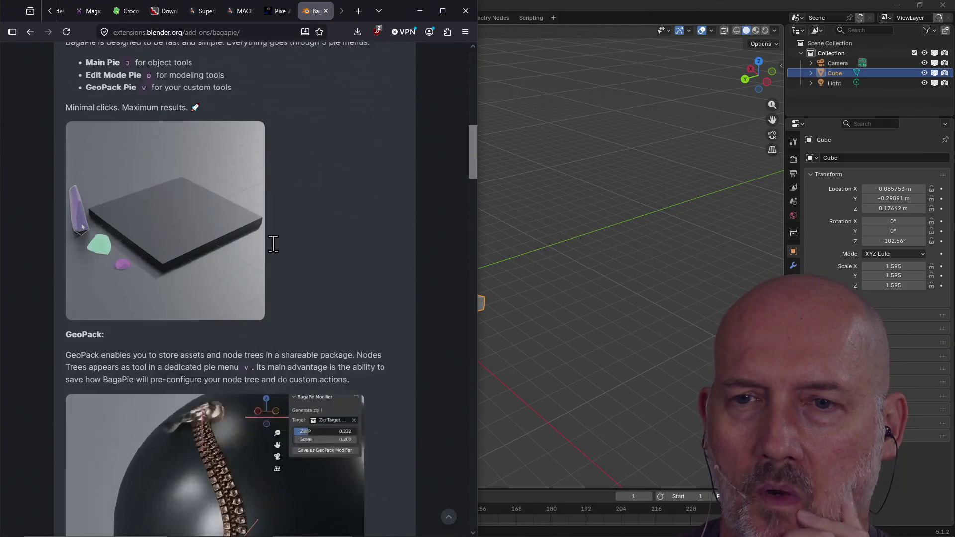
pyautogui.scroll(-7, 273, 245)
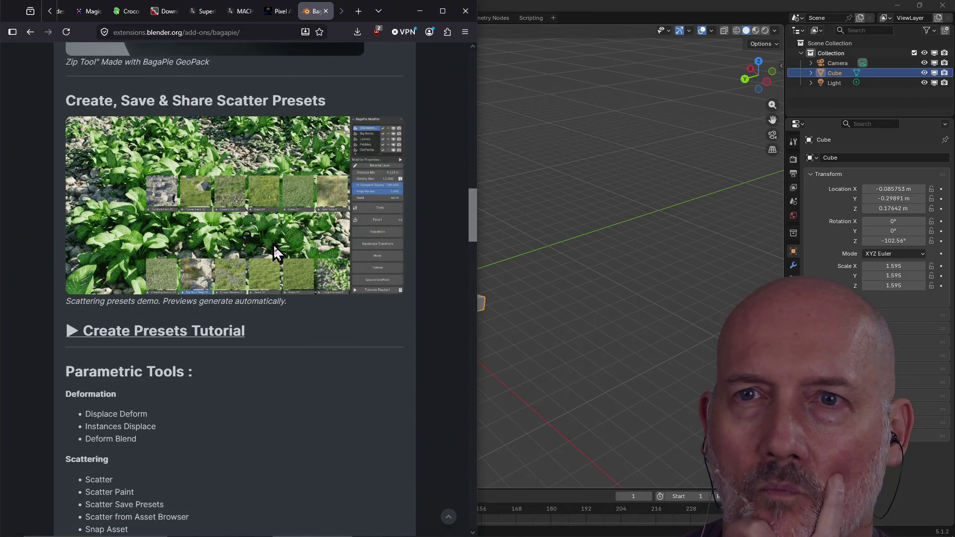
pyautogui.scroll(-3, 274, 245)
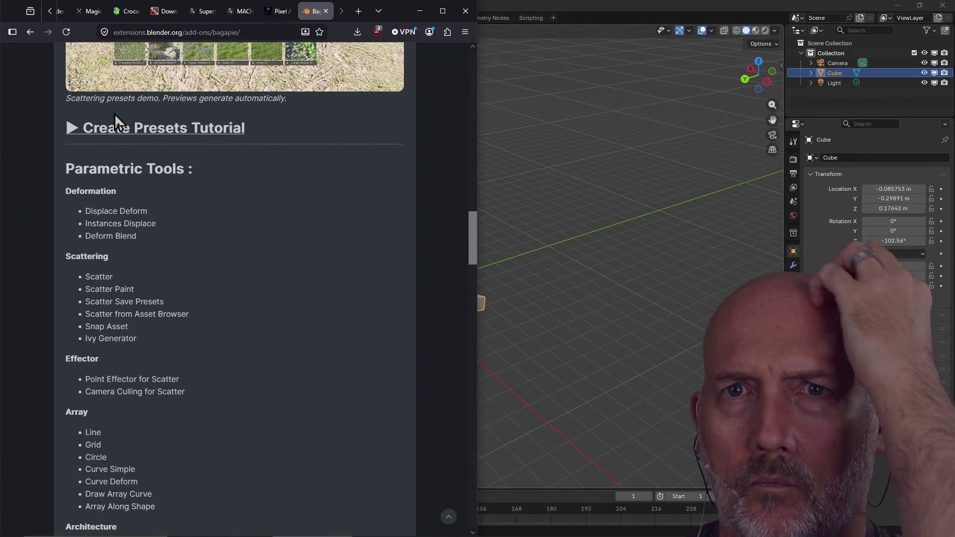
pyautogui.click(30, 32)
pyautogui.scroll(-4, 118, 288)
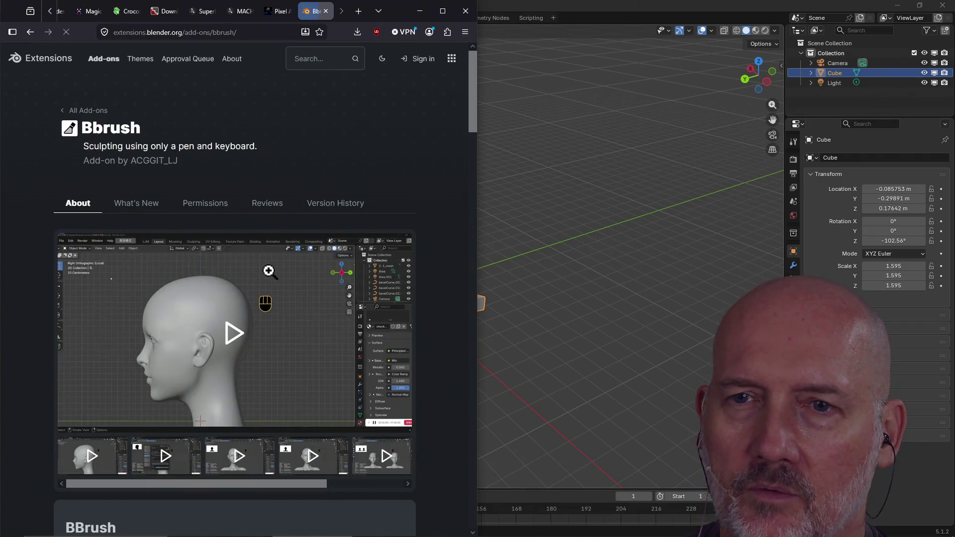
# - View the Bbrush preview images enlarged, then close the gallery
pyautogui.click(218, 347)
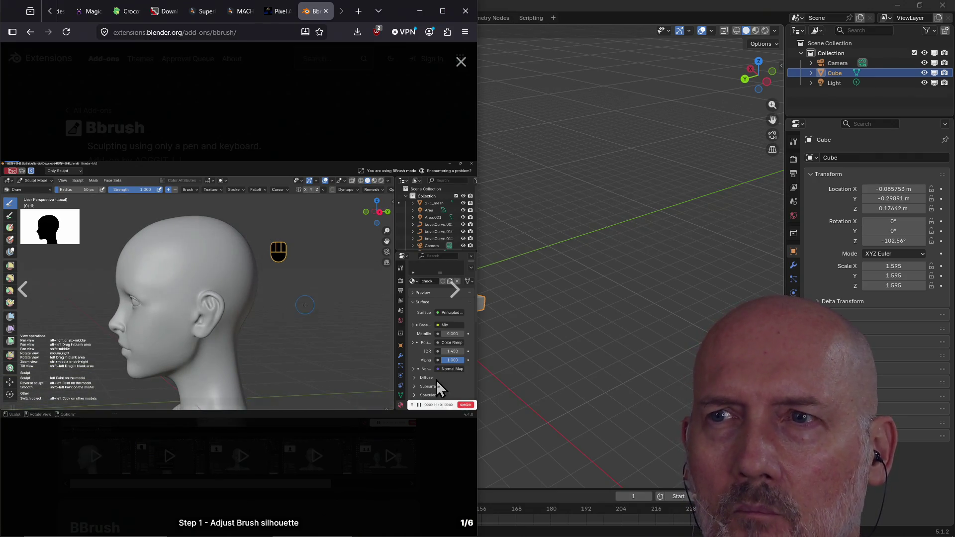
pyautogui.click(459, 63)
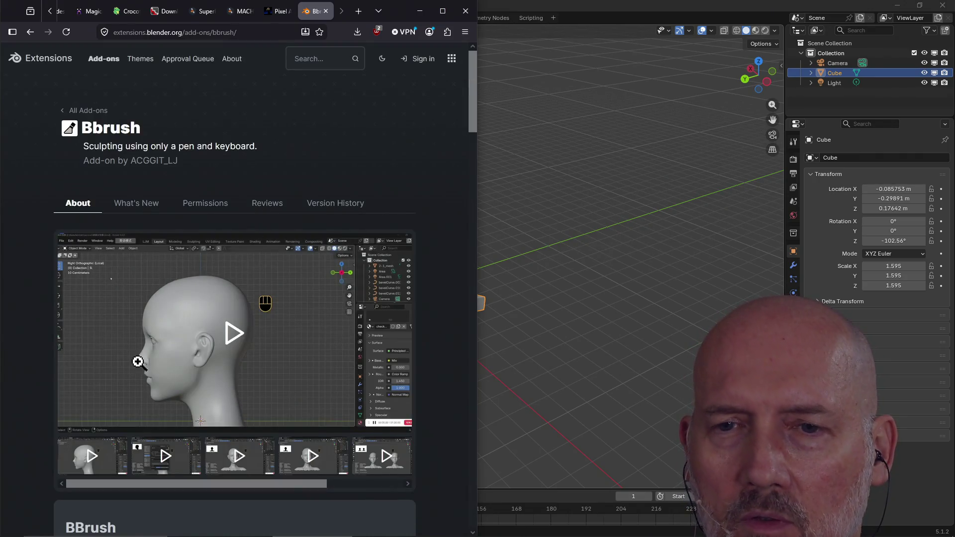
pyautogui.scroll(-6, 149, 323)
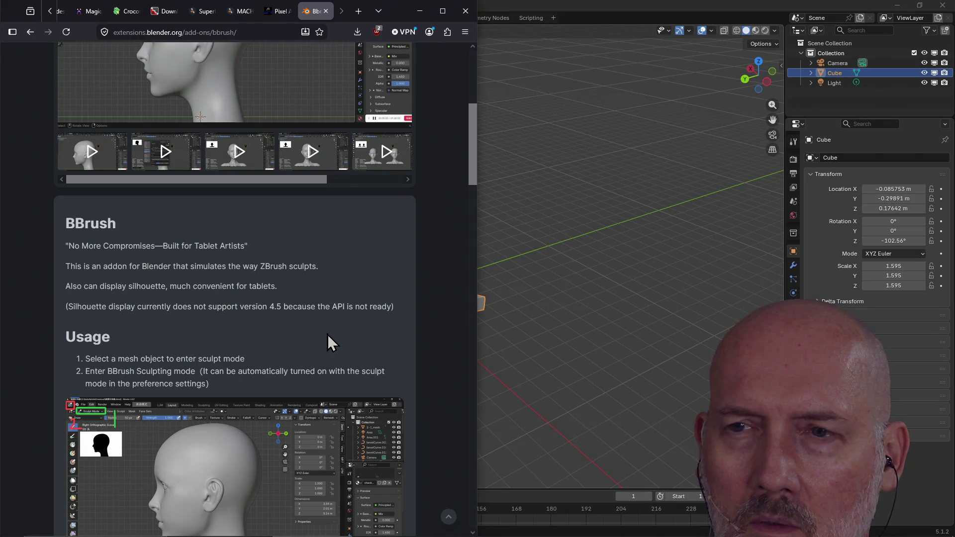
# - Read through the Bbrush description and Usage sections, then return to the add-ons listing
pyautogui.scroll(-5, 328, 338)
pyautogui.scroll(-4, 328, 340)
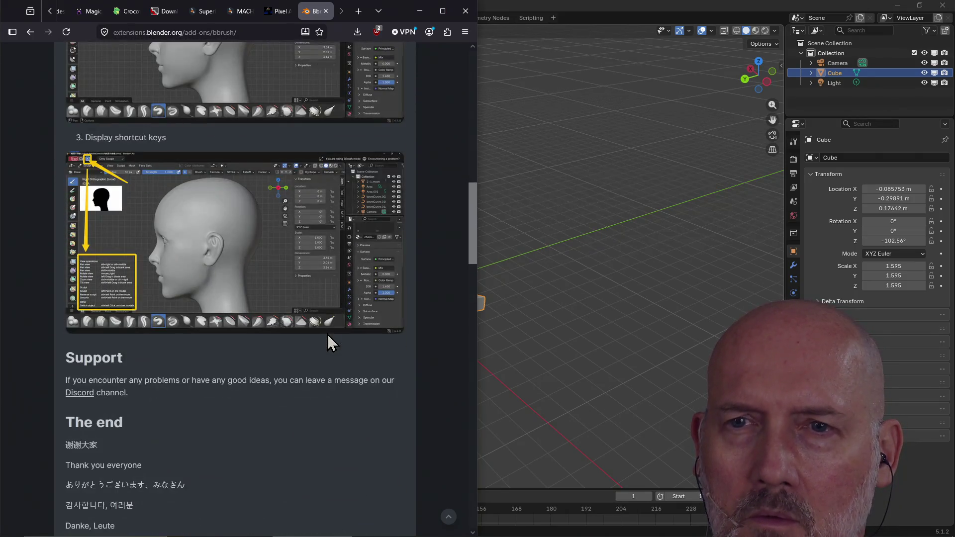
pyautogui.scroll(10, 327, 335)
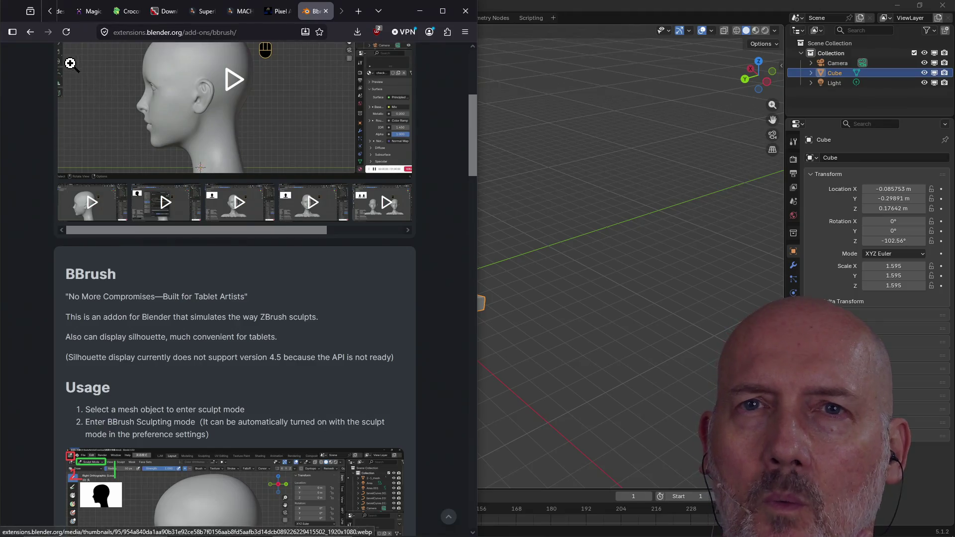
pyautogui.click(31, 32)
pyautogui.scroll(-4, 333, 336)
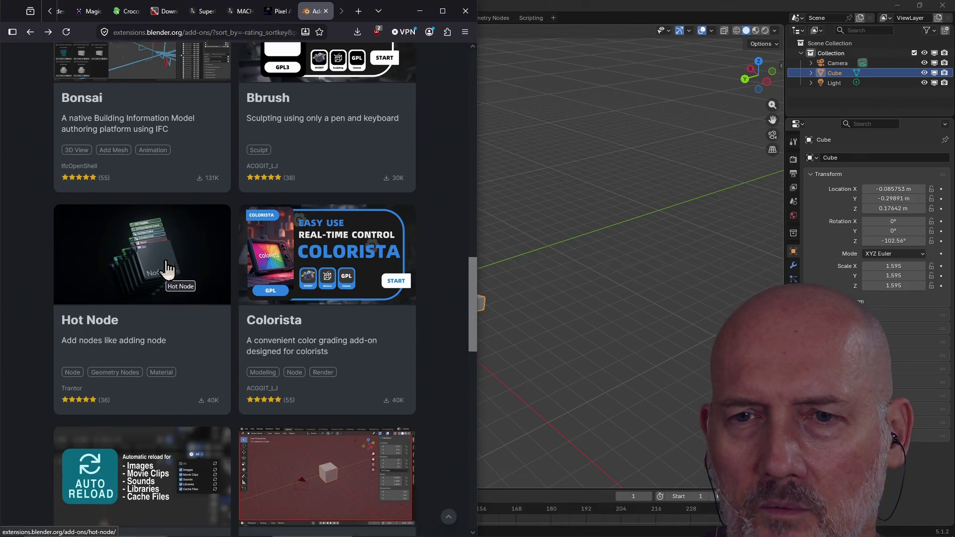
# - Go to page 3 of the rating-sorted add-ons and open the ACT: Game Asset Creation Toolset page
pyautogui.scroll(-3, 167, 269)
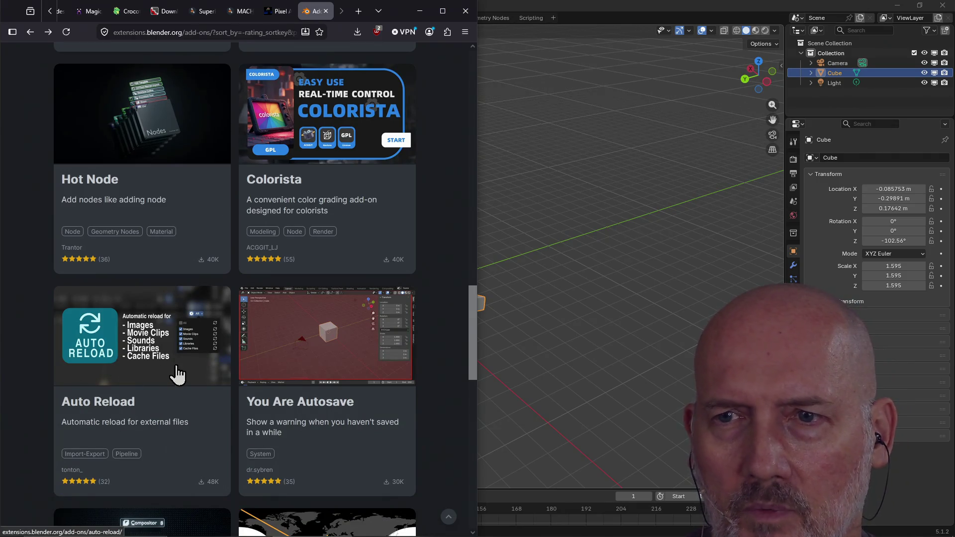
pyautogui.scroll(-2, 177, 371)
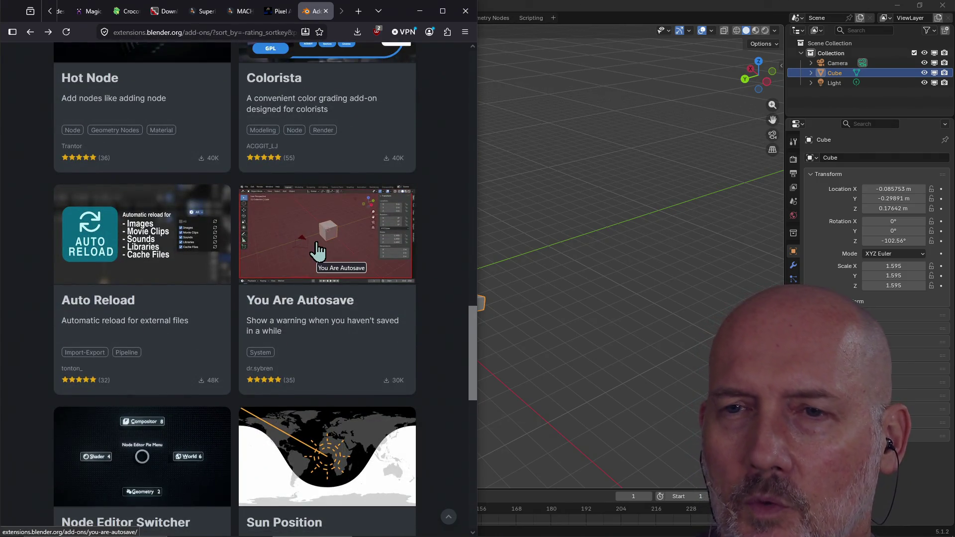
pyautogui.scroll(-4, 317, 251)
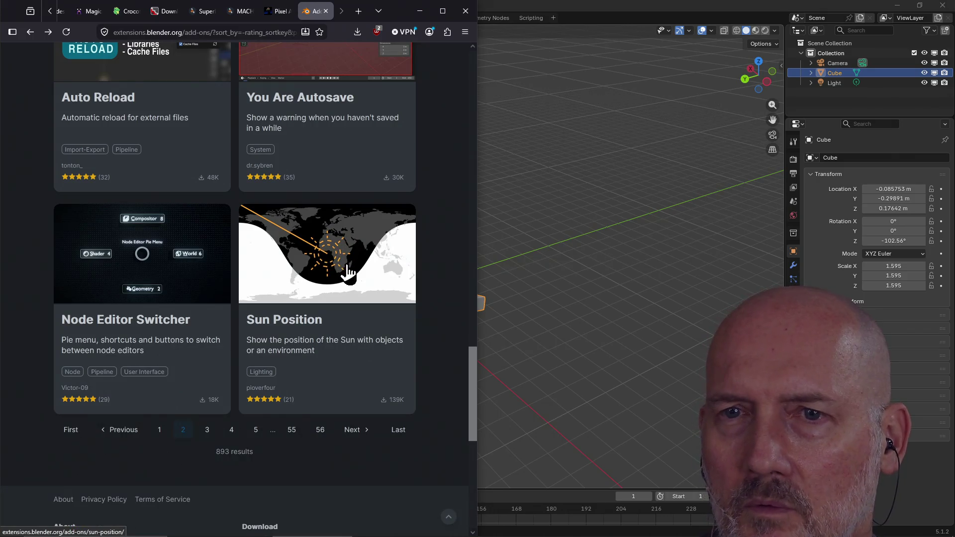
pyautogui.scroll(-1, 124, 269)
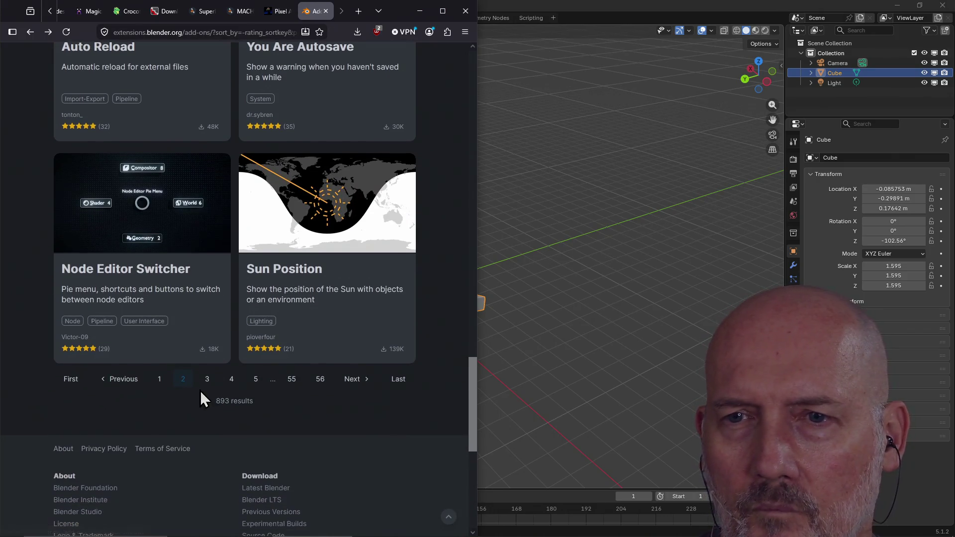
pyautogui.click(207, 379)
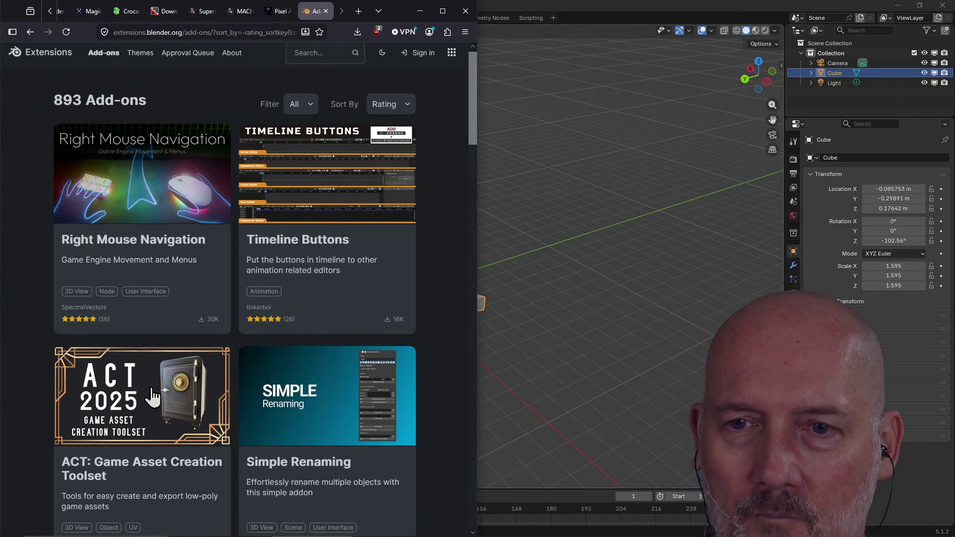
pyautogui.scroll(-2, 150, 393)
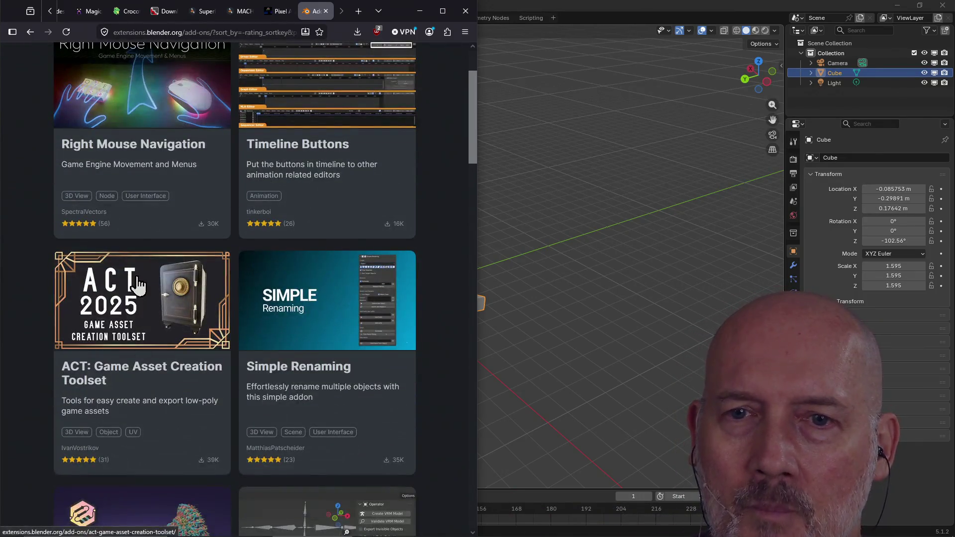
pyautogui.click(129, 315)
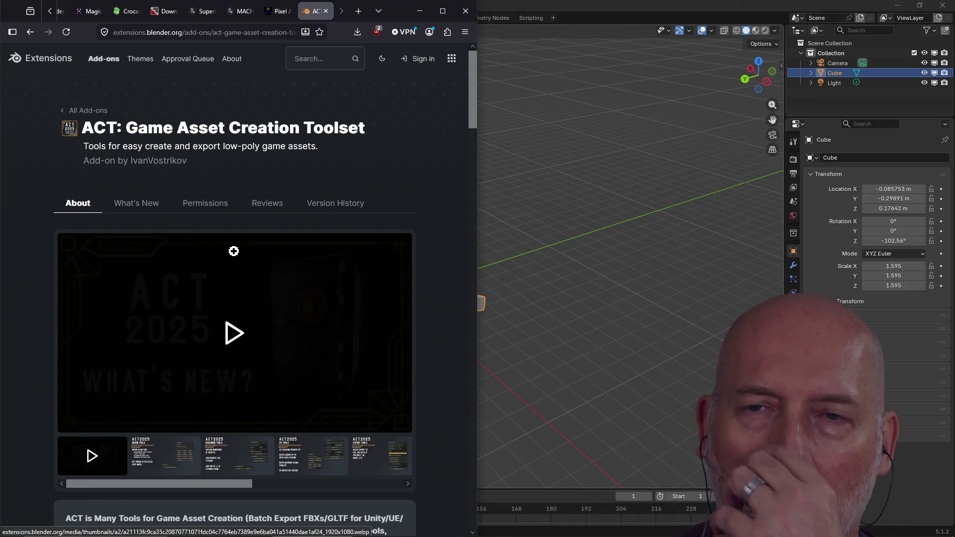
# - Play the ACT 2025 demo video in the enlarged gallery viewer
pyautogui.scroll(-2, 248, 243)
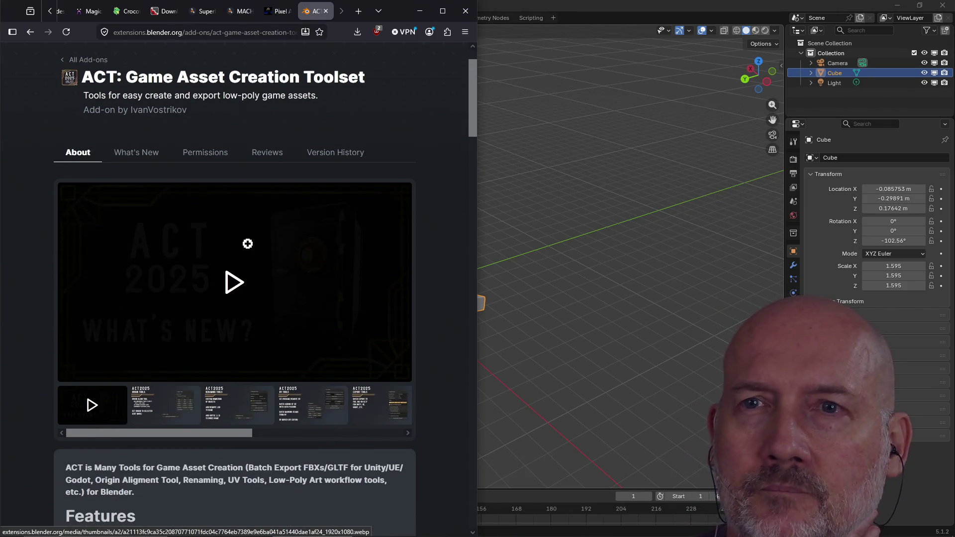
pyautogui.click(227, 273)
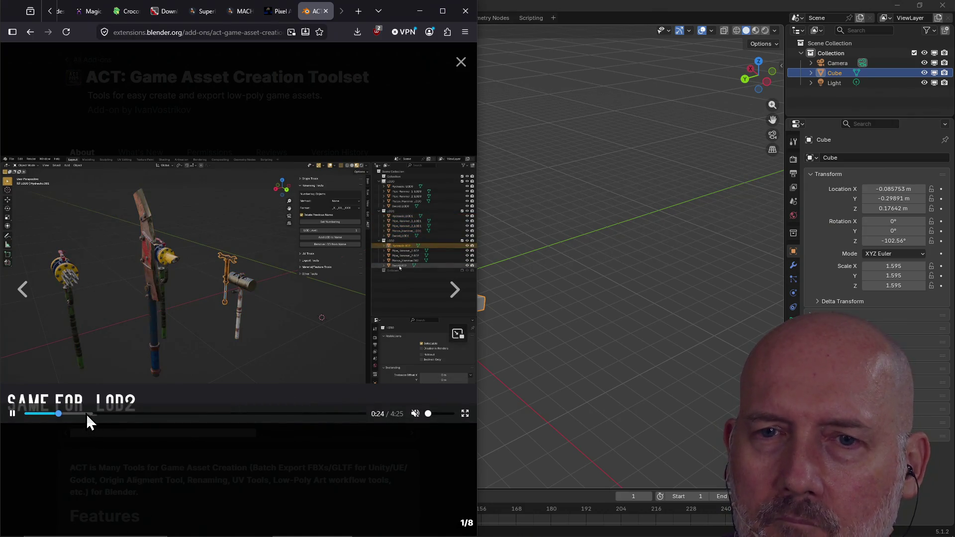
# - Jump through the ACT demo's sections, from seam marking to edge-loop removal, then close the gallery
pyautogui.click(86, 414)
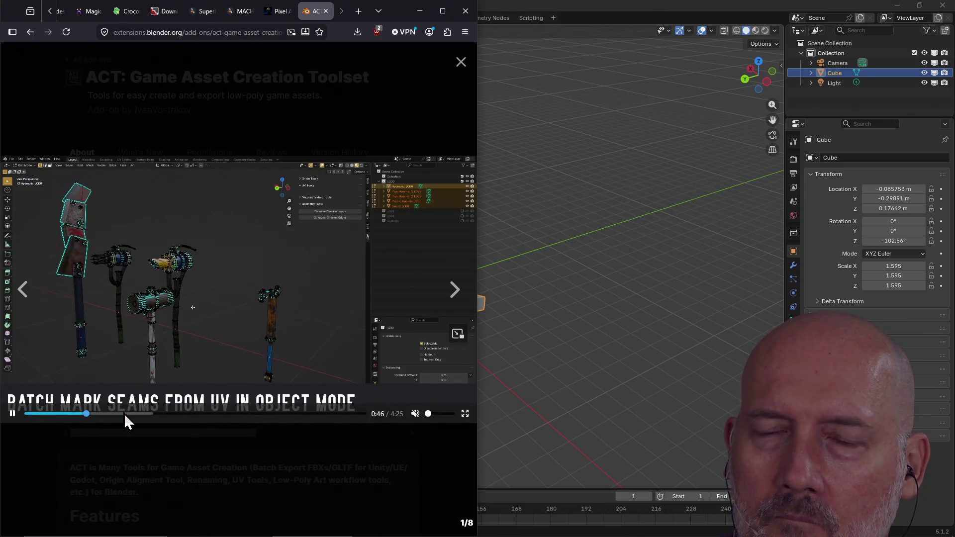
pyautogui.click(124, 413)
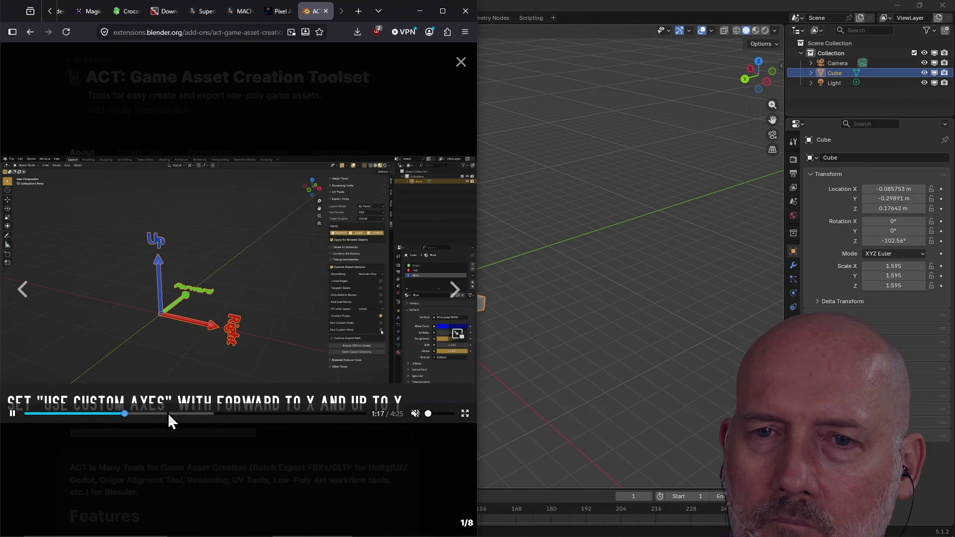
pyautogui.click(168, 413)
pyautogui.click(197, 414)
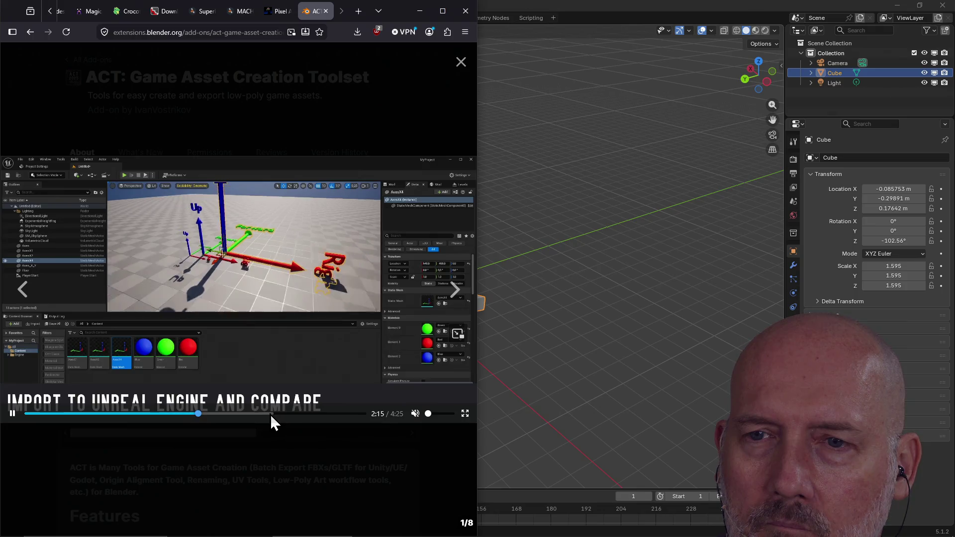
pyautogui.click(270, 414)
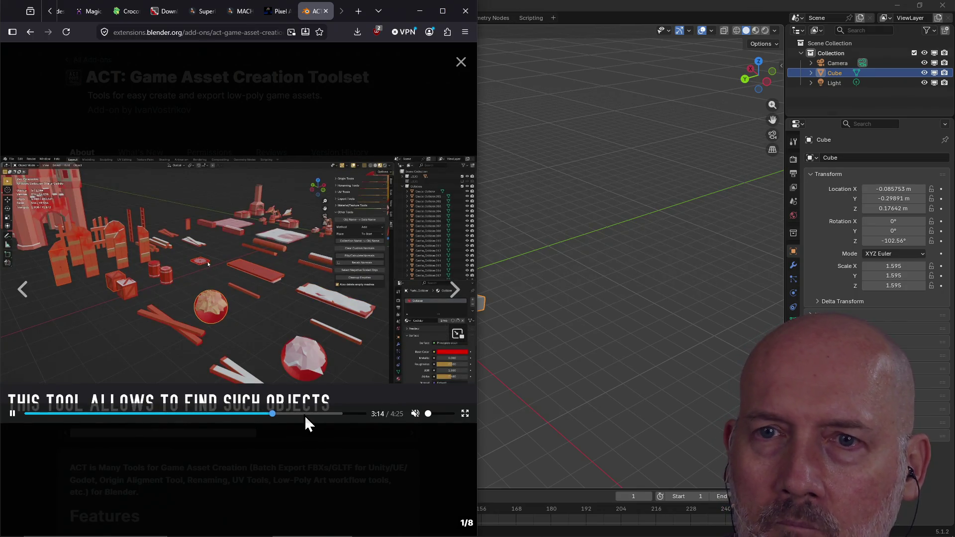
pyautogui.click(251, 414)
pyautogui.click(227, 413)
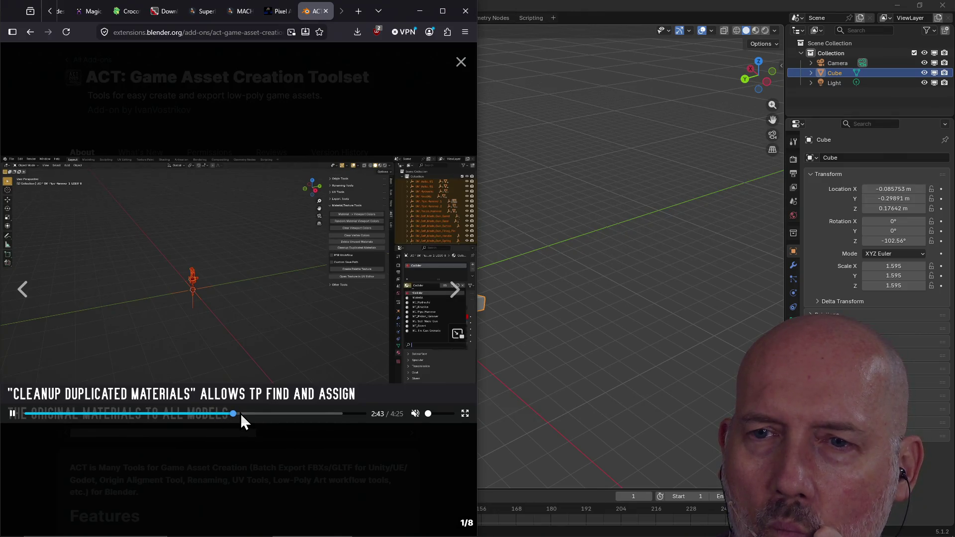
pyautogui.click(241, 413)
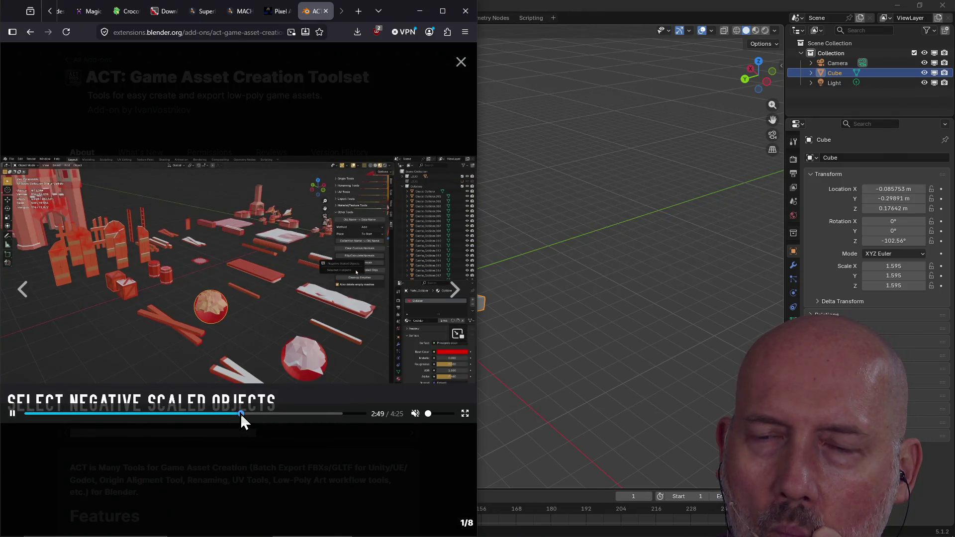
pyautogui.click(264, 415)
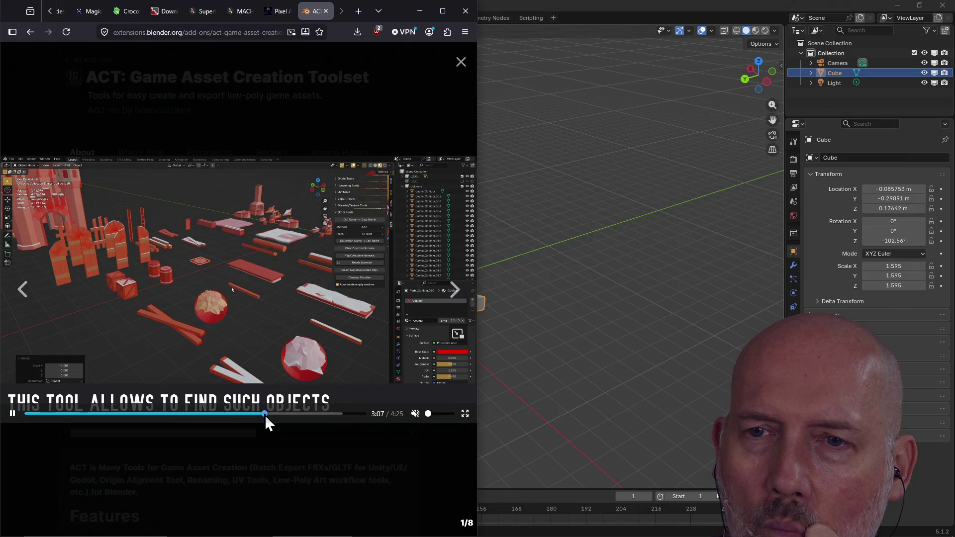
pyautogui.click(298, 414)
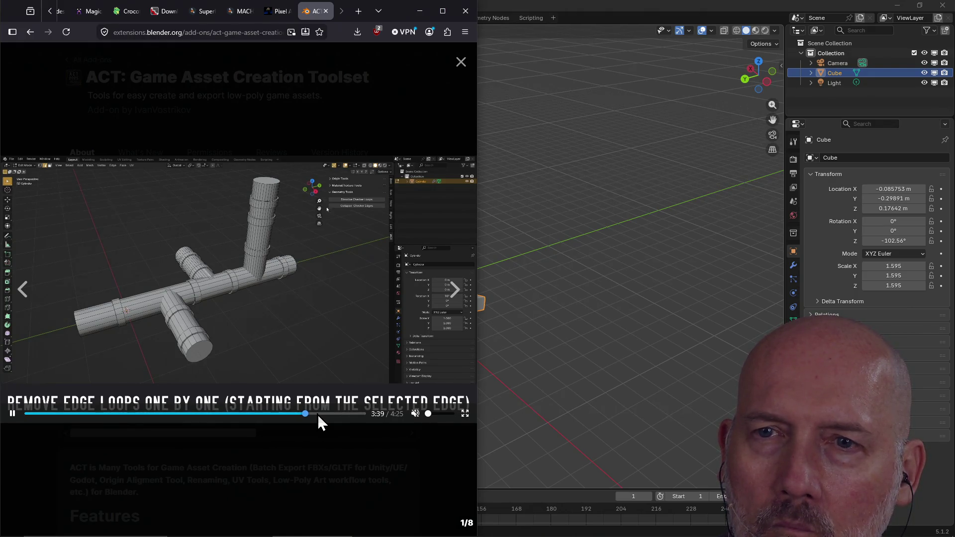
pyautogui.click(334, 413)
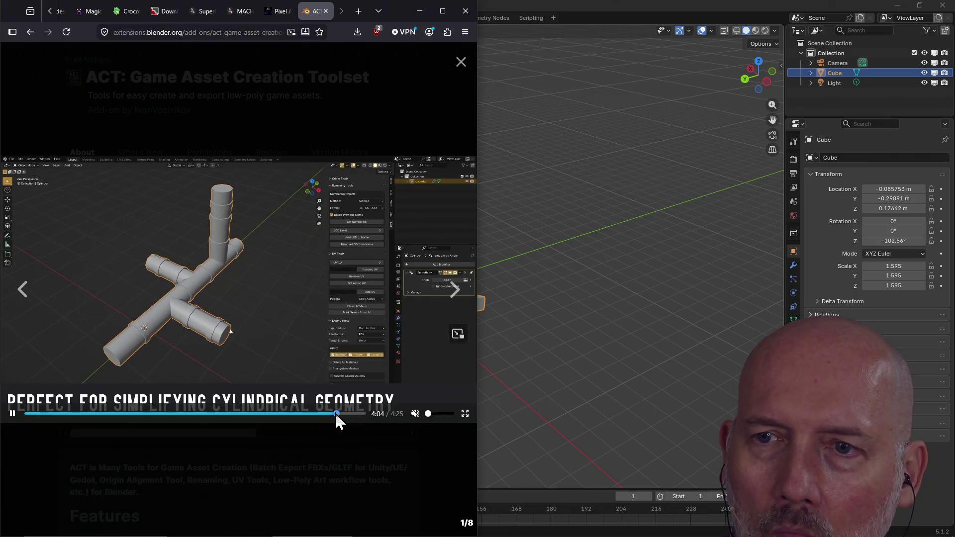
pyautogui.click(461, 62)
pyautogui.scroll(-5, 258, 264)
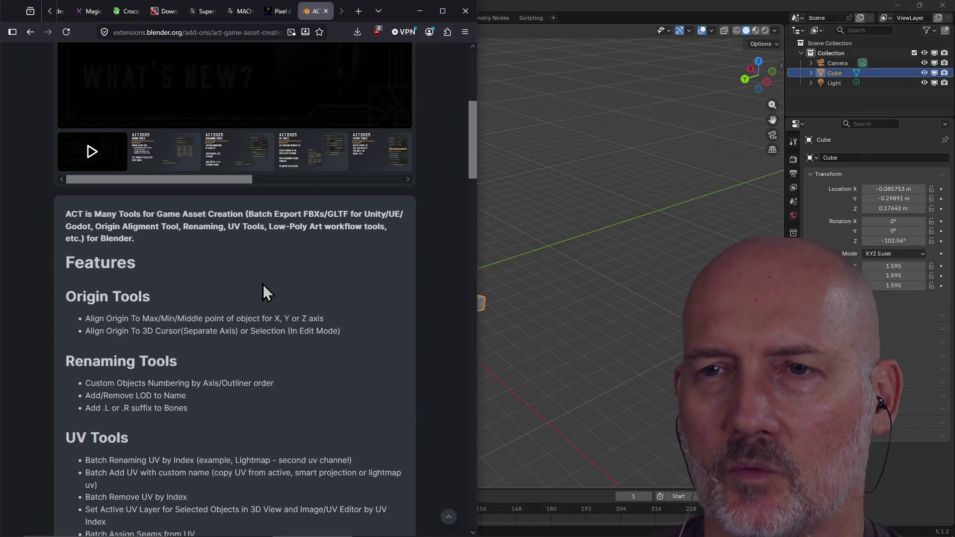
pyautogui.scroll(-1, 379, 280)
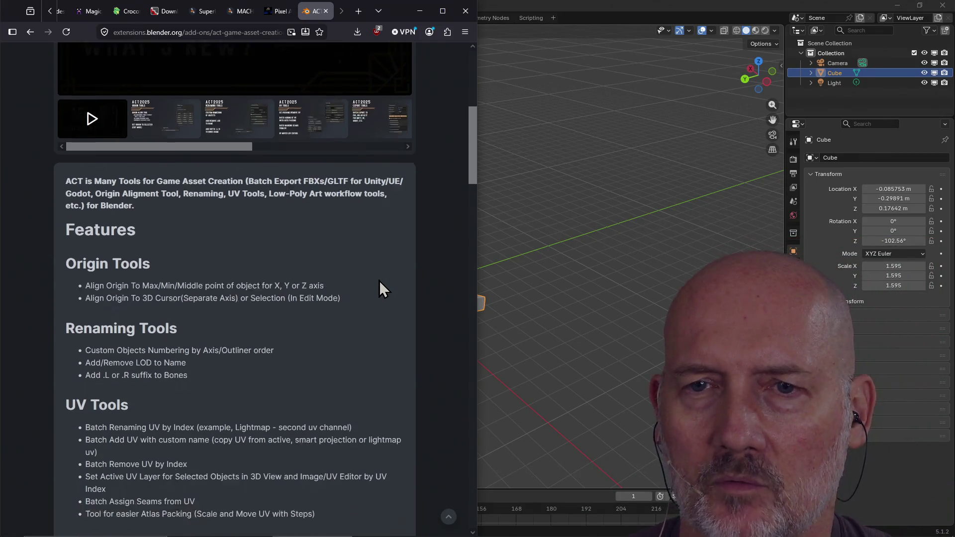
pyautogui.scroll(-5, 379, 281)
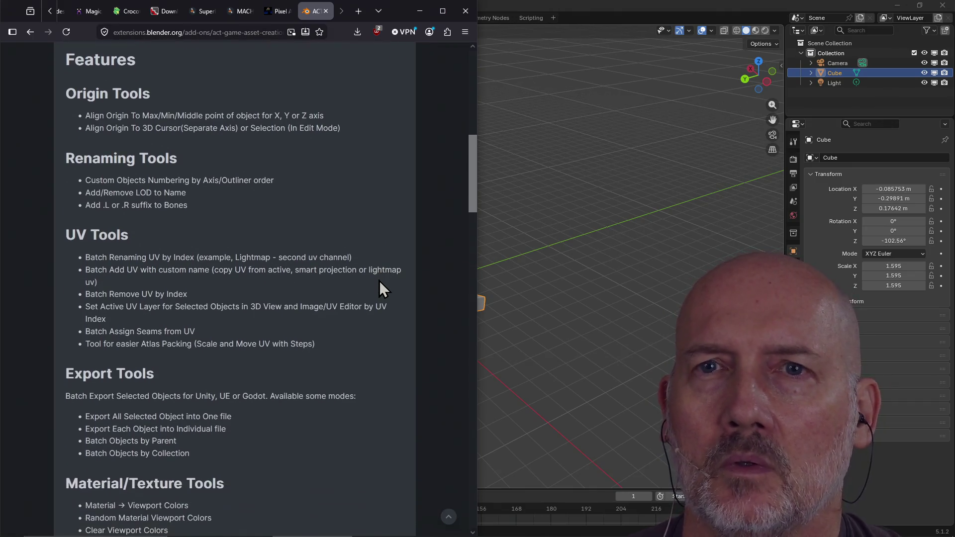
pyautogui.scroll(-2, 379, 280)
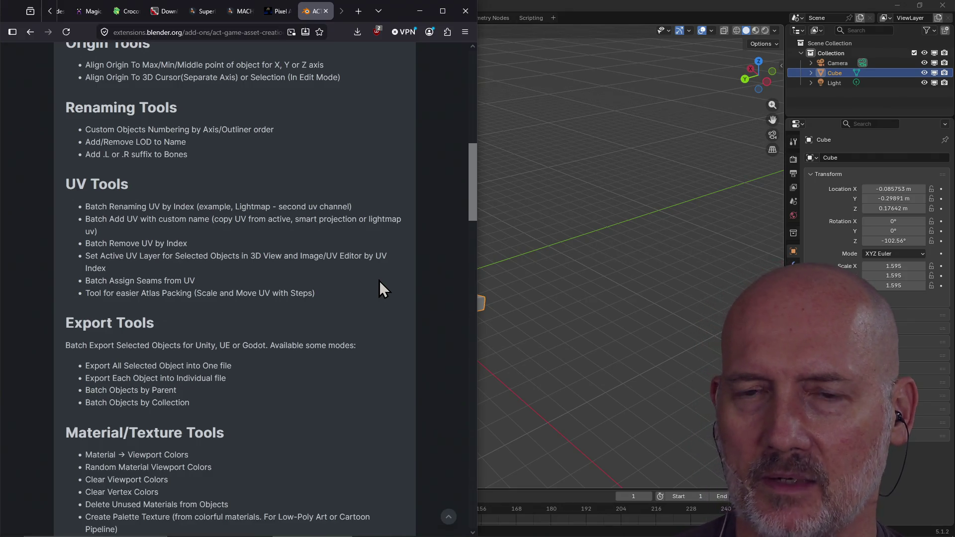
pyautogui.scroll(-3, 382, 277)
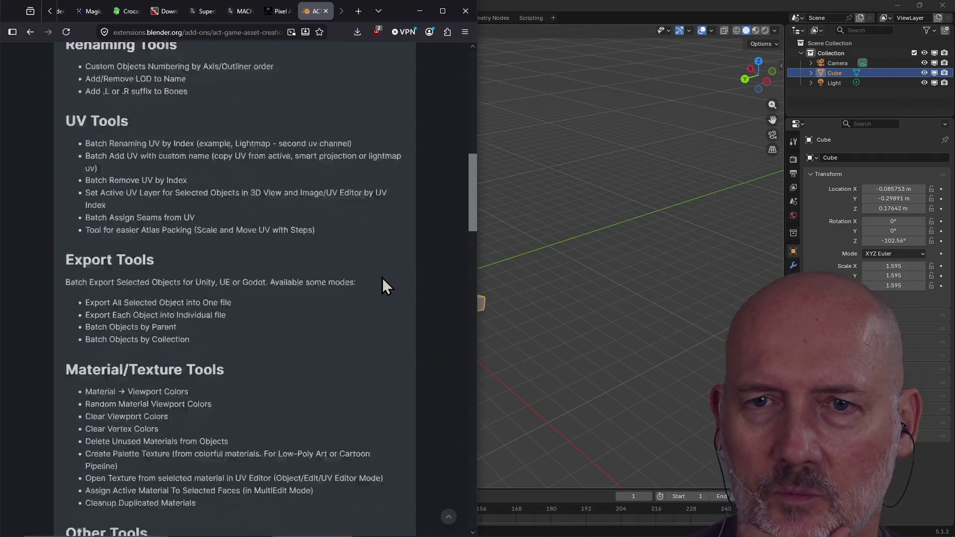
pyautogui.scroll(-5, 382, 277)
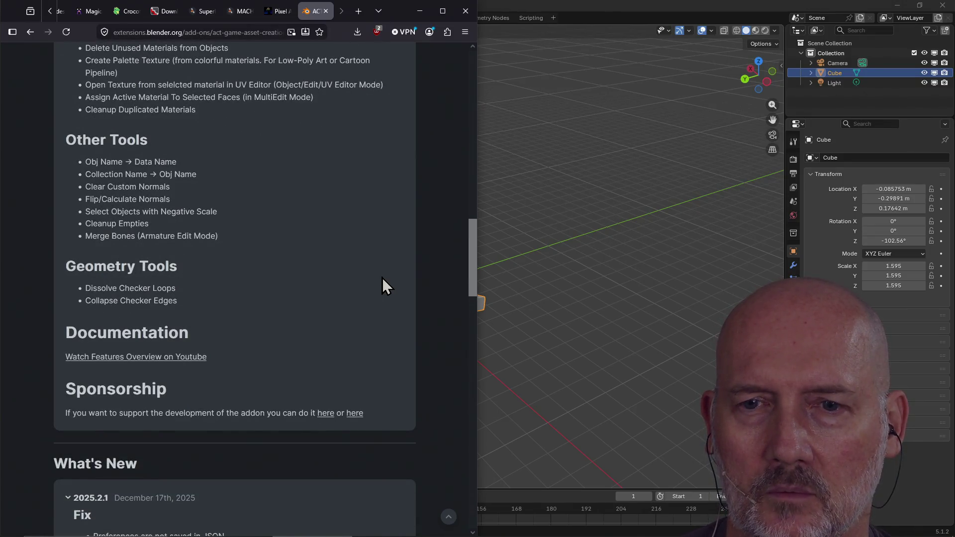
pyautogui.scroll(3, 382, 278)
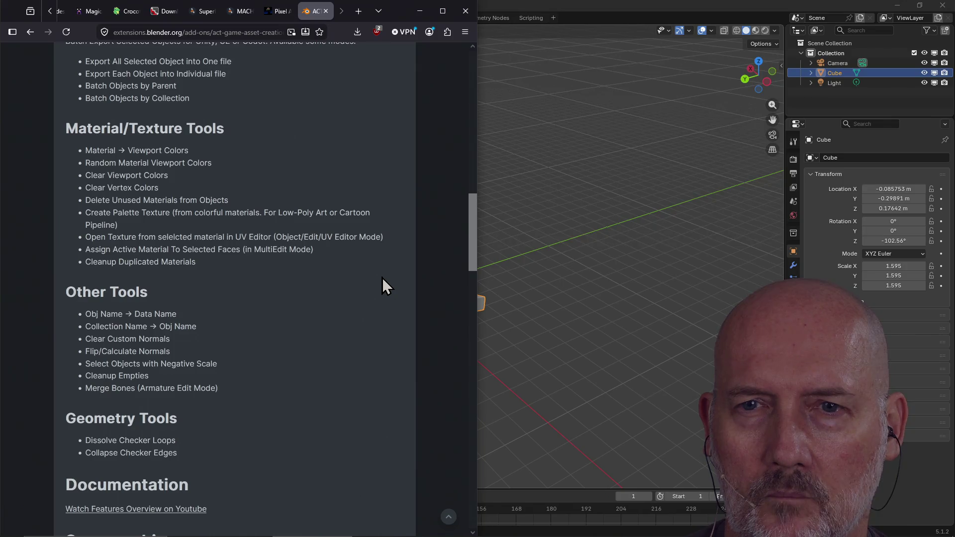
pyautogui.scroll(2, 382, 286)
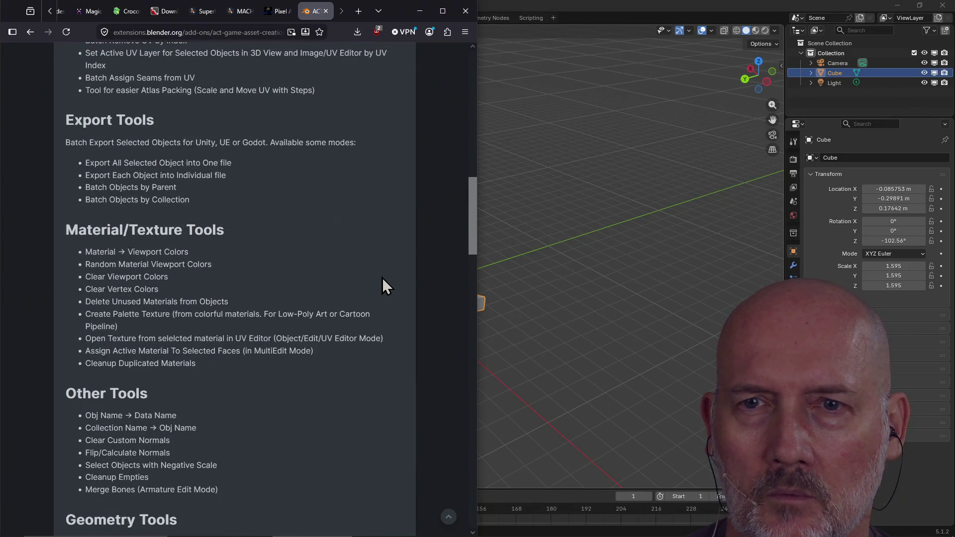
pyautogui.scroll(2, 382, 278)
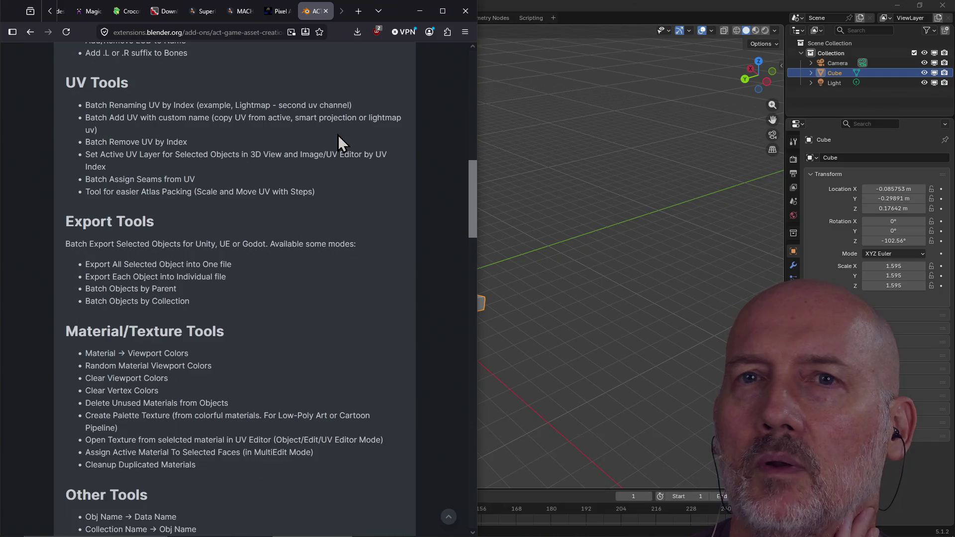
# - Return to the rating-sorted add-ons listing and go to page 4 of the results
pyautogui.click(31, 32)
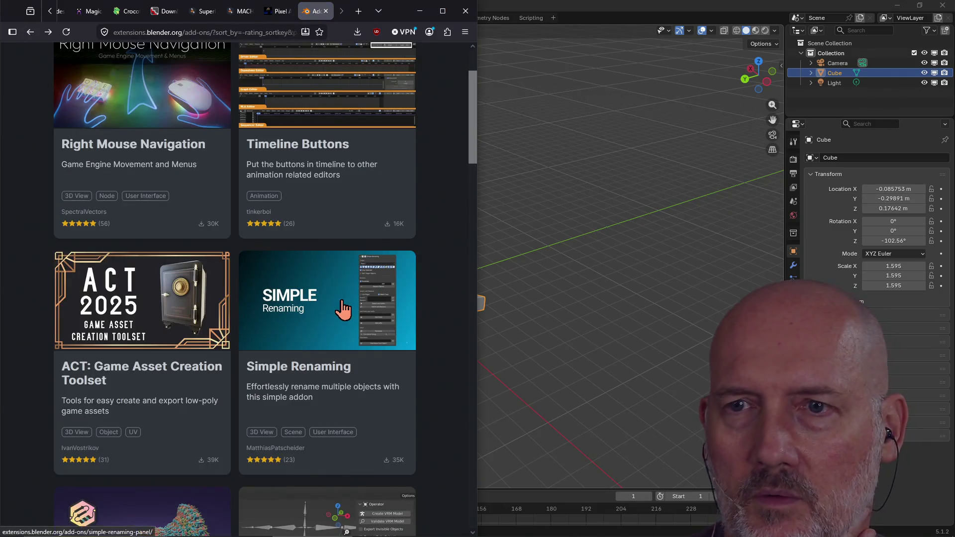
pyautogui.scroll(-3, 347, 300)
pyautogui.scroll(-5, 342, 300)
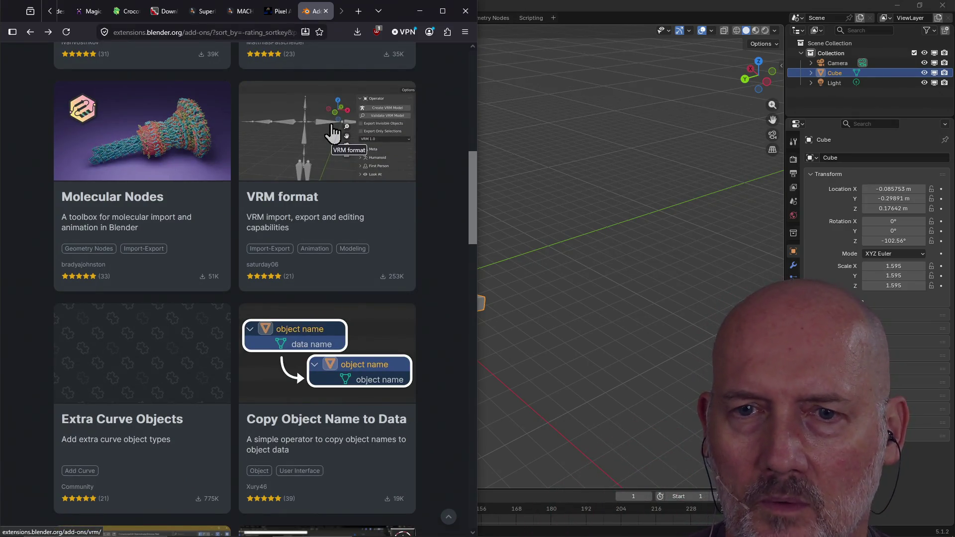
pyautogui.scroll(-3, 238, 271)
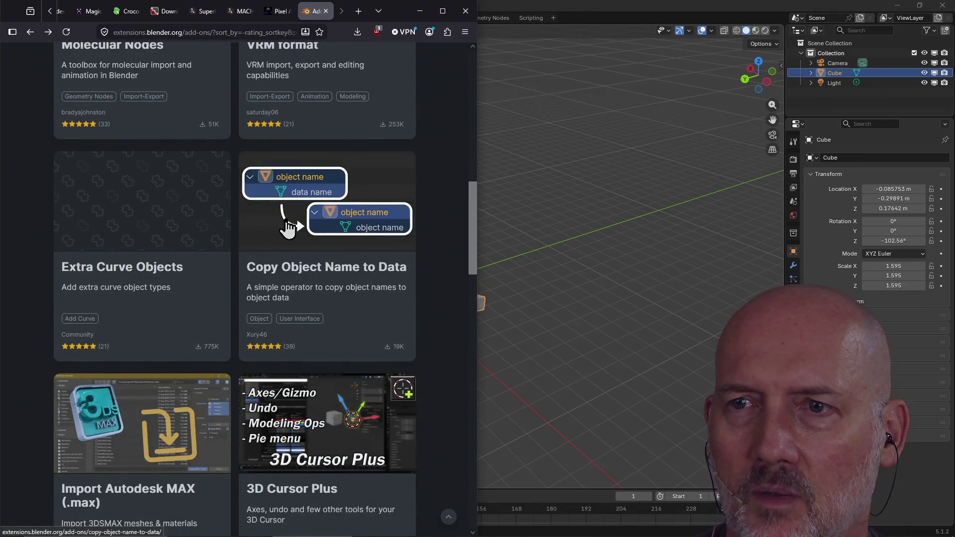
pyautogui.scroll(-2, 313, 247)
pyautogui.scroll(-2, 316, 242)
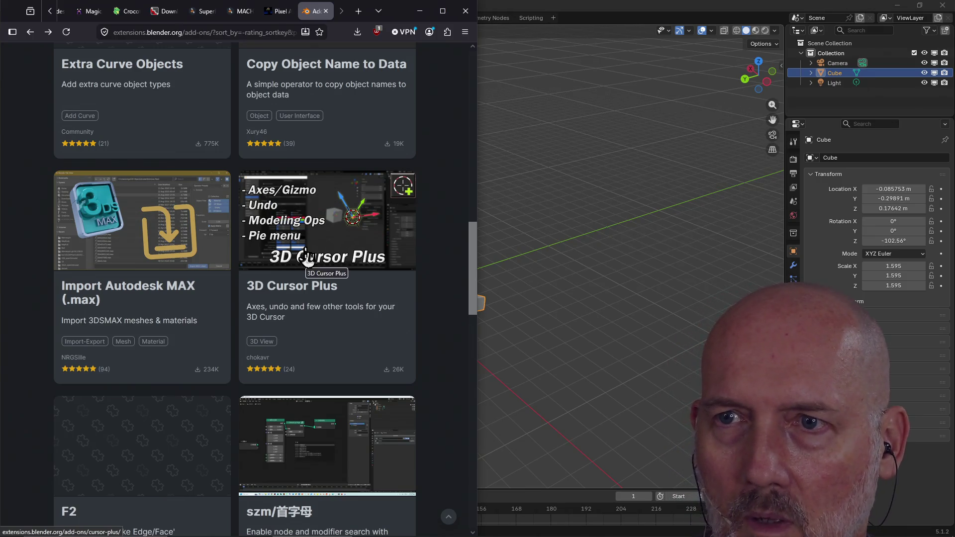
pyautogui.scroll(-6, 320, 262)
pyautogui.scroll(-2, 320, 259)
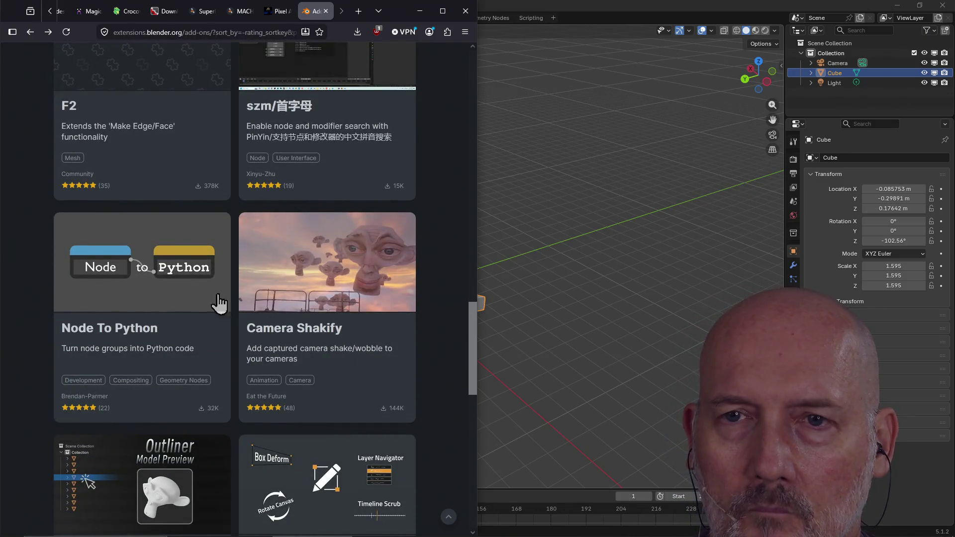
pyautogui.scroll(-3, 263, 316)
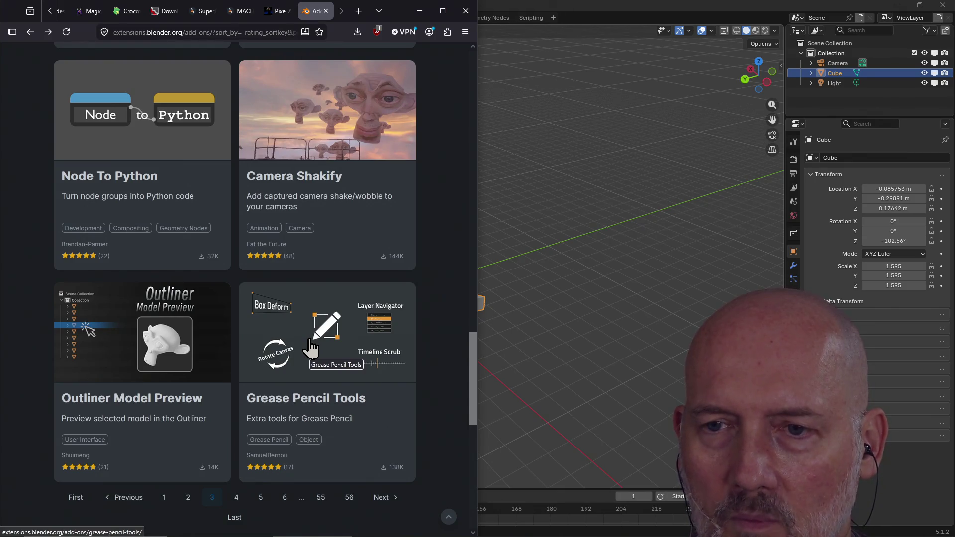
pyautogui.scroll(-4, 307, 343)
pyautogui.scroll(1, 299, 325)
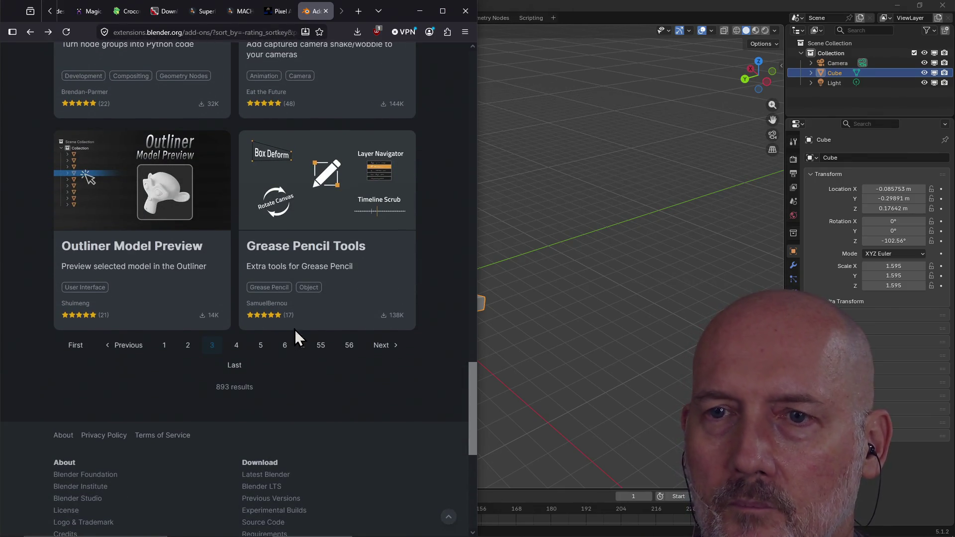
pyautogui.click(237, 349)
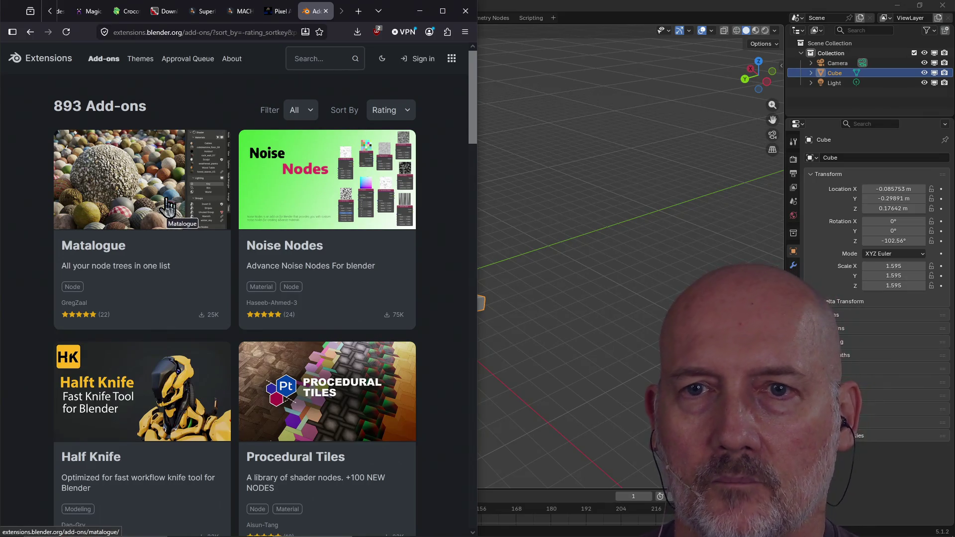
# - Scroll page 4 of the add-ons and open the Half Knife add-on page
pyautogui.scroll(-2, 356, 283)
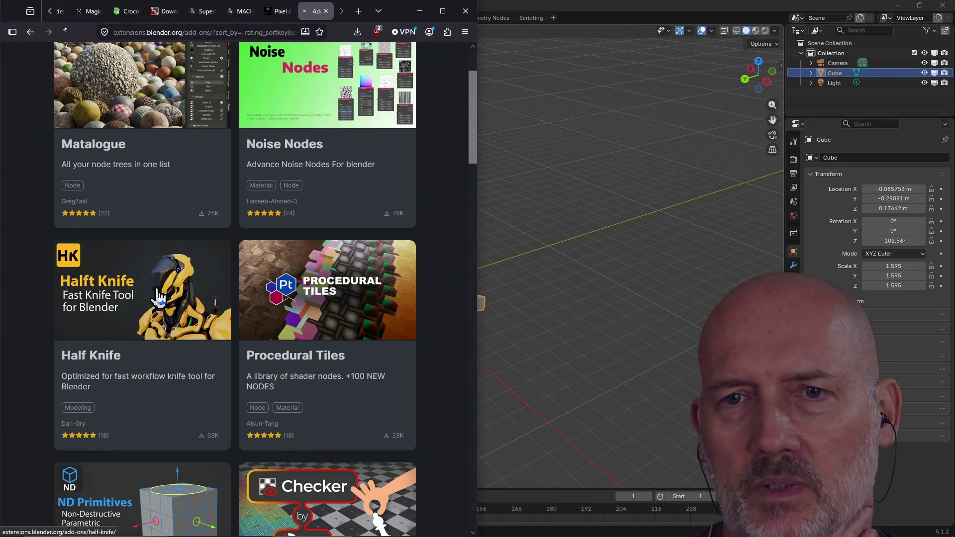
pyautogui.click(159, 297)
pyautogui.click(264, 317)
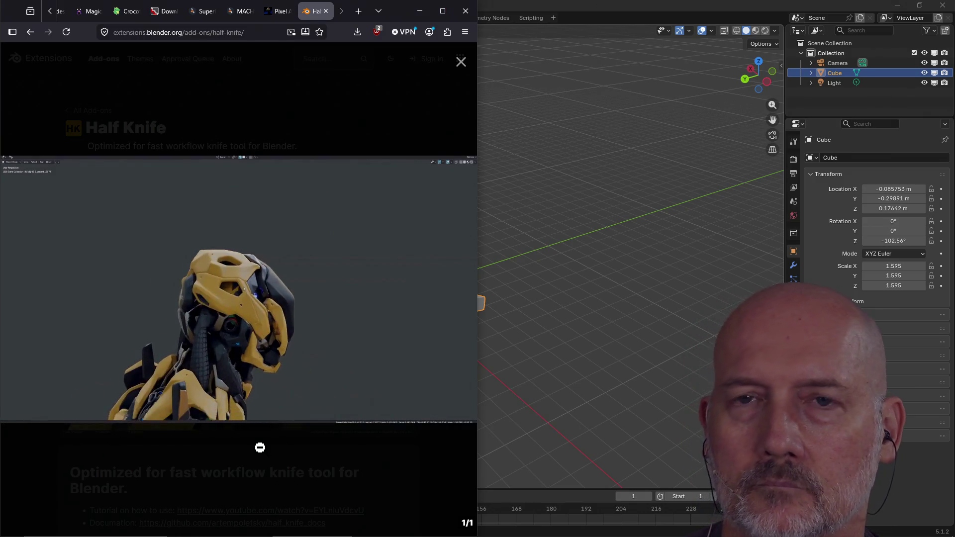
pyautogui.moveTo(163, 401)
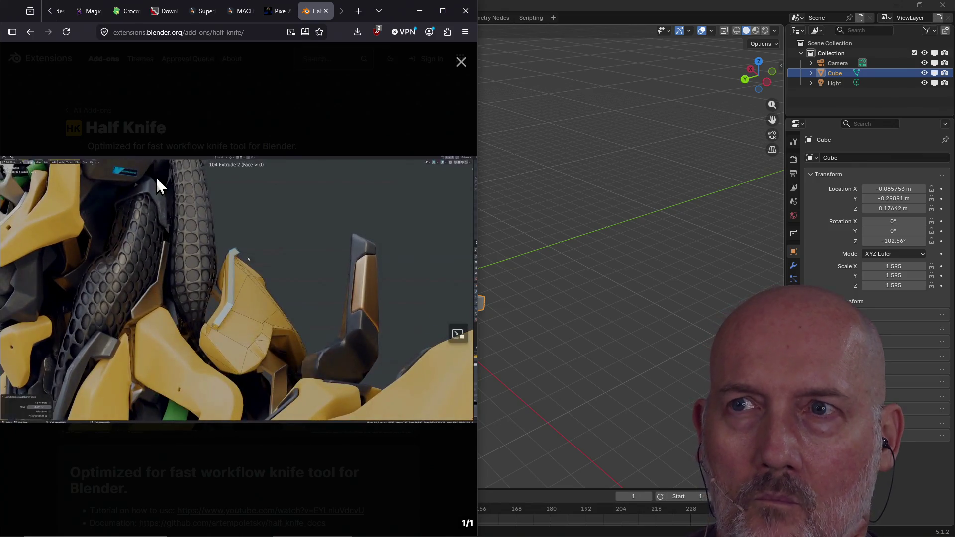
pyautogui.click(459, 63)
pyautogui.scroll(-4, 239, 322)
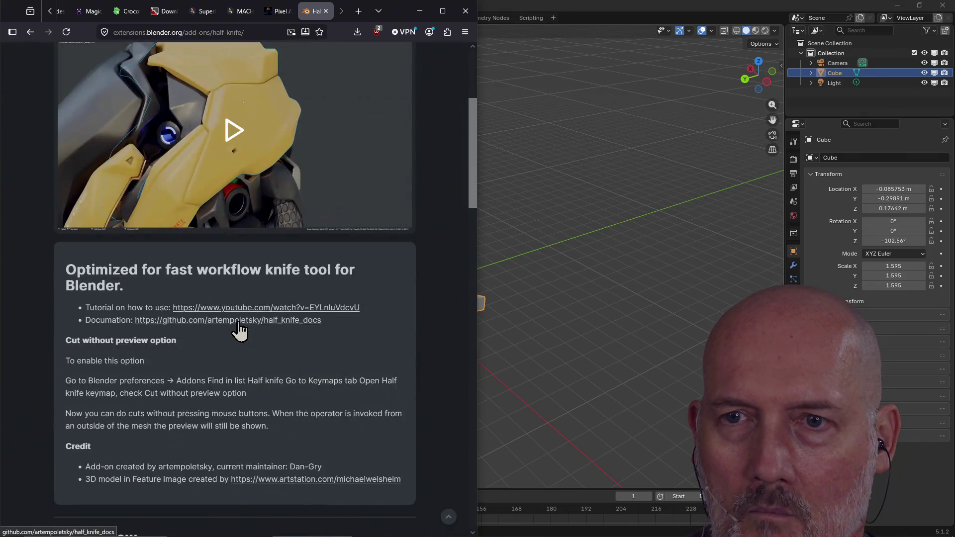
pyautogui.scroll(-2, 250, 369)
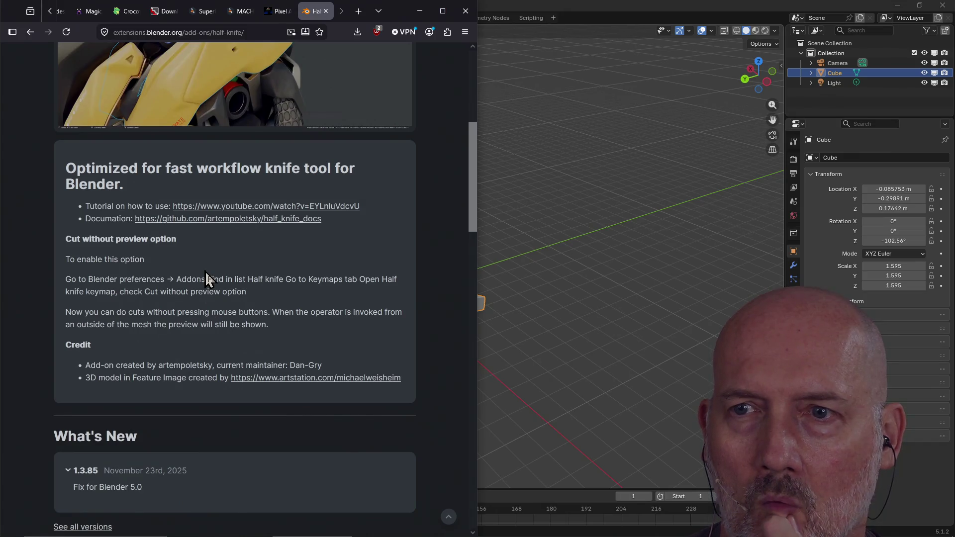
pyautogui.click(29, 32)
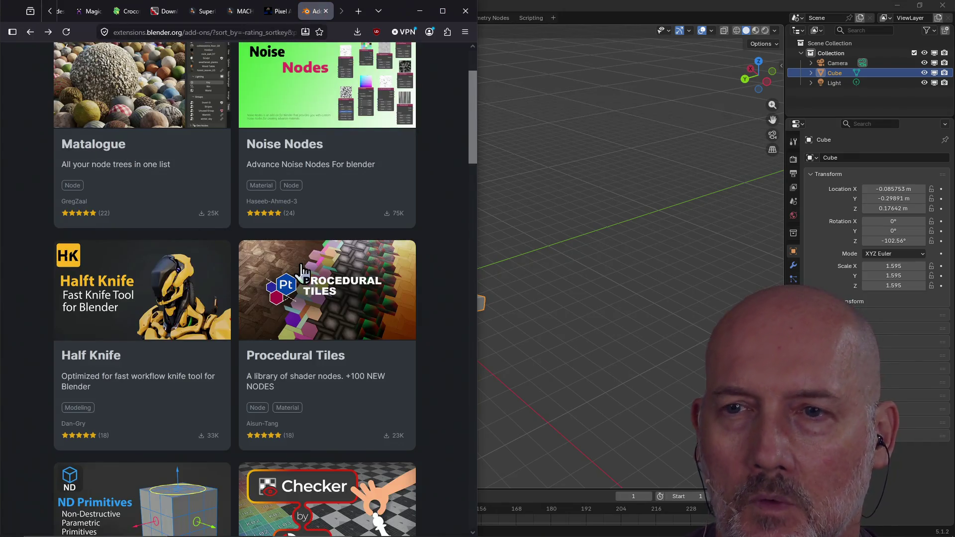
pyautogui.scroll(-3, 350, 308)
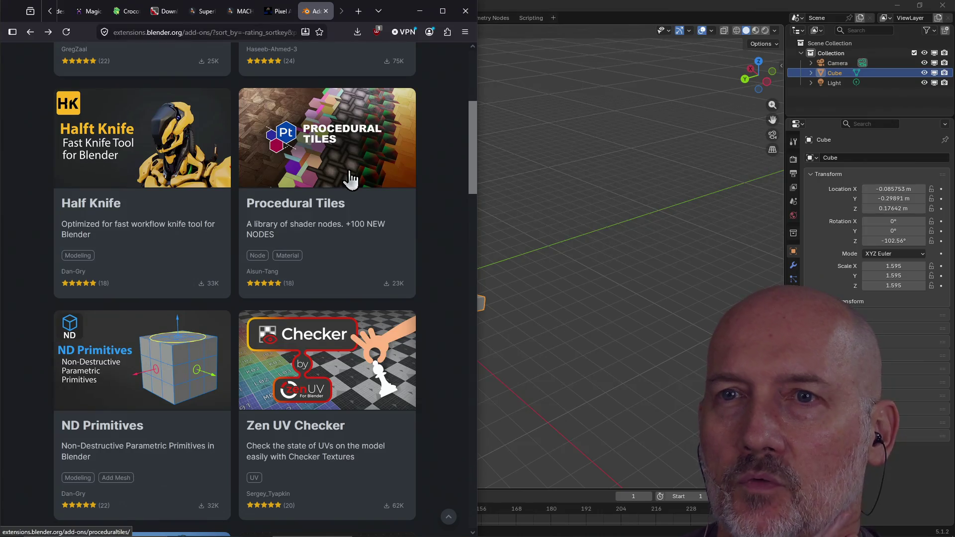
pyautogui.scroll(-3, 350, 180)
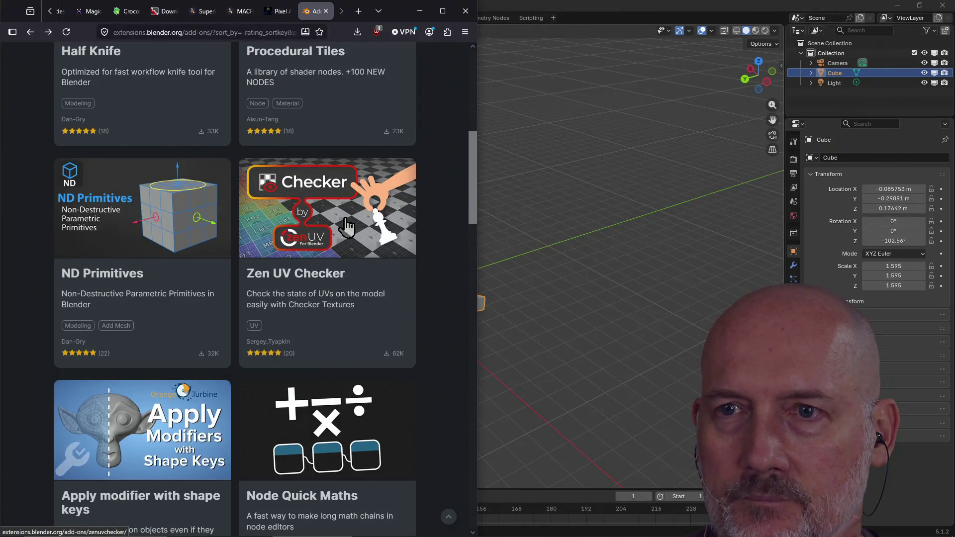